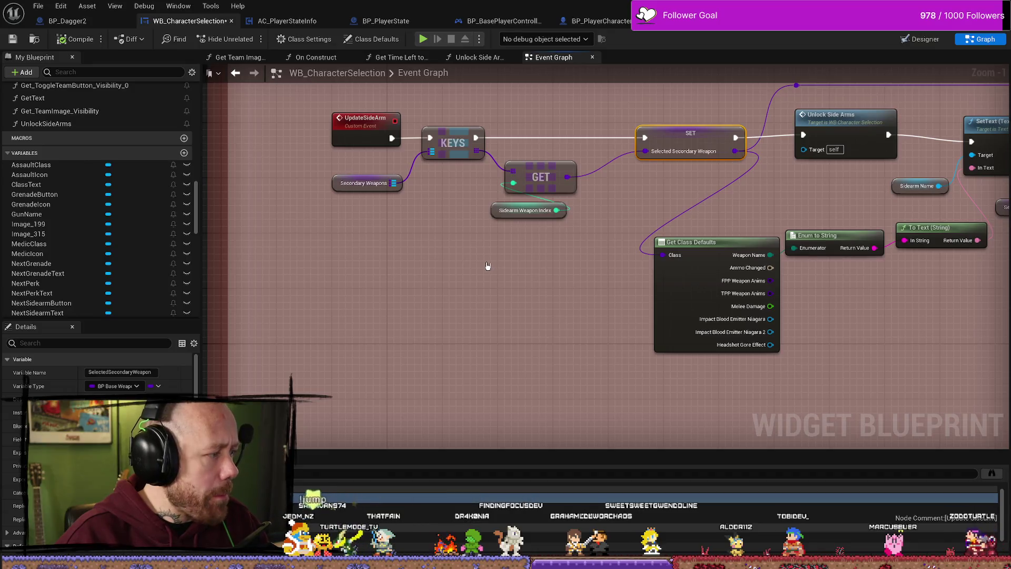
Move the SET Selected Secondary Weapon node left so it sits on the execution wire.
{"action": "left_click_drag", "start_coordinate": [465, 248], "coordinate": [462, 263]}
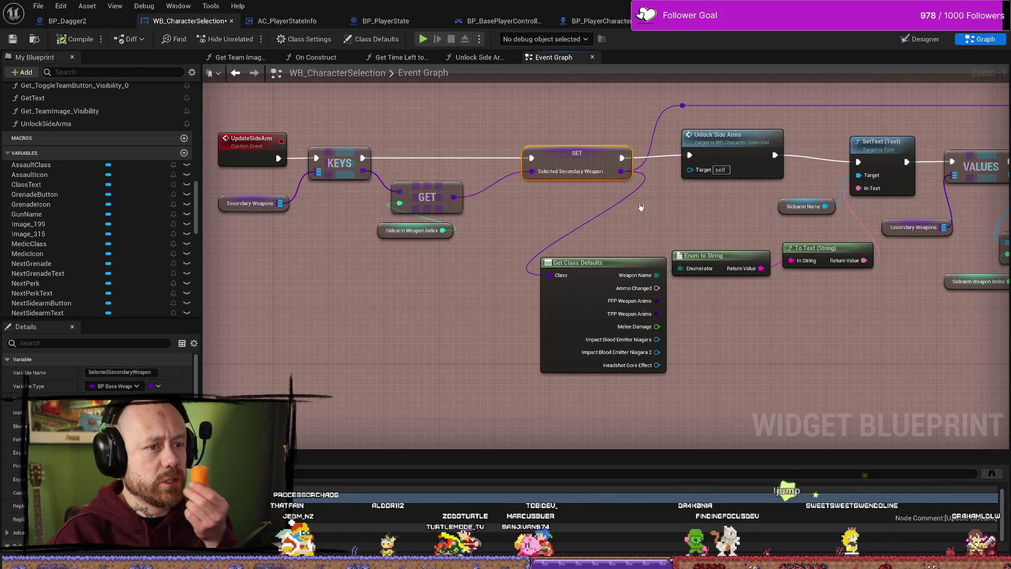
{"action": "left_click_drag", "start_coordinate": [571, 155], "coordinate": [536, 152]}
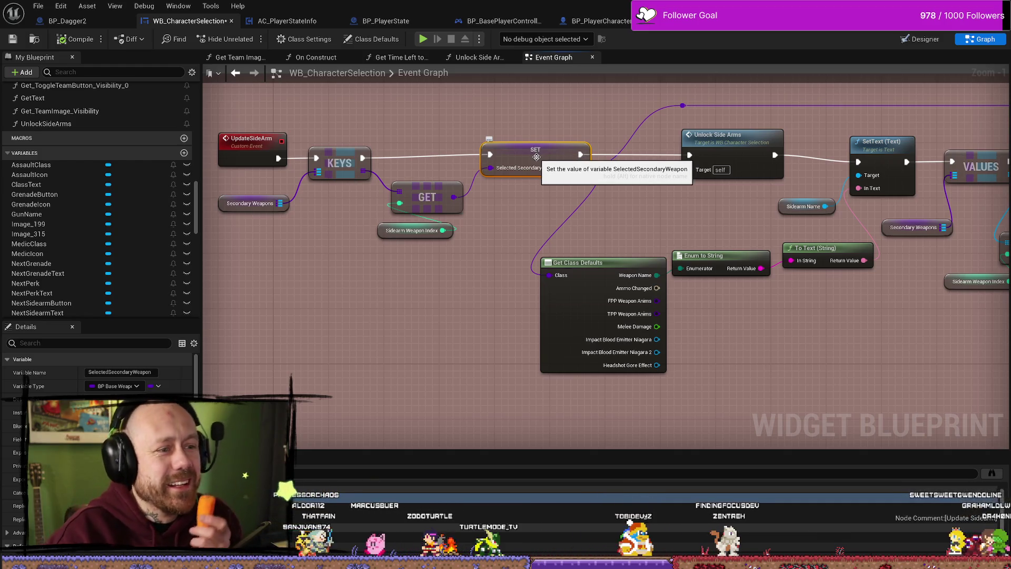
{"action": "key", "text": "ctrl+z"}
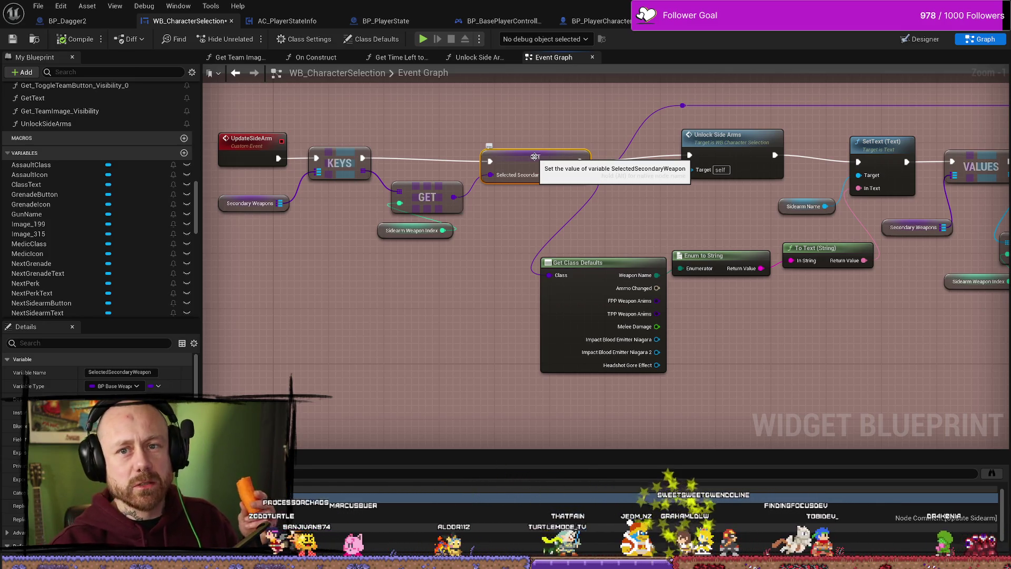
{"action": "mouse_move", "coordinate": [544, 125]}
{"action": "left_mouse_down"}
{"action": "mouse_move", "coordinate": [534, 188]}
{"action": "mouse_move", "coordinate": [535, 156]}
{"action": "left_mouse_up"}
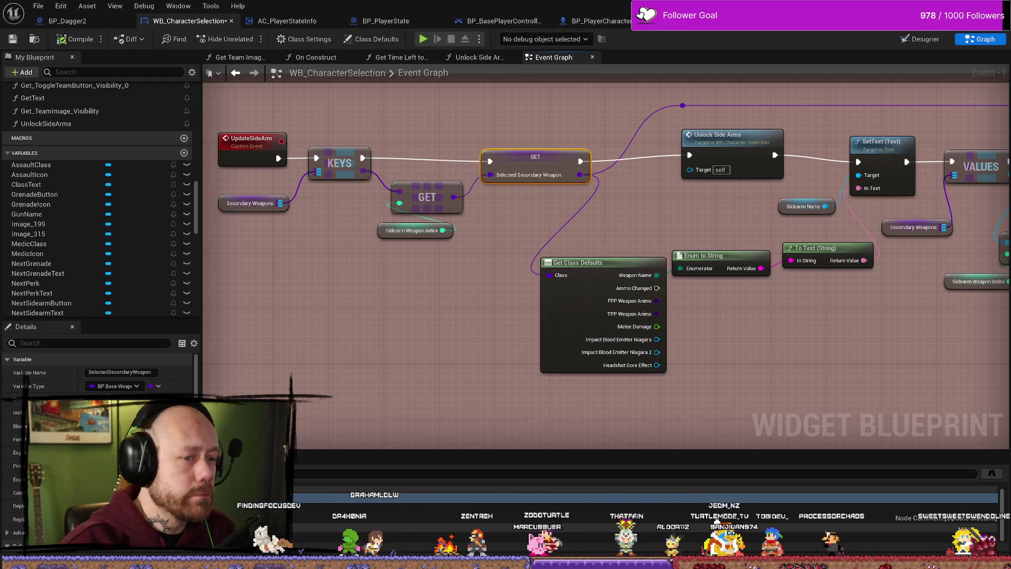
{"action": "mouse_move", "coordinate": [866, 339]}
{"action": "left_mouse_down"}
{"action": "mouse_move", "coordinate": [828, 341]}
{"action": "mouse_move", "coordinate": [622, 229]}
{"action": "left_mouse_up"}
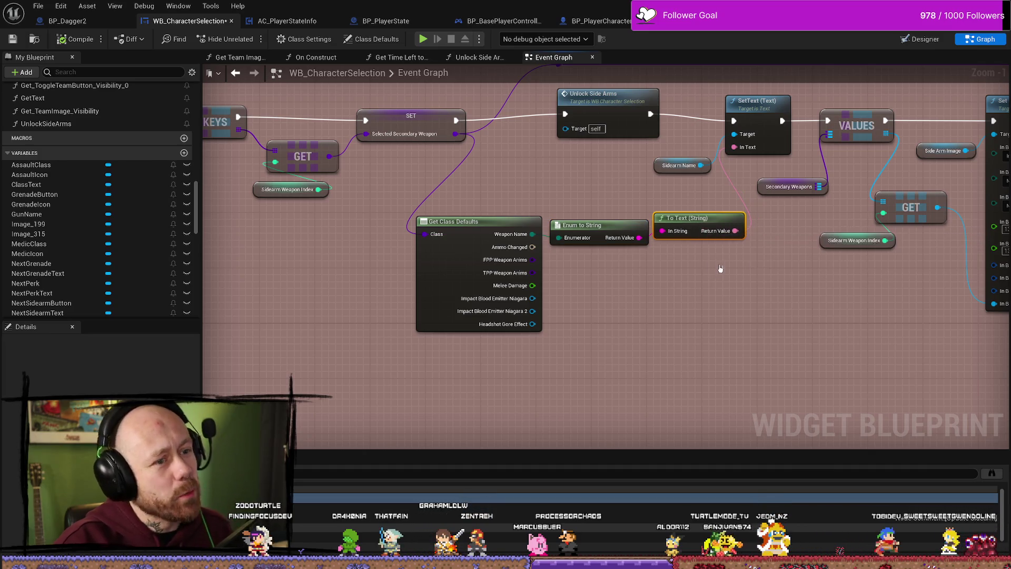
Select To Text (String), drop Unlock Side Arms onto the exec line, and zoom out to -2.
{"action": "left_click", "coordinate": [707, 224]}
{"action": "mouse_move", "coordinate": [629, 147]}
{"action": "left_mouse_down"}
{"action": "mouse_move", "coordinate": [593, 149]}
{"action": "mouse_move", "coordinate": [560, 178]}
{"action": "left_mouse_up"}
{"action": "left_click_drag", "start_coordinate": [548, 134], "coordinate": [547, 142]}
{"action": "scroll", "coordinate": [648, 134], "scroll_direction": "down", "scroll_amount": 2}
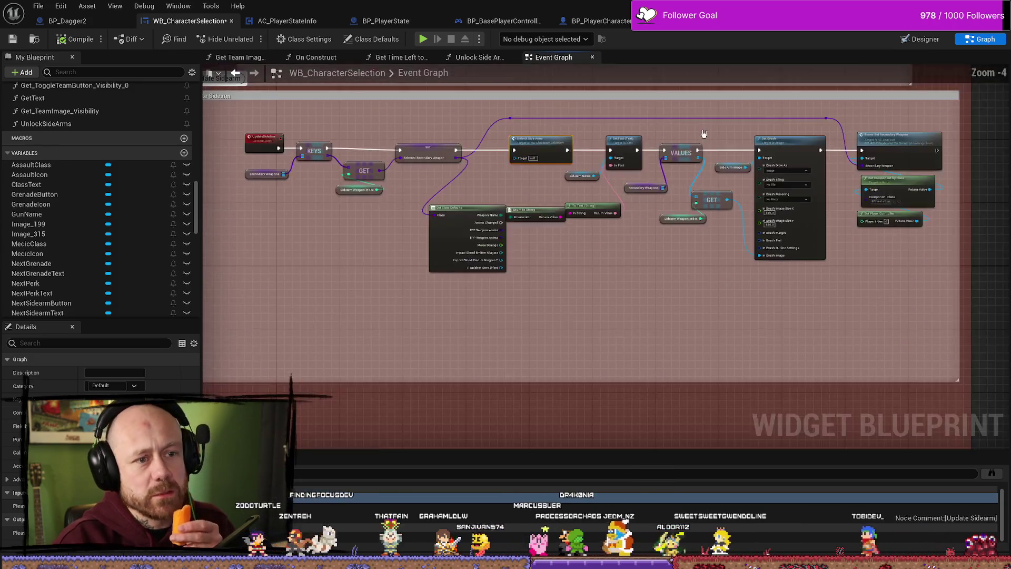
{"action": "scroll", "coordinate": [705, 136], "scroll_direction": "up", "scroll_amount": 2}
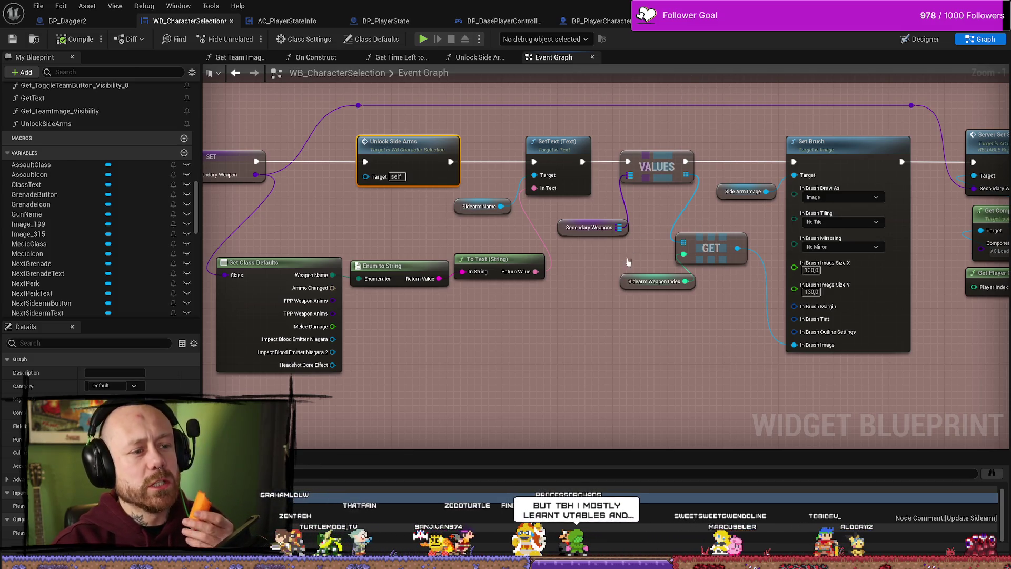
{"action": "scroll", "coordinate": [473, 247], "scroll_direction": "down", "scroll_amount": 1}
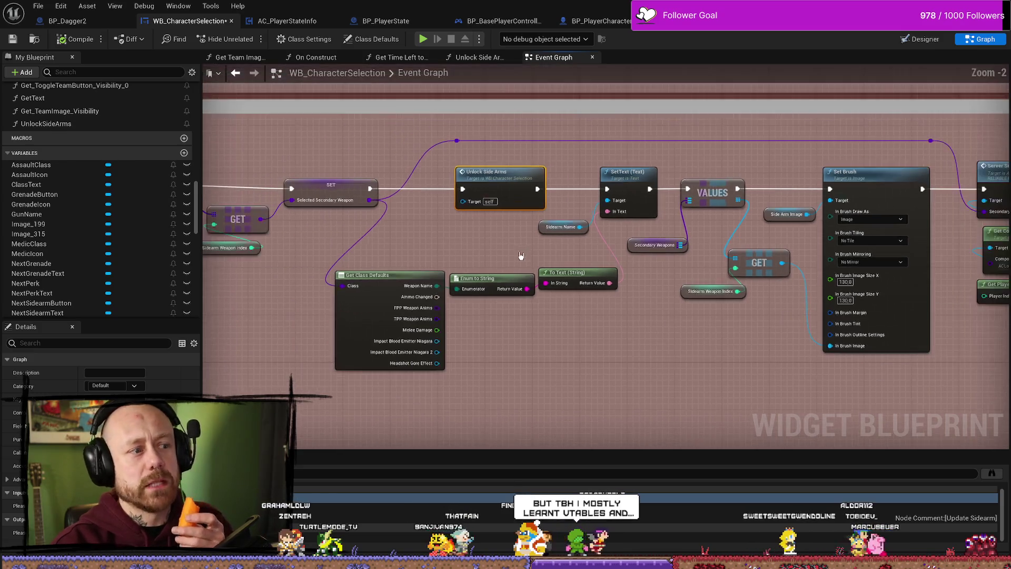
{"action": "scroll", "coordinate": [606, 315], "scroll_direction": "down", "scroll_amount": 1}
{"action": "scroll", "coordinate": [765, 267], "scroll_direction": "up", "scroll_amount": 1}
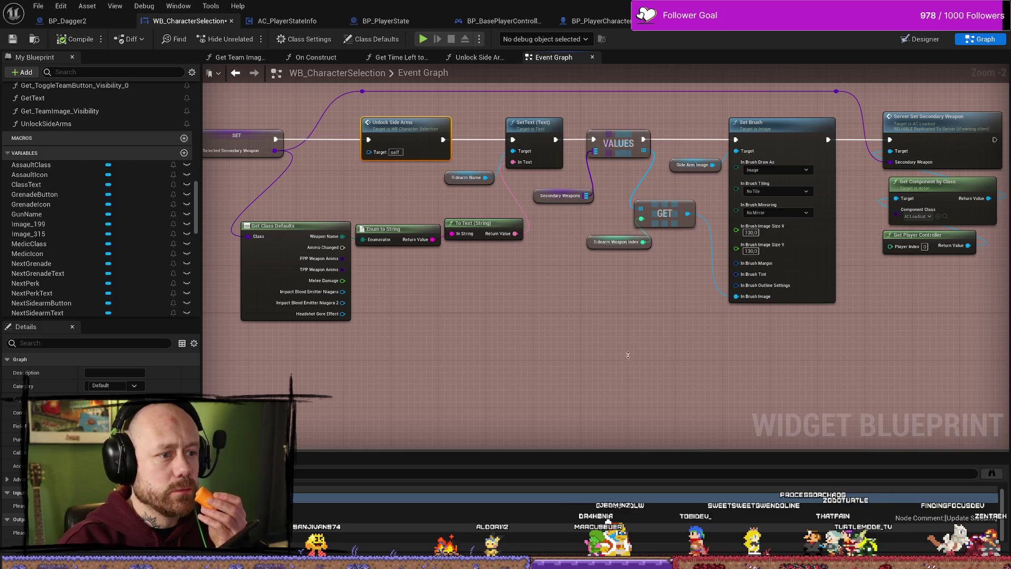
{"action": "left_click_drag", "start_coordinate": [552, 286], "coordinate": [617, 318]}
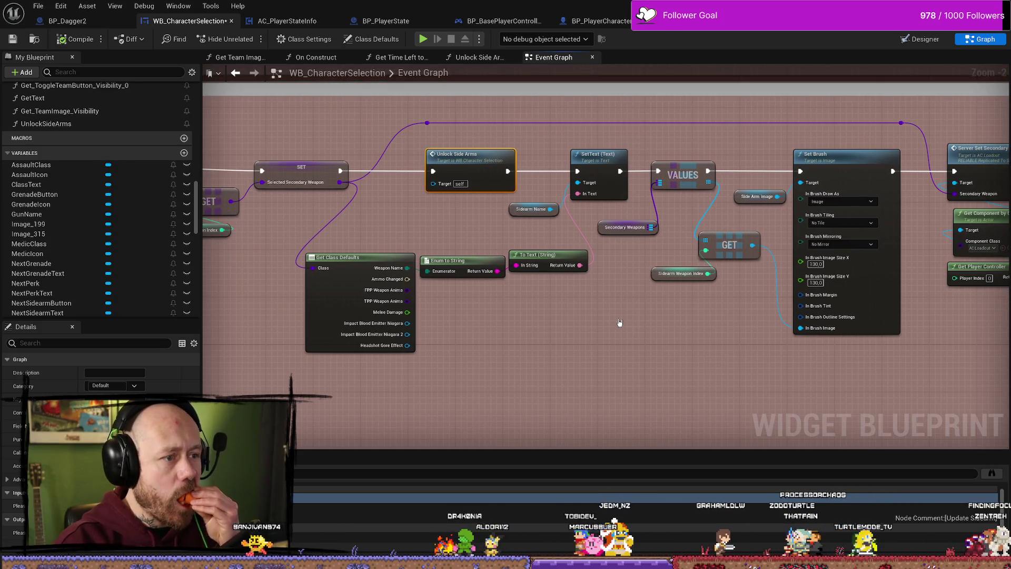
{"action": "left_click_drag", "start_coordinate": [500, 211], "coordinate": [503, 228]}
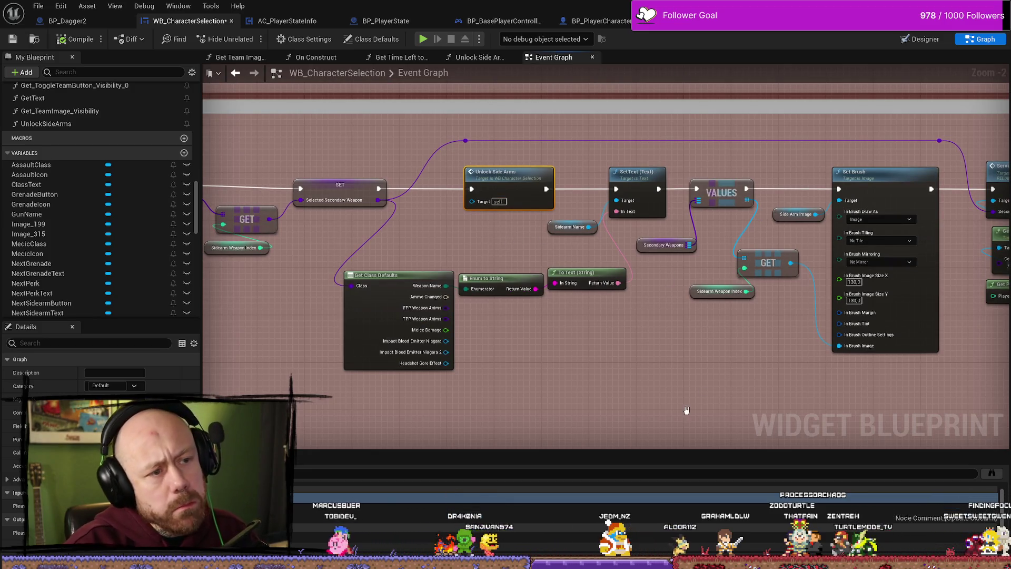
{"action": "left_click_drag", "start_coordinate": [686, 409], "coordinate": [629, 350]}
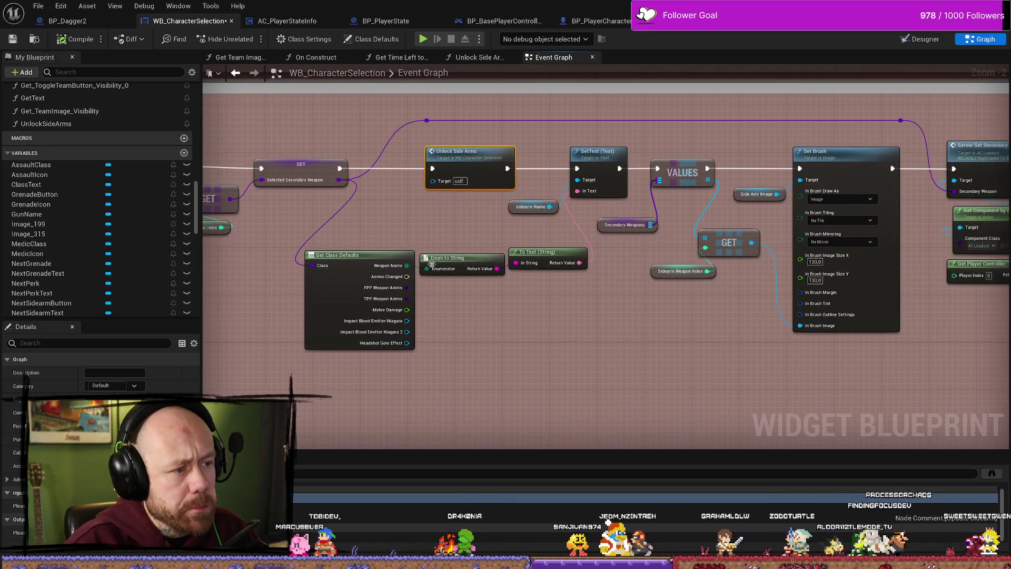
{"action": "left_click_drag", "start_coordinate": [529, 329], "coordinate": [582, 340]}
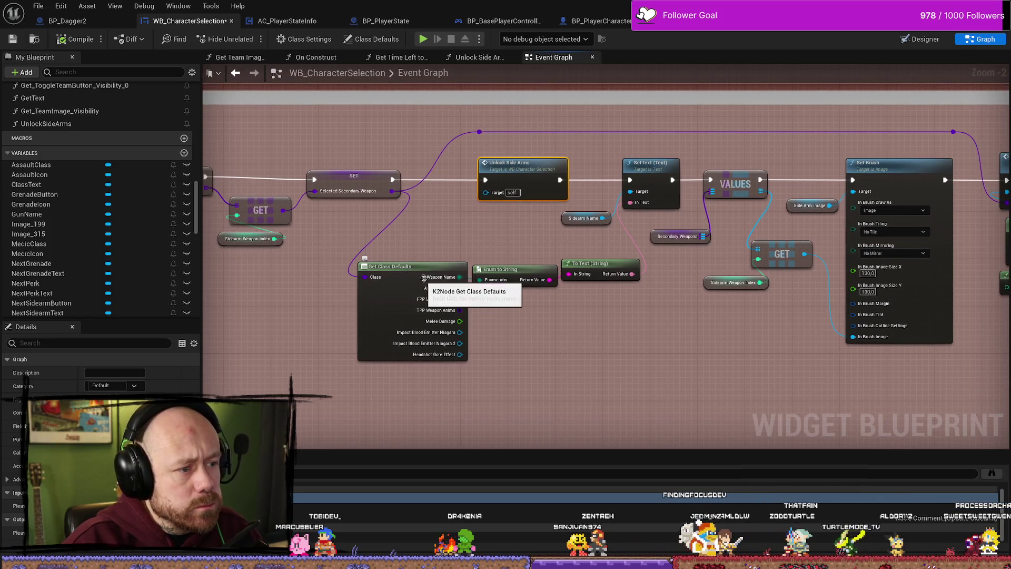
{"action": "mouse_move", "coordinate": [363, 177]}
{"action": "left_mouse_down"}
{"action": "mouse_move", "coordinate": [451, 198]}
{"action": "mouse_move", "coordinate": [454, 236]}
{"action": "mouse_move", "coordinate": [480, 229]}
{"action": "left_mouse_up"}
{"action": "left_click", "coordinate": [451, 198]}
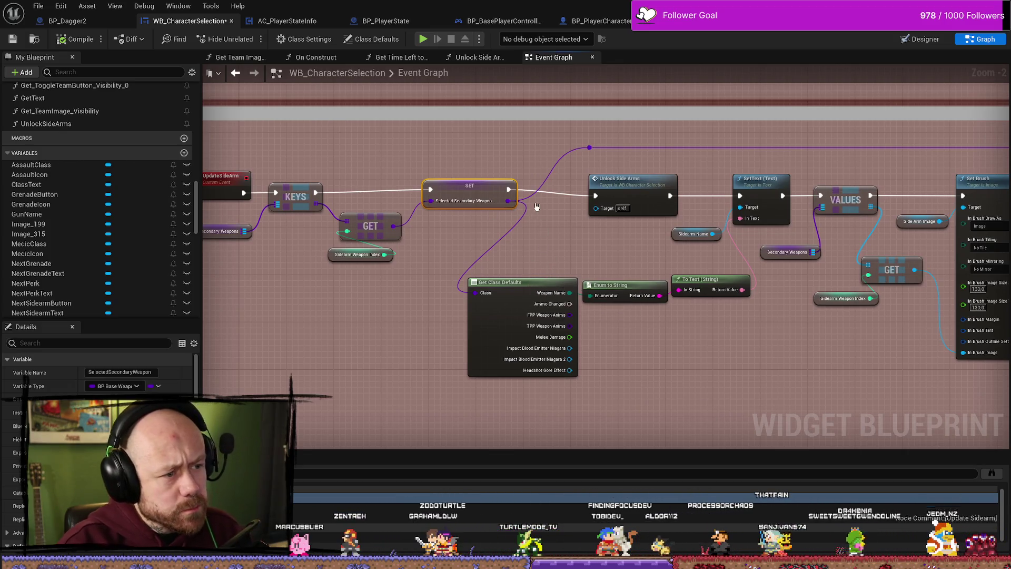
{"action": "left_click_drag", "start_coordinate": [508, 202], "coordinate": [322, 317]}
{"action": "type", "text": "bre"}
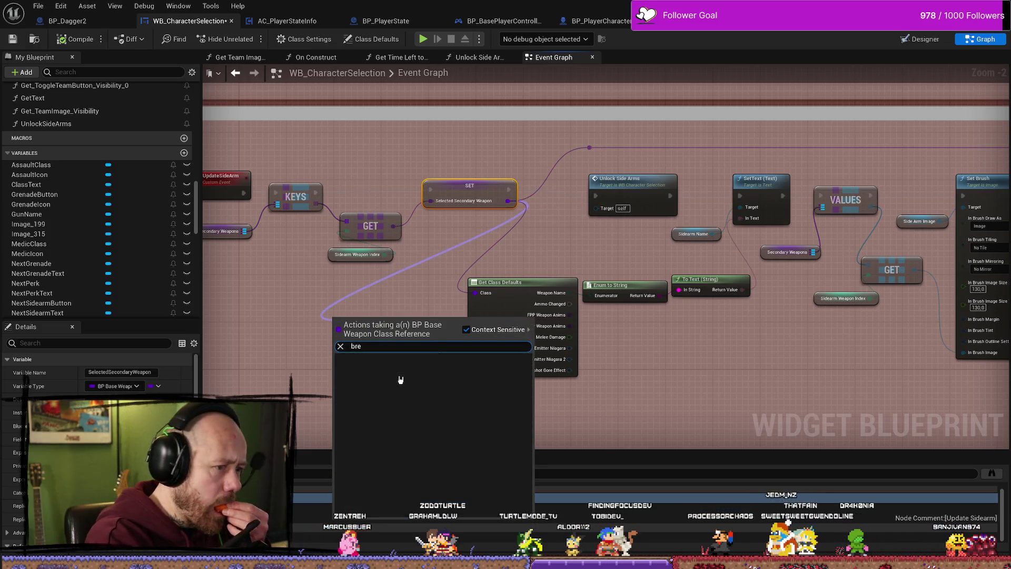
{"action": "key", "text": "BackSpace"}
{"action": "key", "text": "BackSpace"}
{"action": "key", "text": "BackSpace"}
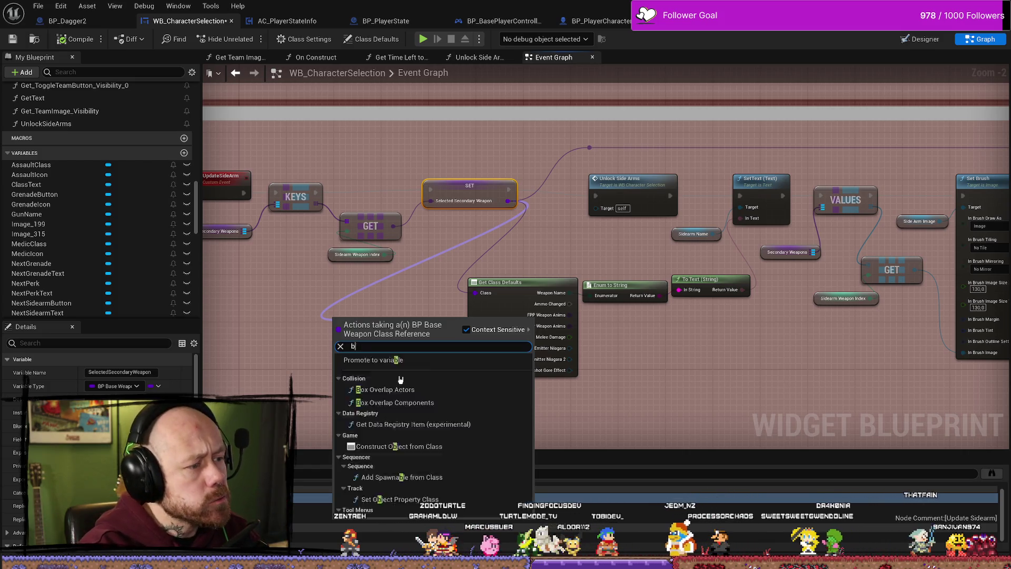
{"action": "key", "text": "Escape"}
{"action": "left_click_drag", "start_coordinate": [301, 306], "coordinate": [415, 311]}
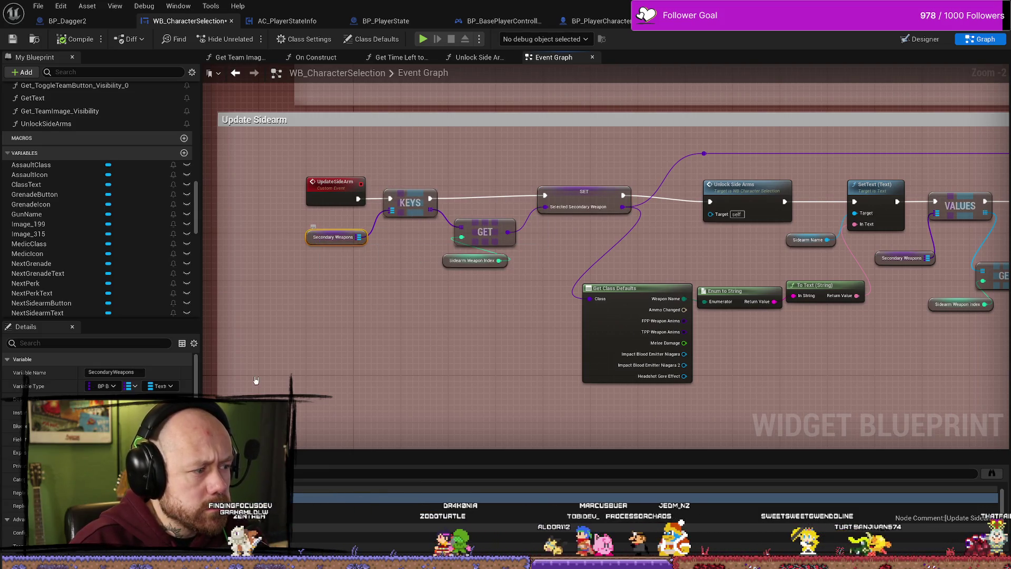
{"action": "left_click", "coordinate": [318, 238]}
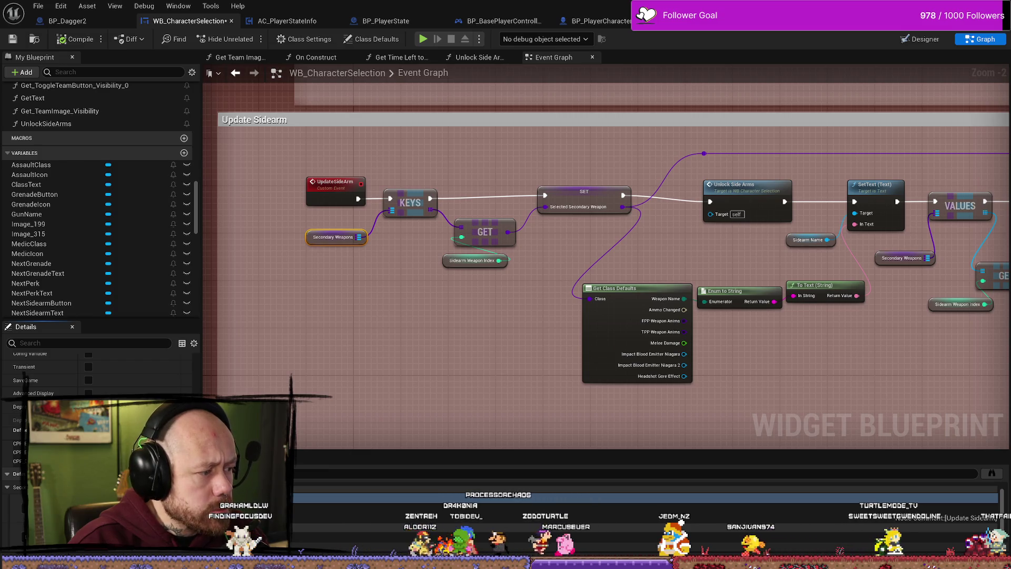
Pan right to inspect the Set Brush and Server Set Secondary Weapon nodes.
{"action": "left_click_drag", "start_coordinate": [483, 353], "coordinate": [430, 373]}
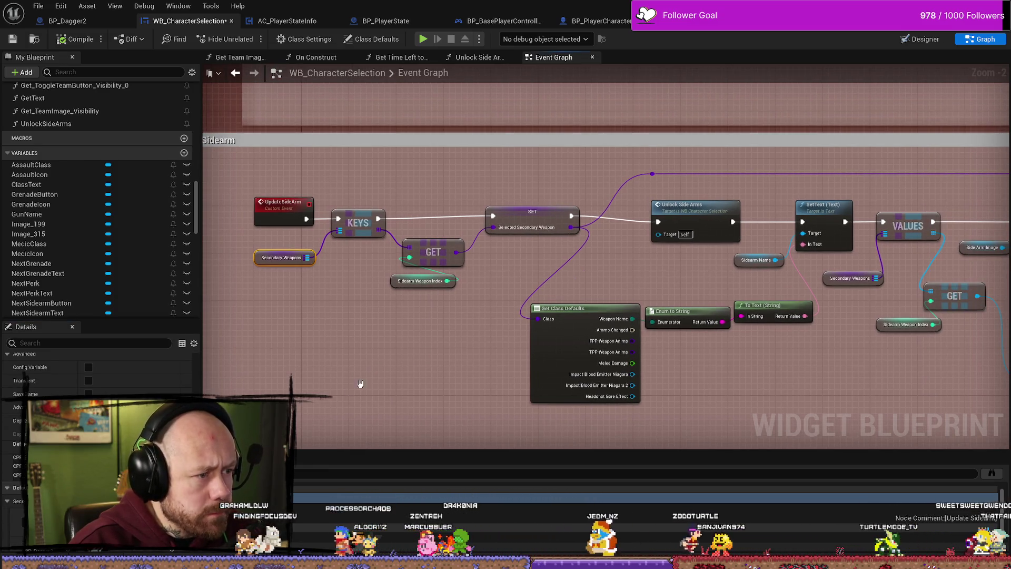
{"action": "scroll", "coordinate": [100, 369], "scroll_direction": "down", "scroll_amount": 1}
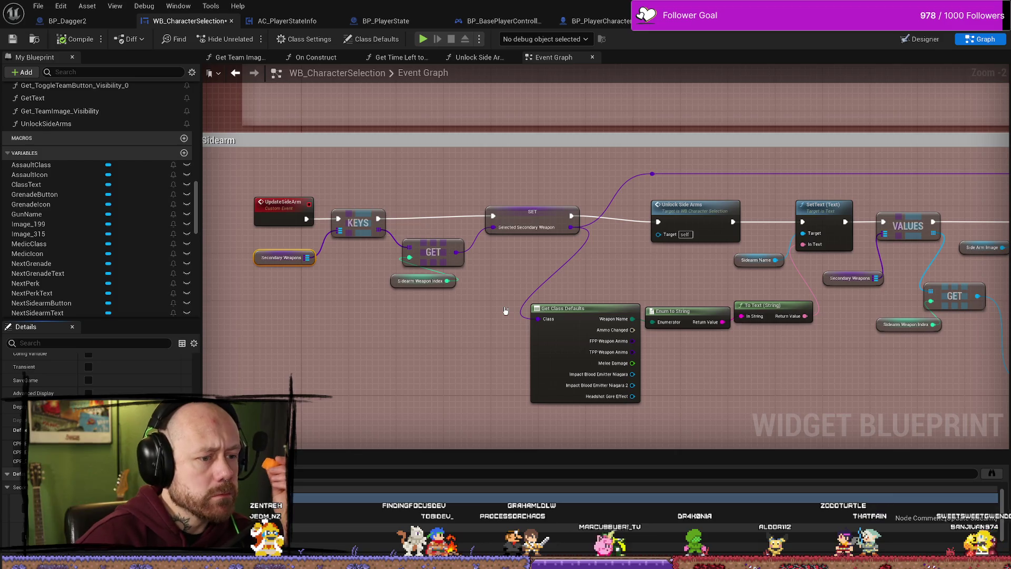
{"action": "scroll", "coordinate": [593, 262], "scroll_direction": "down", "scroll_amount": 2}
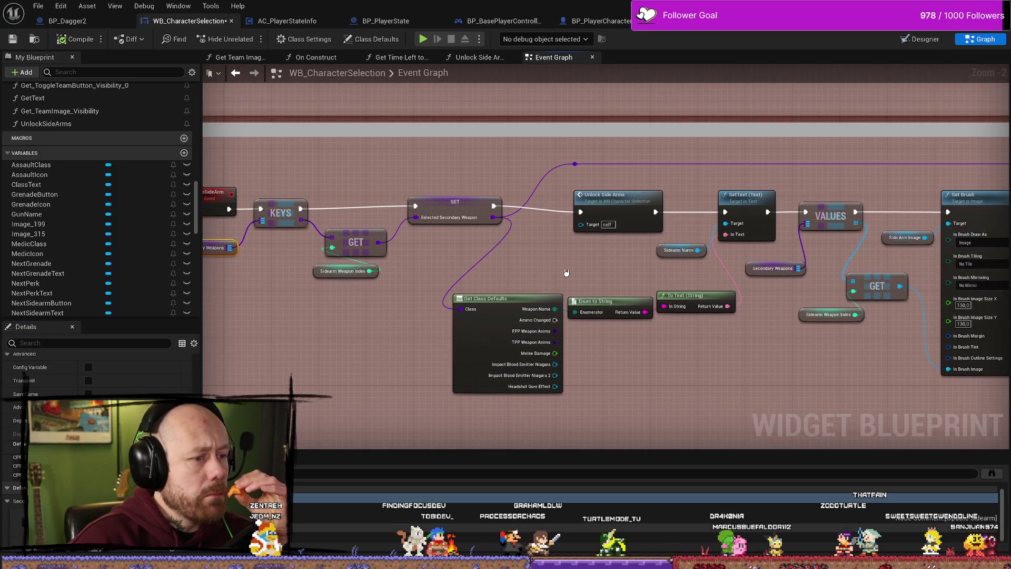
{"action": "scroll", "coordinate": [604, 267], "scroll_direction": "up", "scroll_amount": 2}
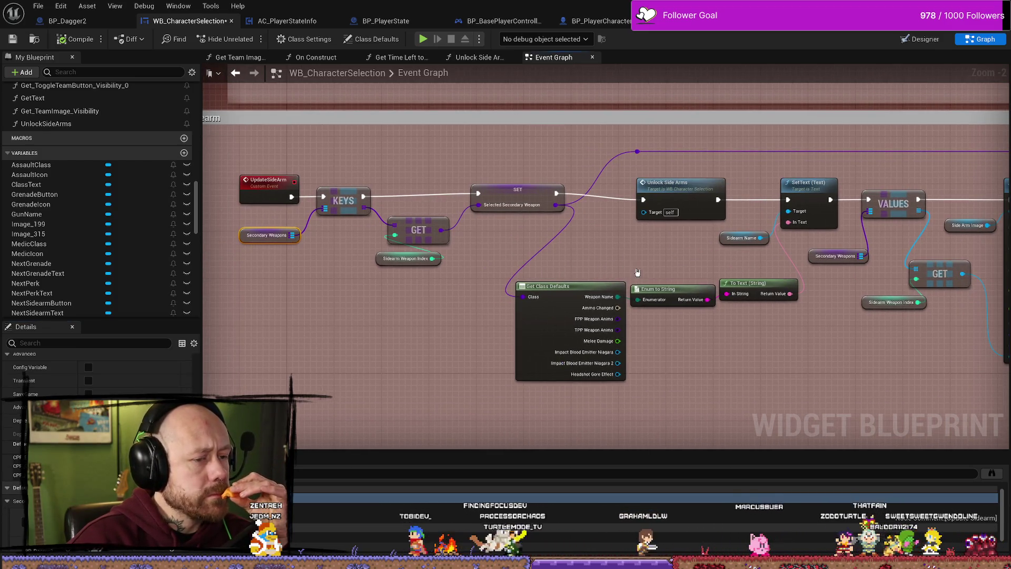
{"action": "left_click_drag", "start_coordinate": [604, 266], "coordinate": [528, 264]}
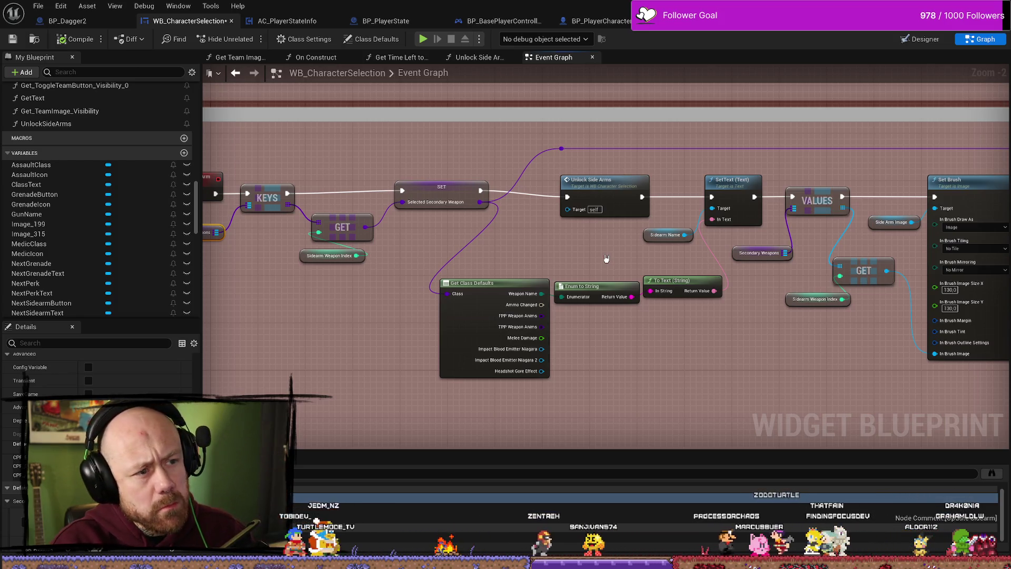
{"action": "left_click_drag", "start_coordinate": [606, 258], "coordinate": [551, 258]}
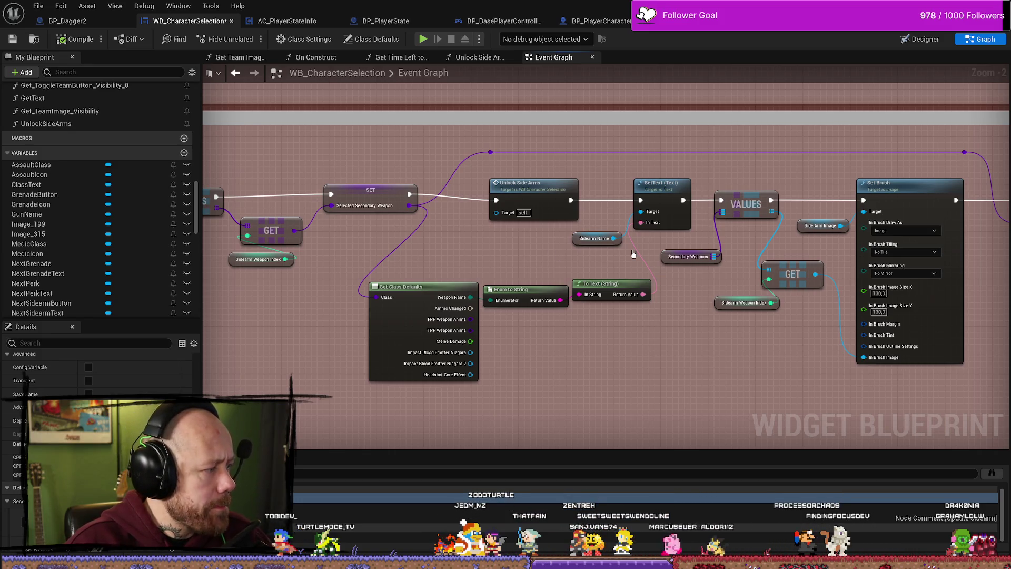
{"action": "mouse_move", "coordinate": [719, 296]}
{"action": "left_mouse_down"}
{"action": "mouse_move", "coordinate": [684, 294]}
{"action": "mouse_move", "coordinate": [681, 345]}
{"action": "mouse_move", "coordinate": [587, 332]}
{"action": "left_mouse_up"}
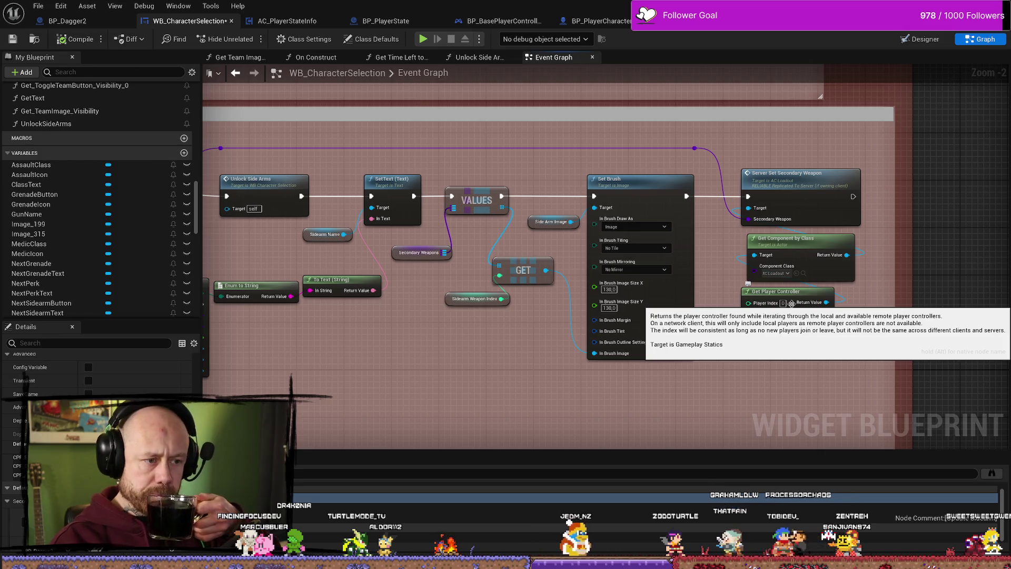
Pan back left and nudge Unlock Side Arms up onto the execution line, then minimize the Blueprint.
{"action": "left_click_drag", "start_coordinate": [444, 327], "coordinate": [611, 333]}
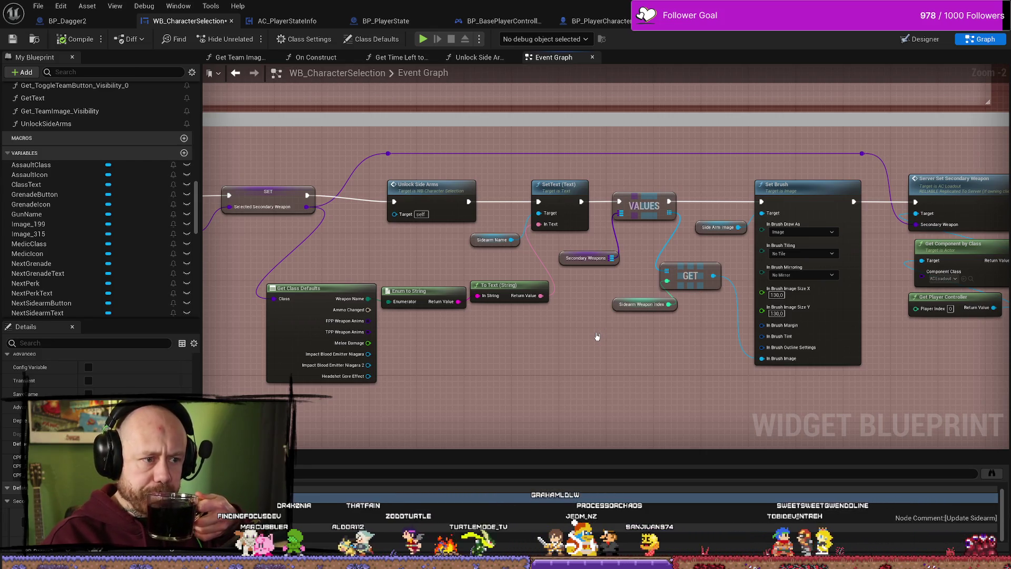
{"action": "left_click_drag", "start_coordinate": [597, 337], "coordinate": [605, 347]}
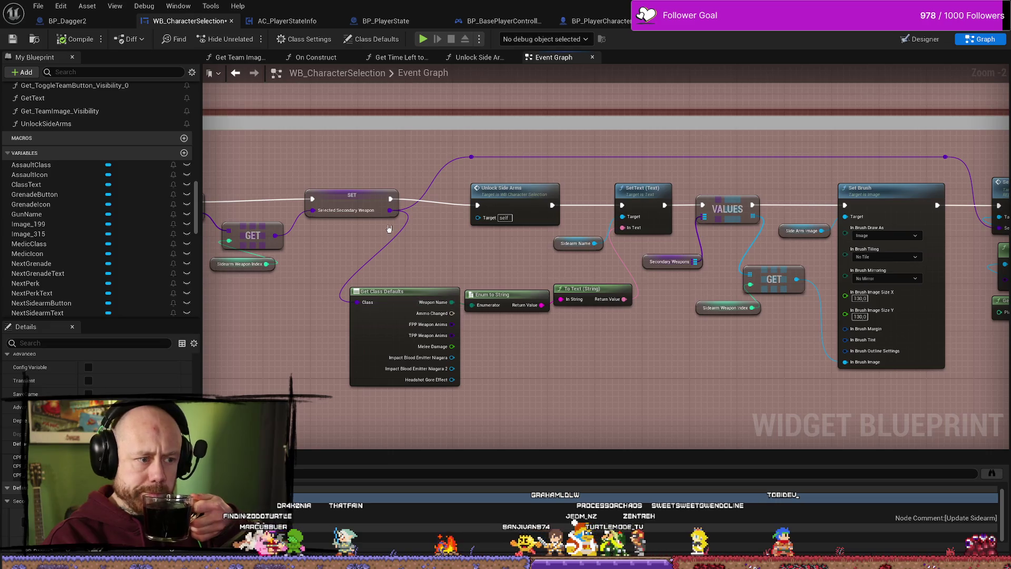
{"action": "left_click_drag", "start_coordinate": [463, 250], "coordinate": [528, 280]}
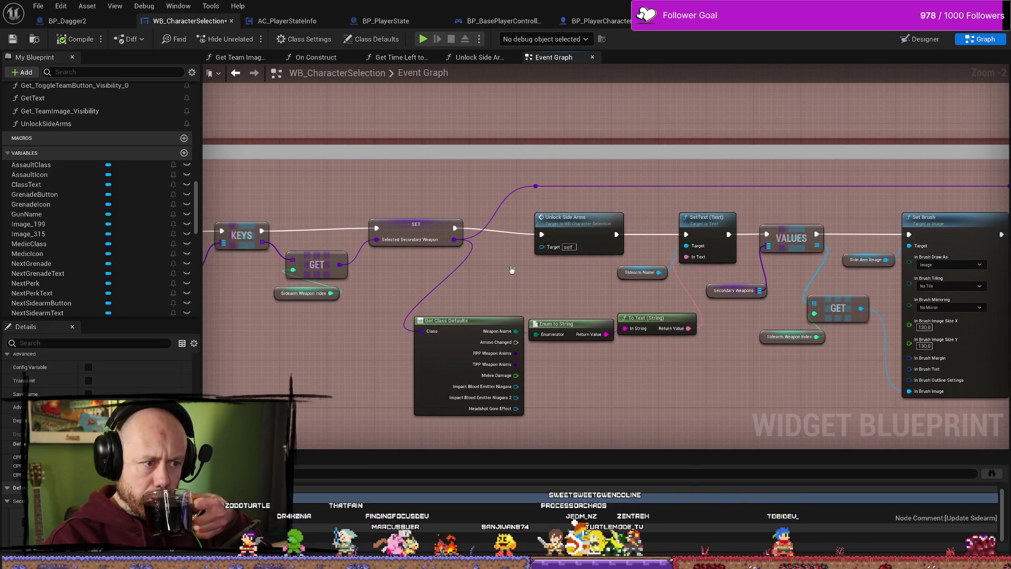
{"action": "left_click_drag", "start_coordinate": [578, 223], "coordinate": [582, 224]}
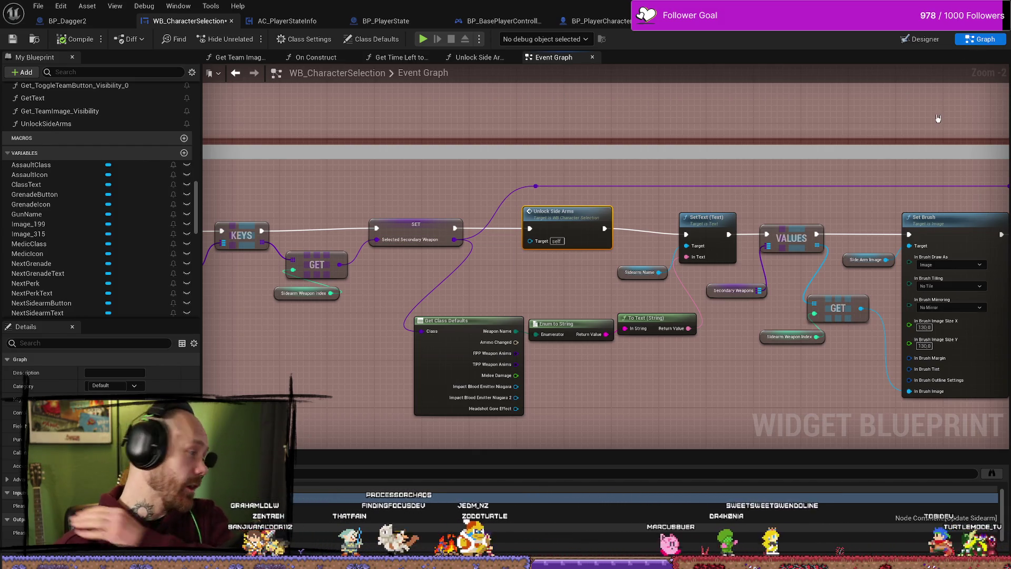
{"action": "left_click", "coordinate": [957, 8]}
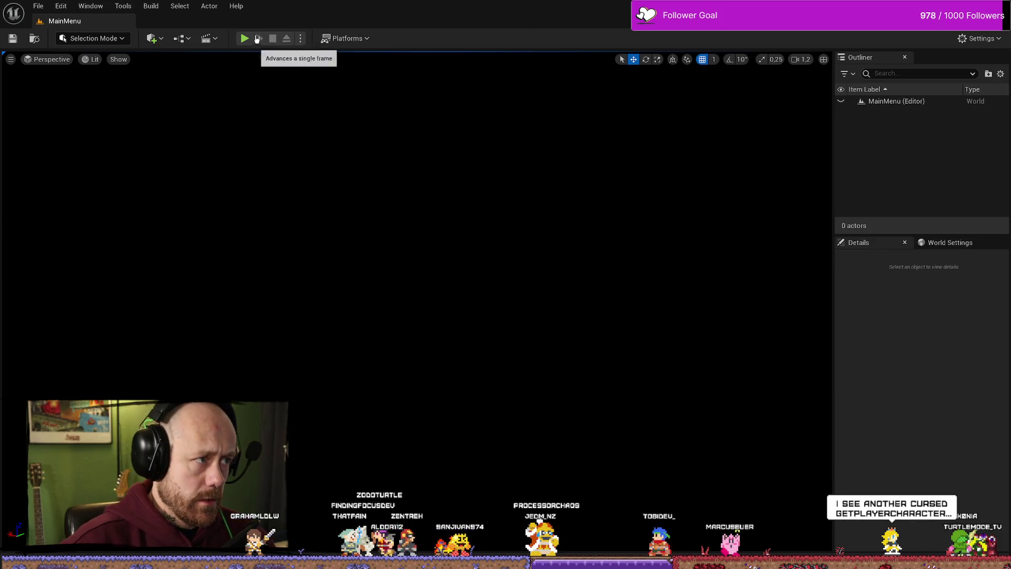
Launch Play in Editor and start a Multiplayer match.
{"action": "left_click", "coordinate": [245, 38]}
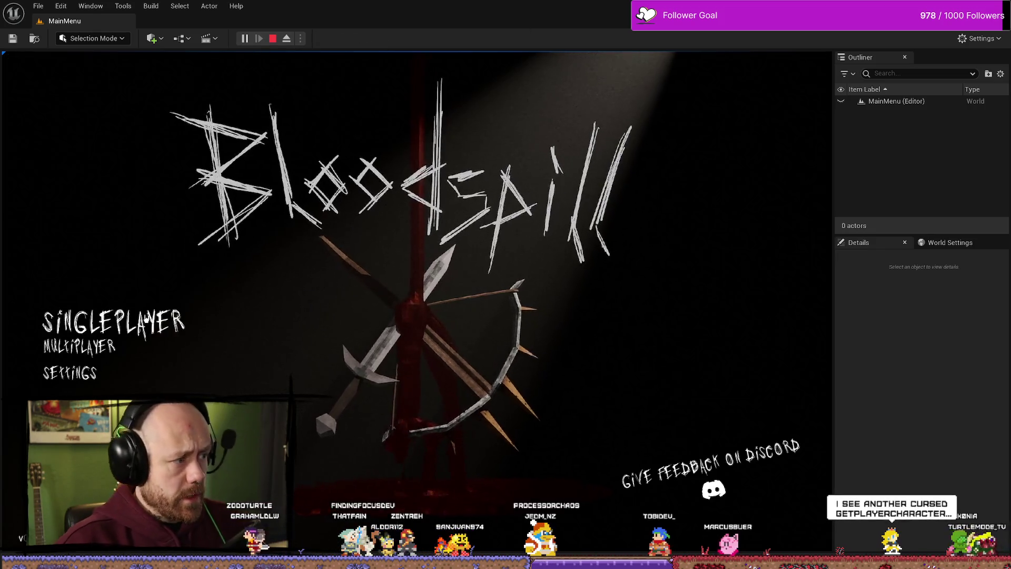
{"action": "left_click", "coordinate": [85, 319]}
{"action": "left_click", "coordinate": [726, 518]}
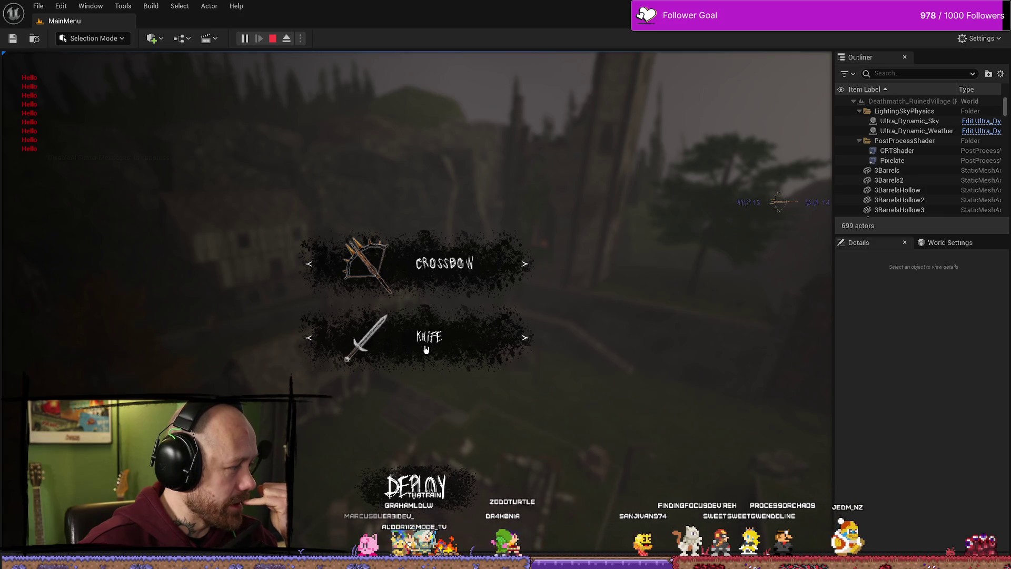
Cycle the Knife row sidearm twice, stop play, and search content for characterselecti.
{"action": "left_click", "coordinate": [311, 336]}
{"action": "left_click", "coordinate": [311, 335]}
{"action": "left_click", "coordinate": [272, 39]}
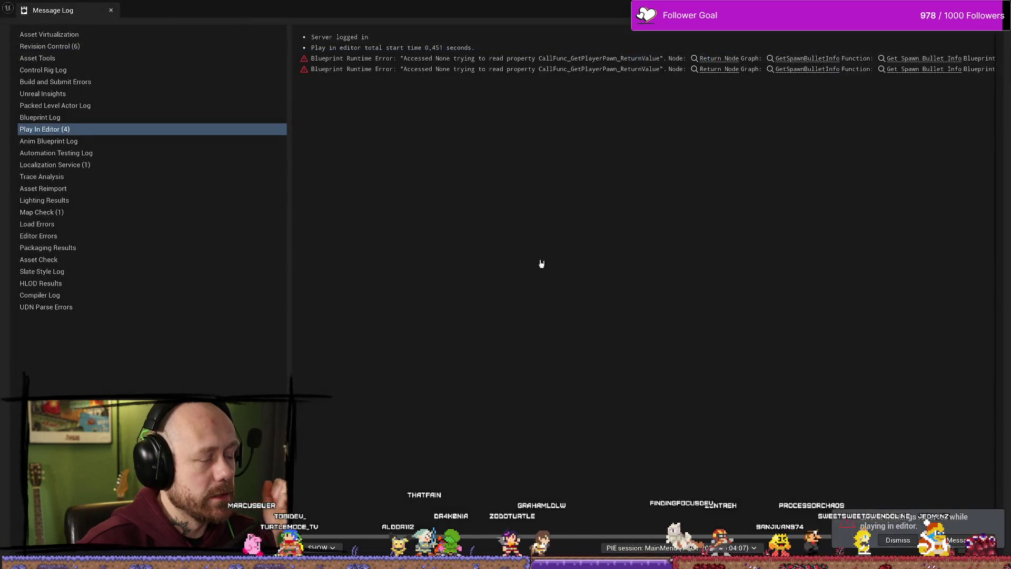
{"action": "key", "text": "ctrl+space"}
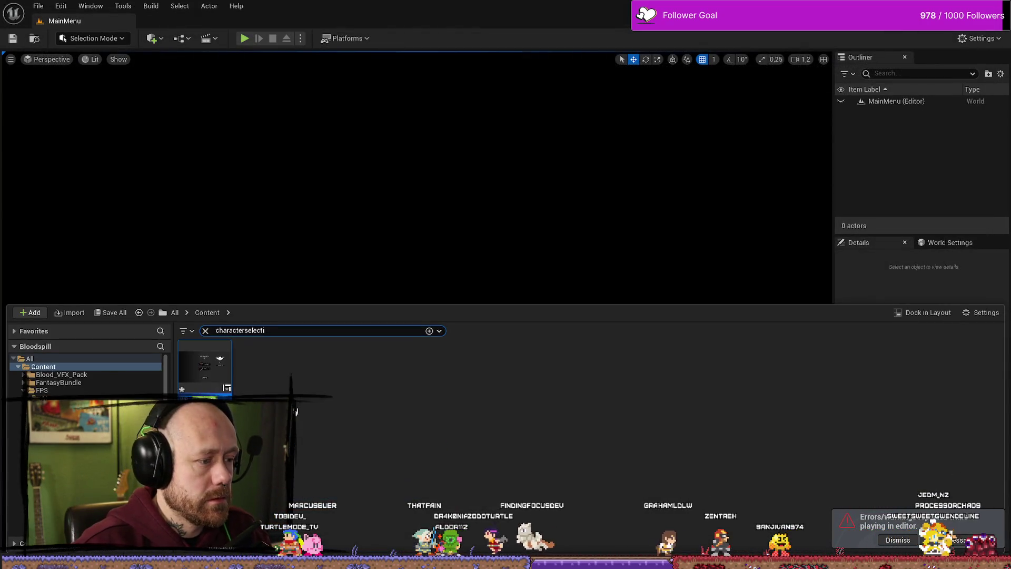
Open WB_CharacterSelection, center the Event Graph on Unlock Side Arms, and launch Play again.
{"action": "key", "text": "Return"}
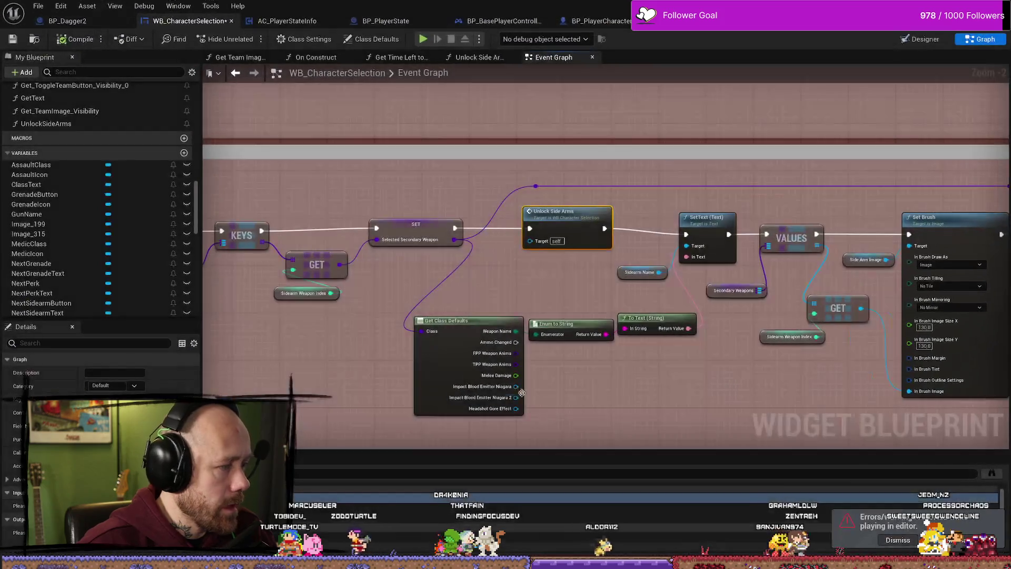
{"action": "scroll", "coordinate": [600, 384], "scroll_direction": "down", "scroll_amount": 4}
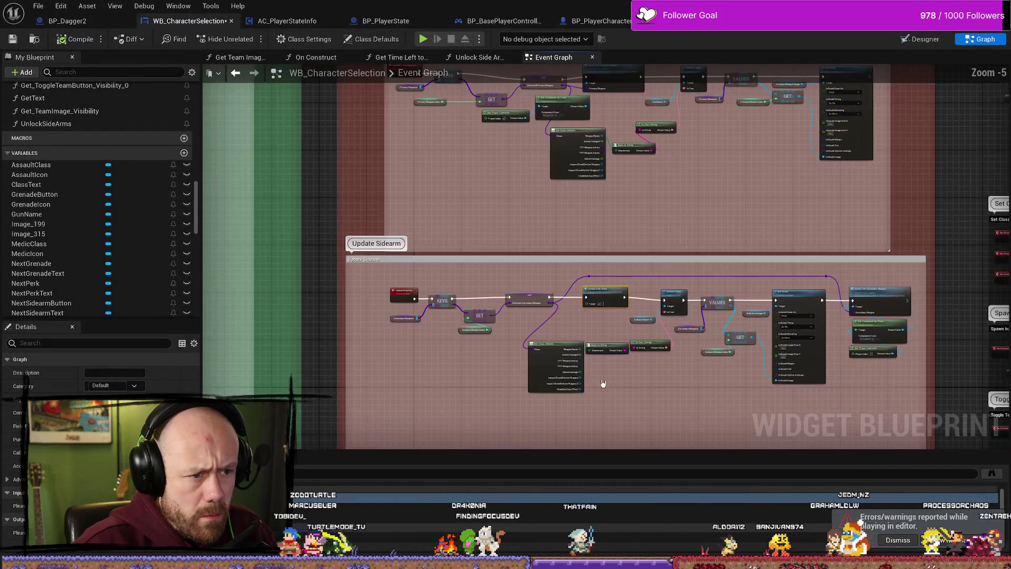
{"action": "scroll", "coordinate": [605, 361], "scroll_direction": "up", "scroll_amount": 3}
{"action": "scroll", "coordinate": [843, 337], "scroll_direction": "up", "scroll_amount": 3}
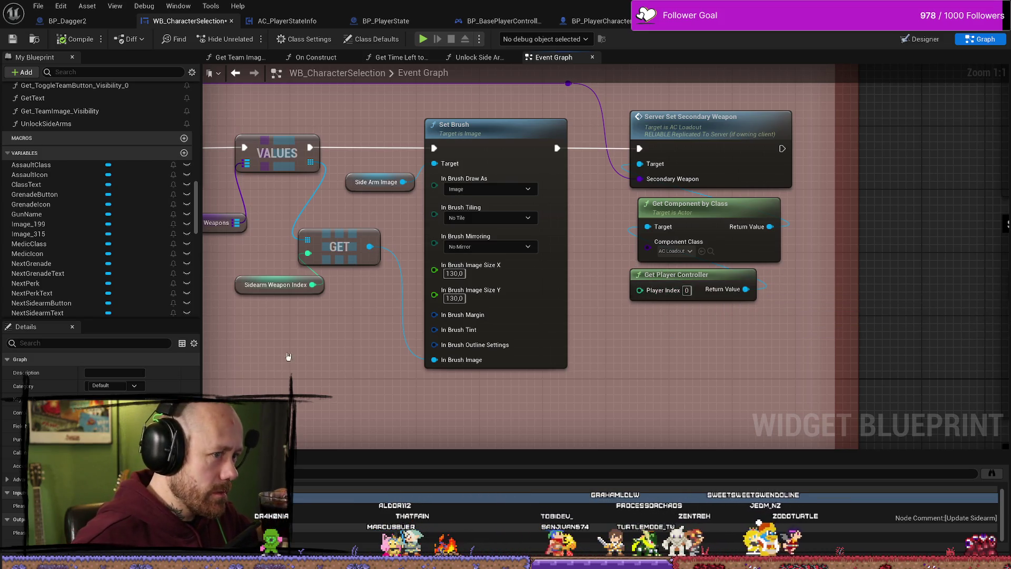
{"action": "left_click_drag", "start_coordinate": [308, 351], "coordinate": [463, 350]}
{"action": "left_click_drag", "start_coordinate": [369, 337], "coordinate": [533, 359]}
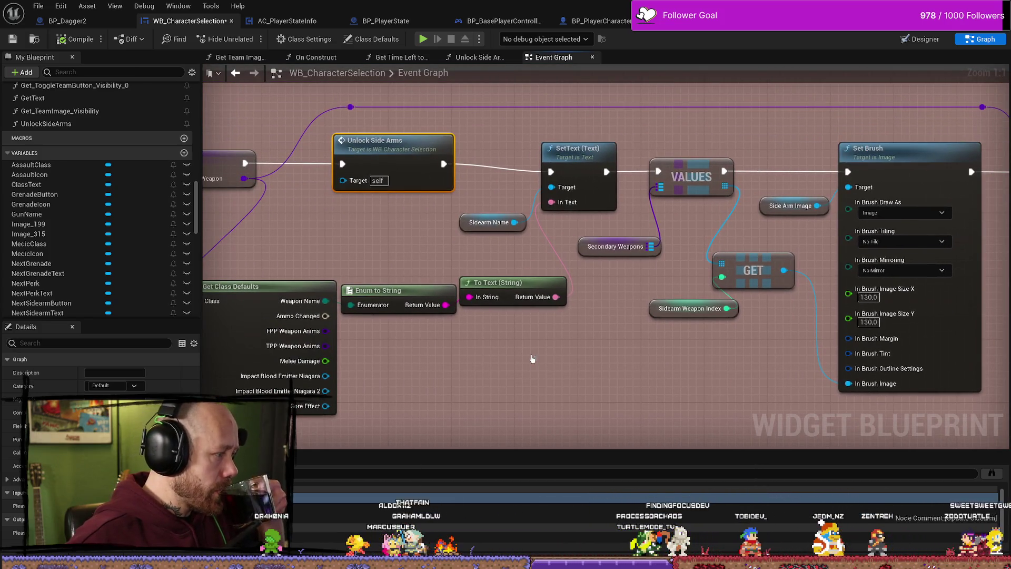
{"action": "left_click_drag", "start_coordinate": [527, 363], "coordinate": [580, 375]}
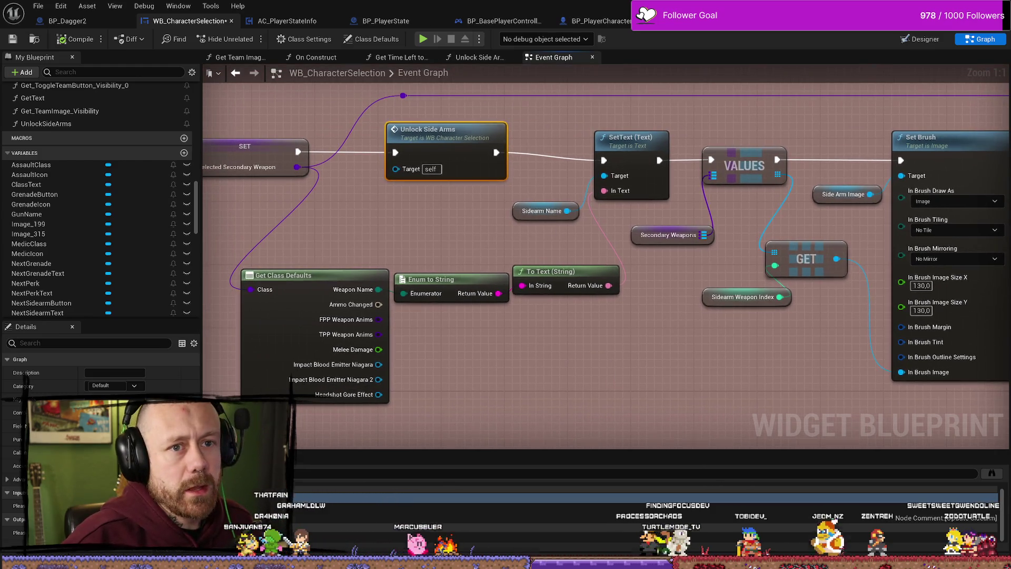
{"action": "key", "text": "alt+p"}
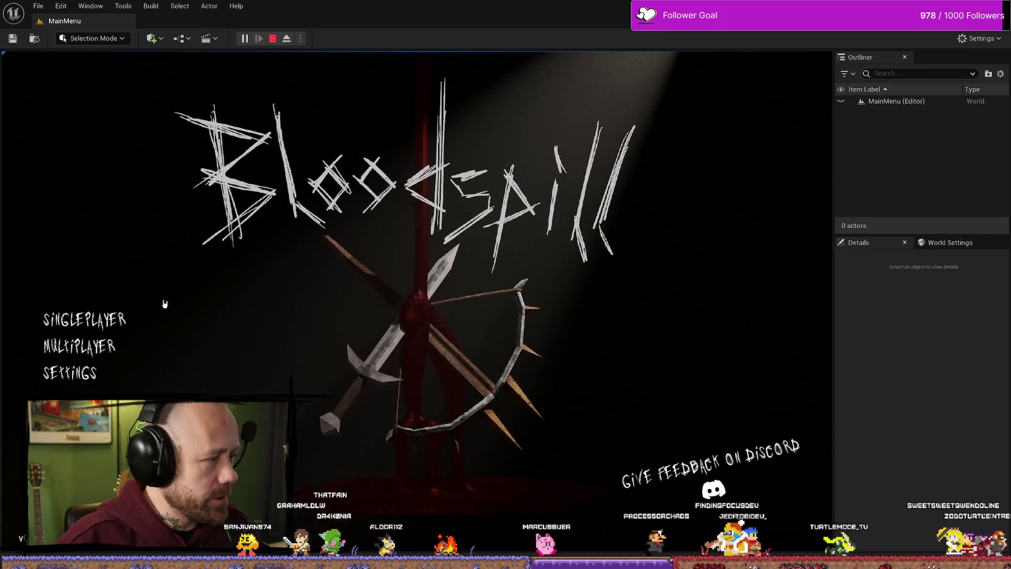
Start a Multiplayer match, switch the Knife row between sword and trident, then stop play.
{"action": "left_click", "coordinate": [84, 346]}
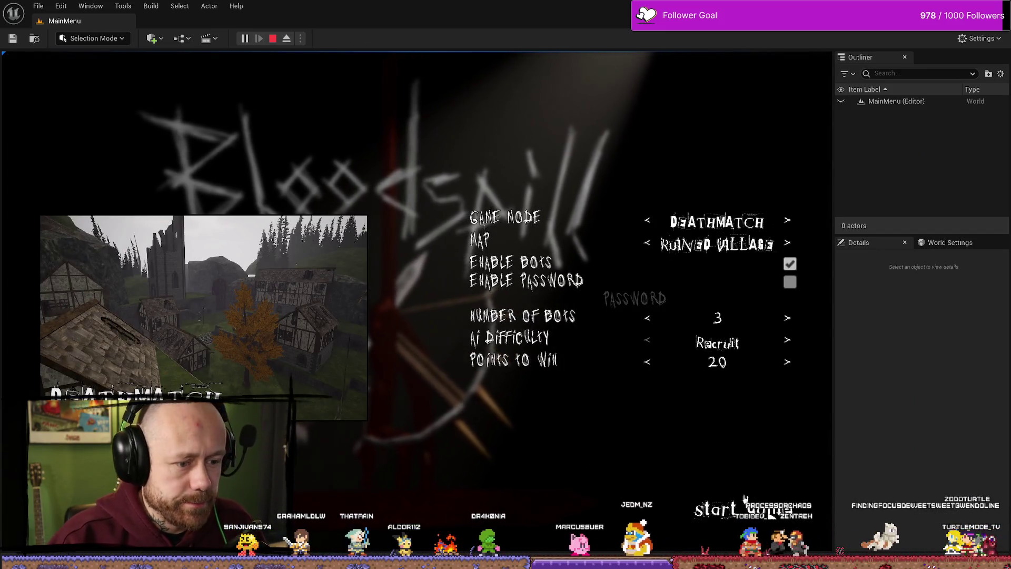
{"action": "left_click", "coordinate": [745, 499]}
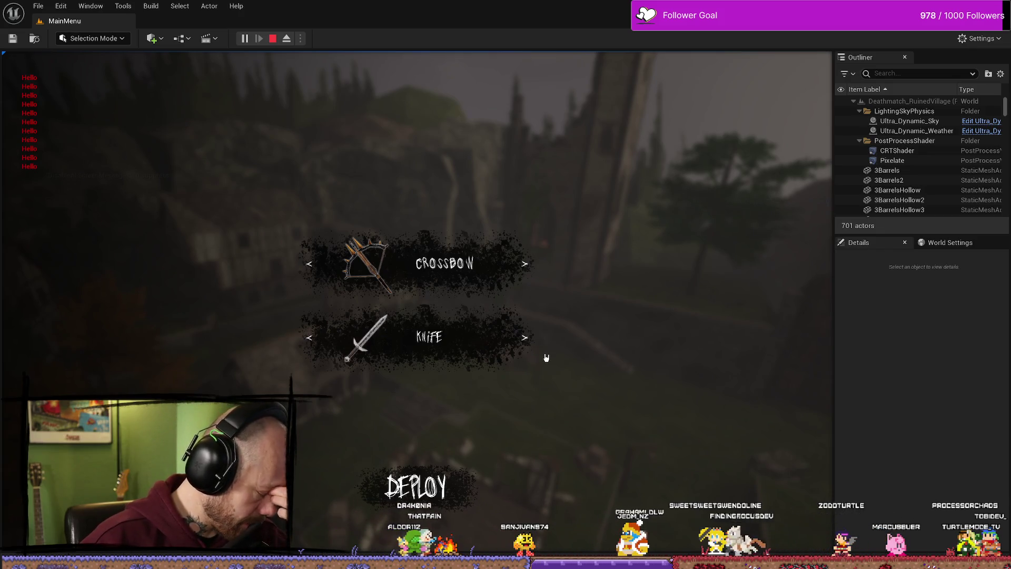
{"action": "left_click", "coordinate": [517, 345]}
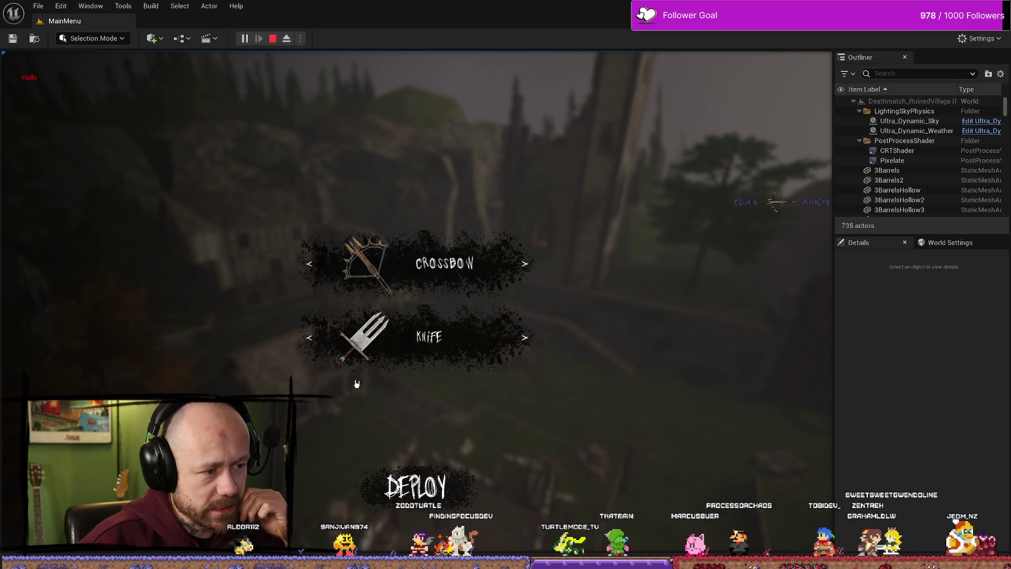
{"action": "left_click", "coordinate": [519, 338]}
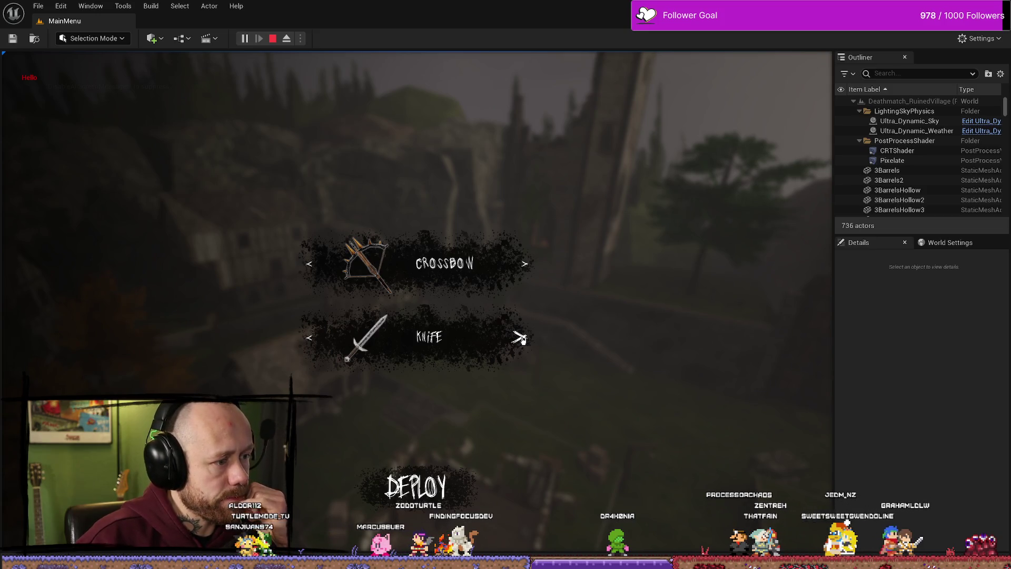
{"action": "left_click", "coordinate": [309, 337]}
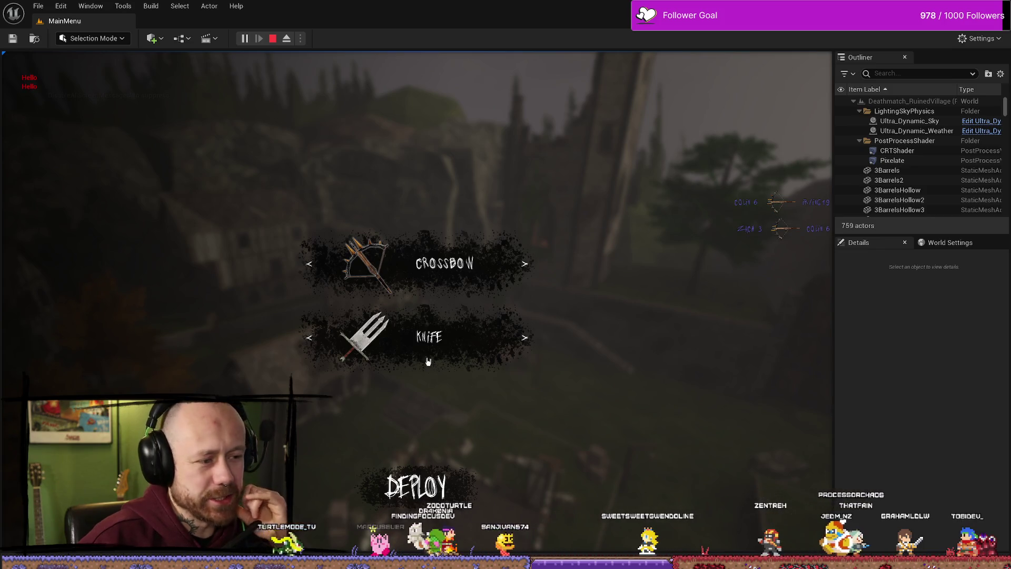
{"action": "left_click", "coordinate": [521, 338]}
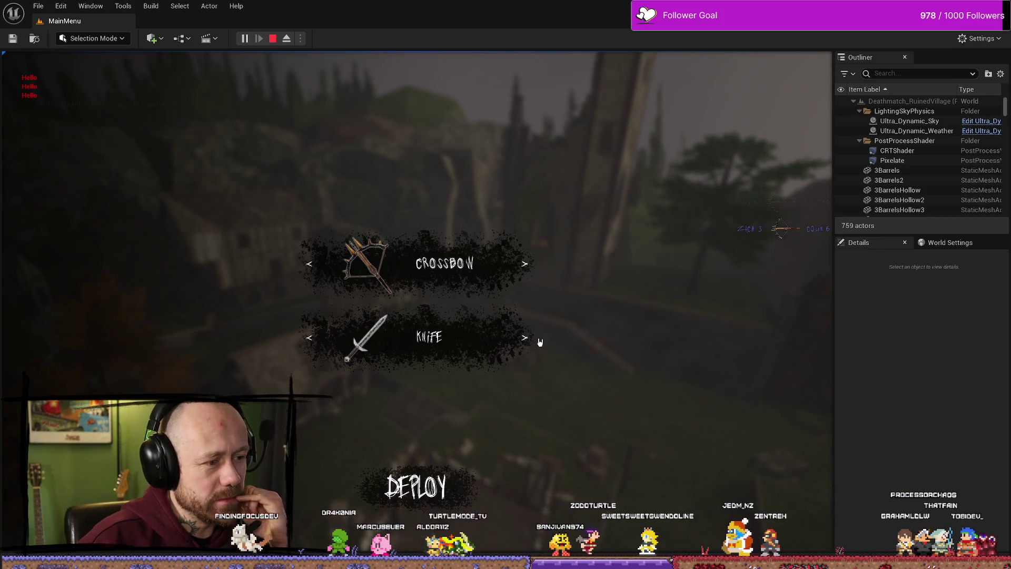
{"action": "left_click", "coordinate": [521, 336]}
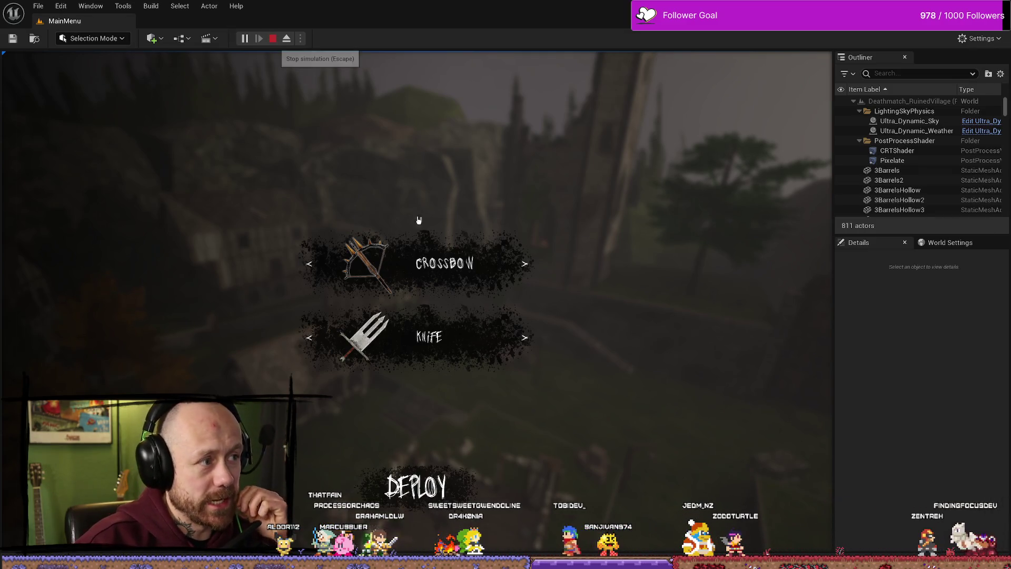
{"action": "left_click", "coordinate": [274, 40]}
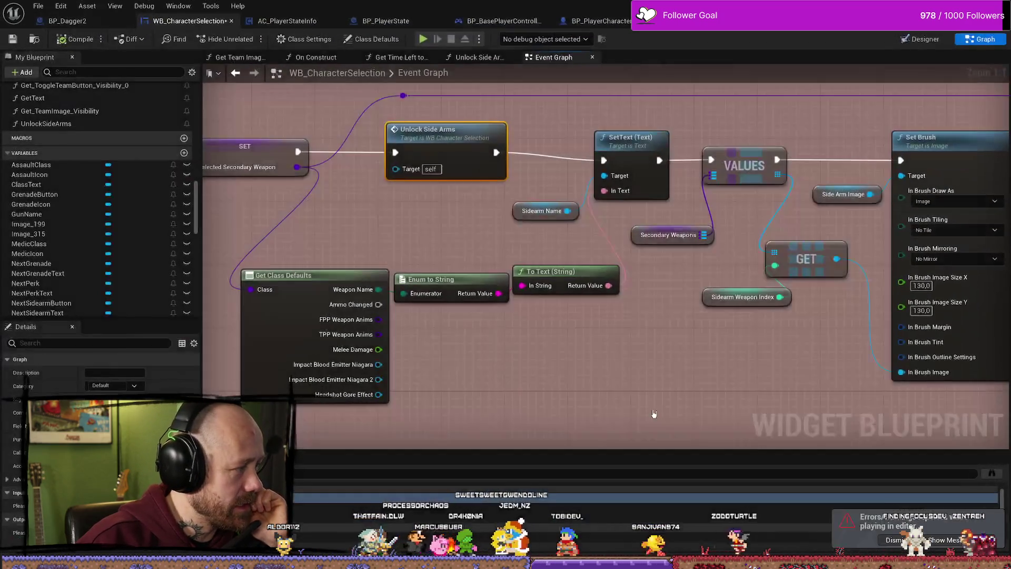
Marquee-select the three Server Set Secondary Weapon nodes.
{"action": "scroll", "coordinate": [821, 123], "scroll_direction": "down", "scroll_amount": 1}
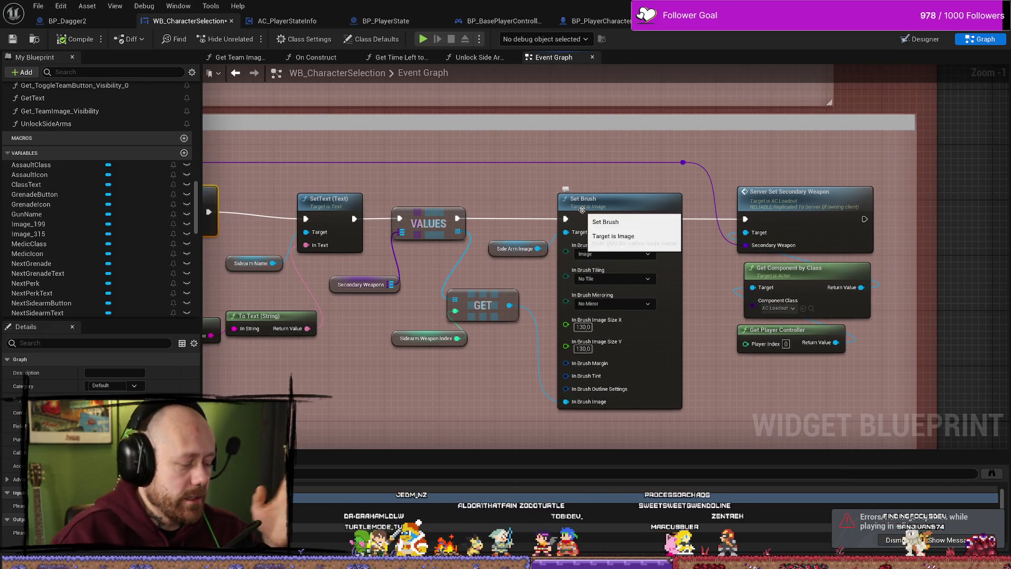
{"action": "left_click_drag", "start_coordinate": [776, 186], "coordinate": [786, 361]}
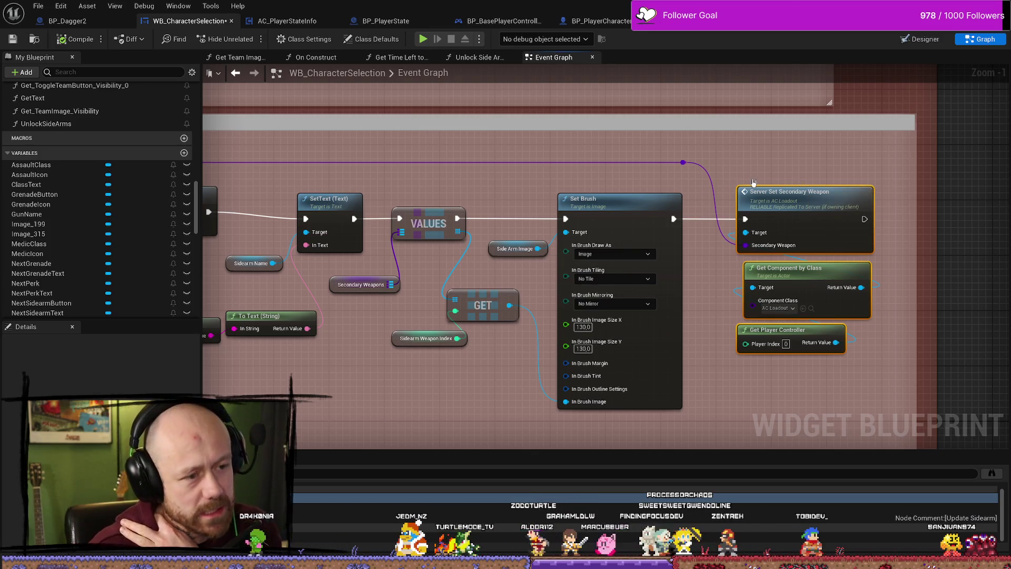
{"action": "mouse_move", "coordinate": [749, 168]}
{"action": "left_mouse_down"}
{"action": "mouse_move", "coordinate": [874, 316]}
{"action": "mouse_move", "coordinate": [830, 361]}
{"action": "left_mouse_up"}
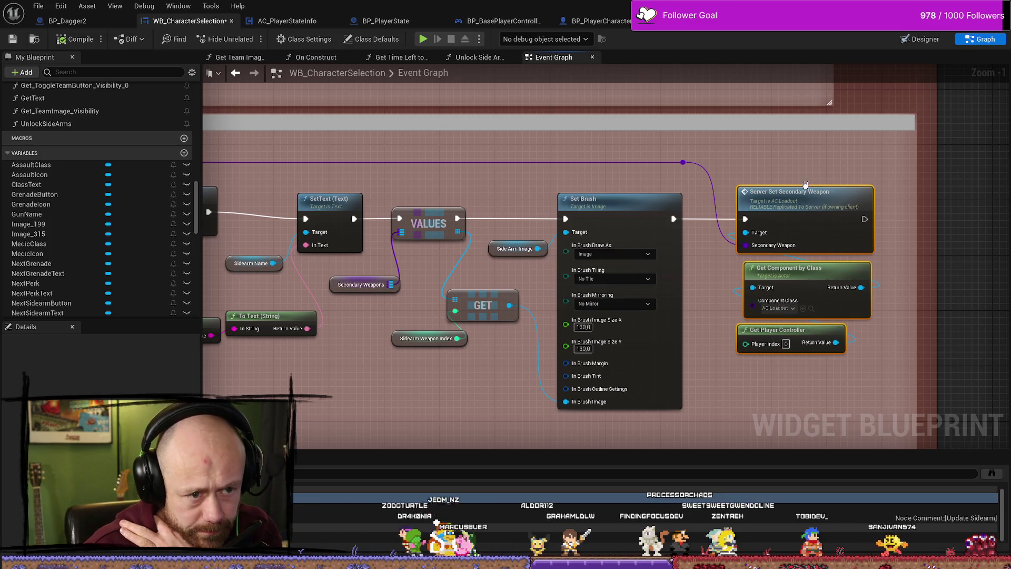
{"action": "left_click", "coordinate": [820, 160]}
{"action": "key", "text": "ctrl+z"}
Pan across the Update Sidearm nodes from Unlock Side Arms to Get Class Defaults and Set Brush.
{"action": "left_click_drag", "start_coordinate": [447, 190], "coordinate": [609, 169]}
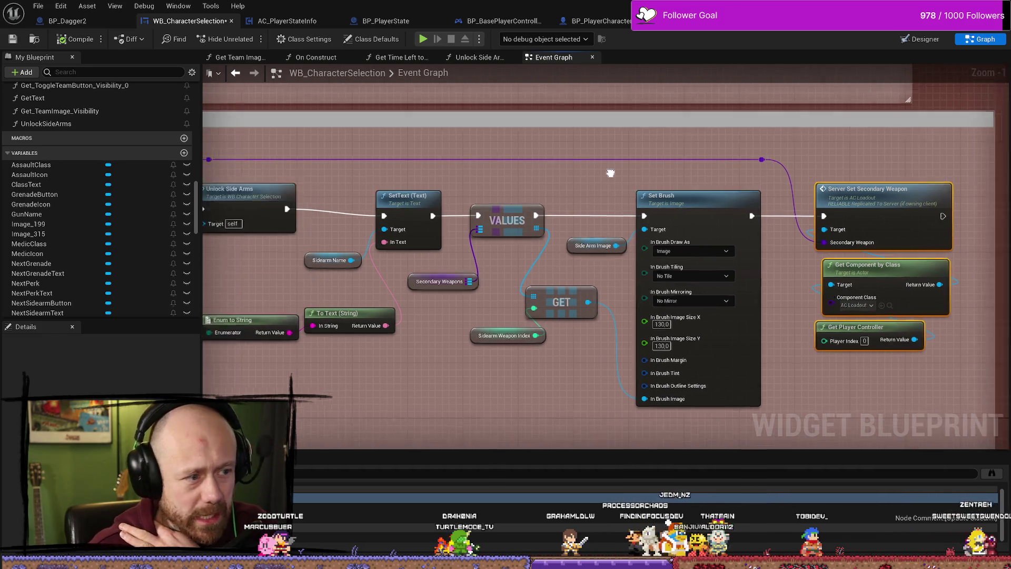
{"action": "left_click_drag", "start_coordinate": [241, 233], "coordinate": [410, 233]}
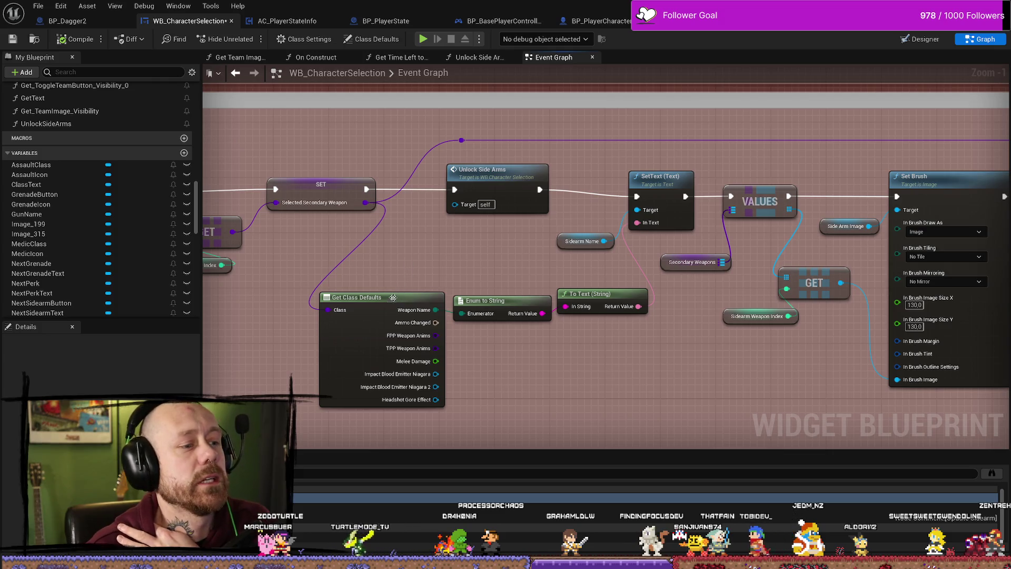
{"action": "mouse_move", "coordinate": [484, 273]}
{"action": "left_mouse_down"}
{"action": "mouse_move", "coordinate": [383, 268]}
{"action": "mouse_move", "coordinate": [450, 258]}
{"action": "left_mouse_up"}
{"action": "left_click_drag", "start_coordinate": [597, 274], "coordinate": [522, 257]}
{"action": "mouse_move", "coordinate": [359, 243]}
{"action": "left_mouse_down"}
{"action": "mouse_move", "coordinate": [514, 242]}
{"action": "mouse_move", "coordinate": [424, 257]}
{"action": "left_mouse_up"}
{"action": "scroll", "coordinate": [530, 240], "scroll_direction": "down", "scroll_amount": 1}
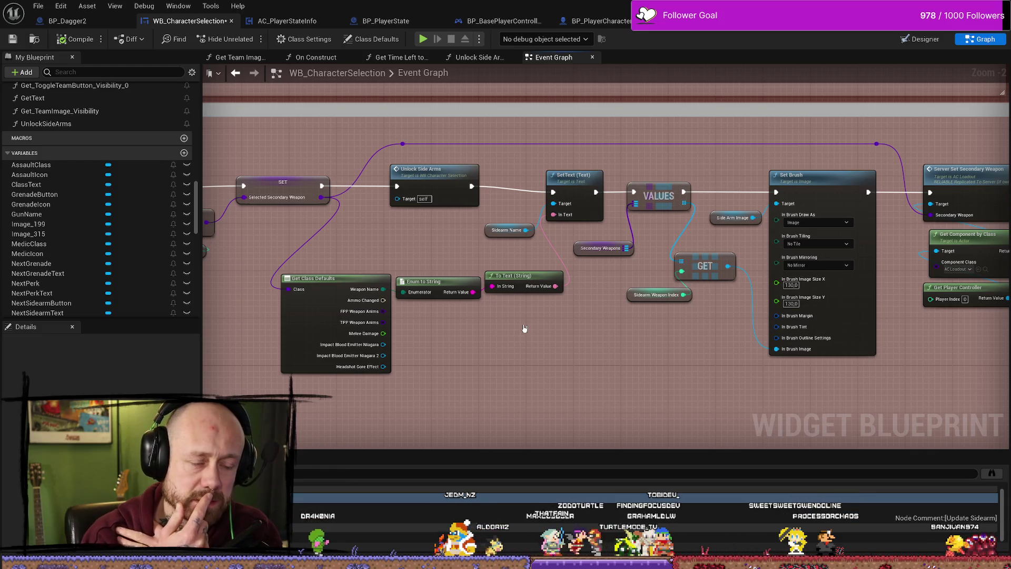
{"action": "mouse_move", "coordinate": [633, 404]}
{"action": "left_mouse_down"}
{"action": "mouse_move", "coordinate": [731, 384]}
{"action": "mouse_move", "coordinate": [679, 363]}
{"action": "mouse_move", "coordinate": [657, 329]}
{"action": "mouse_move", "coordinate": [854, 378]}
{"action": "mouse_move", "coordinate": [760, 368]}
{"action": "mouse_move", "coordinate": [794, 311]}
{"action": "left_mouse_up"}
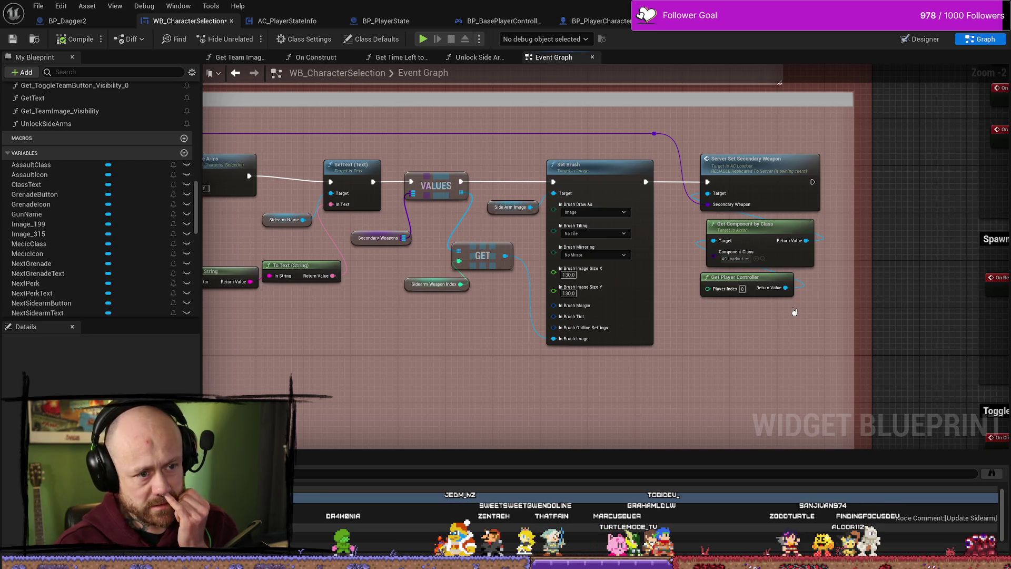
{"action": "left_click_drag", "start_coordinate": [572, 370], "coordinate": [666, 368]}
{"action": "left_click_drag", "start_coordinate": [467, 390], "coordinate": [676, 377]}
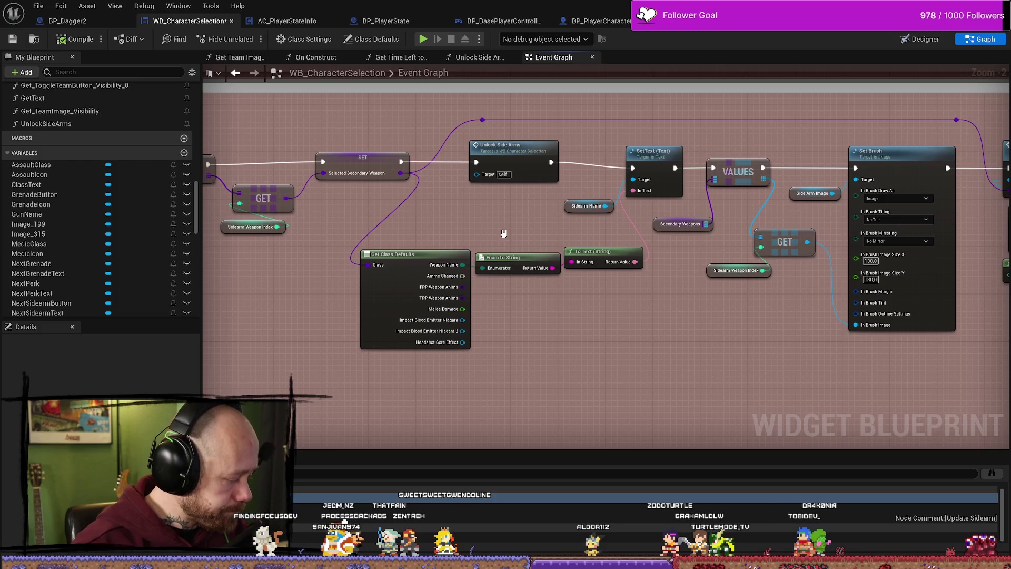
Reselect the three server secondary-weapon nodes beside Set Brush and zoom out.
{"action": "left_click_drag", "start_coordinate": [552, 227], "coordinate": [372, 221]}
{"action": "left_click_drag", "start_coordinate": [874, 176], "coordinate": [674, 172]}
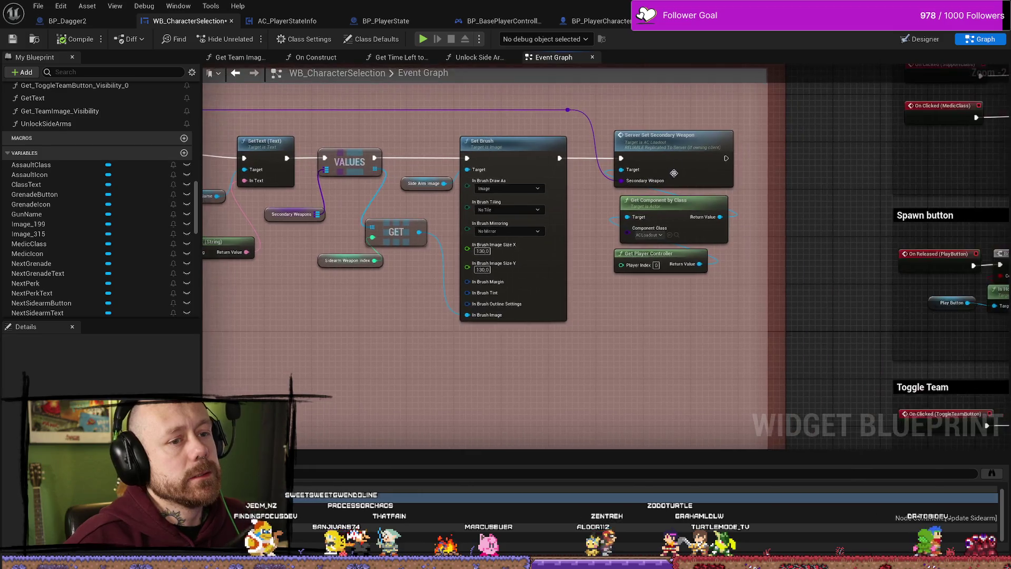
{"action": "scroll", "coordinate": [674, 173], "scroll_direction": "down", "scroll_amount": 1}
{"action": "left_click_drag", "start_coordinate": [737, 124], "coordinate": [653, 296]}
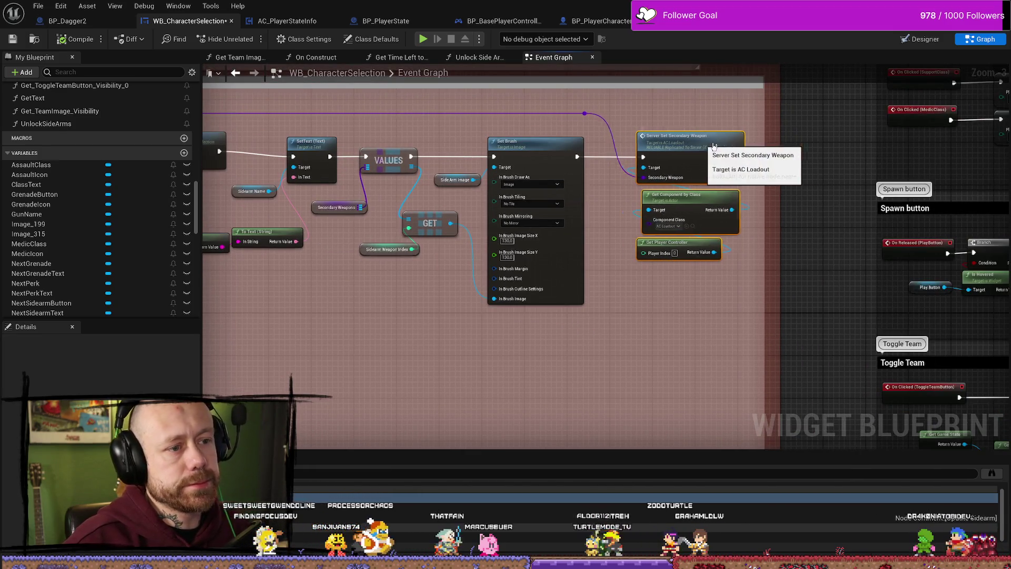
{"action": "scroll", "coordinate": [630, 278], "scroll_direction": "down", "scroll_amount": 6}
{"action": "scroll", "coordinate": [629, 277], "scroll_direction": "down", "scroll_amount": 3}
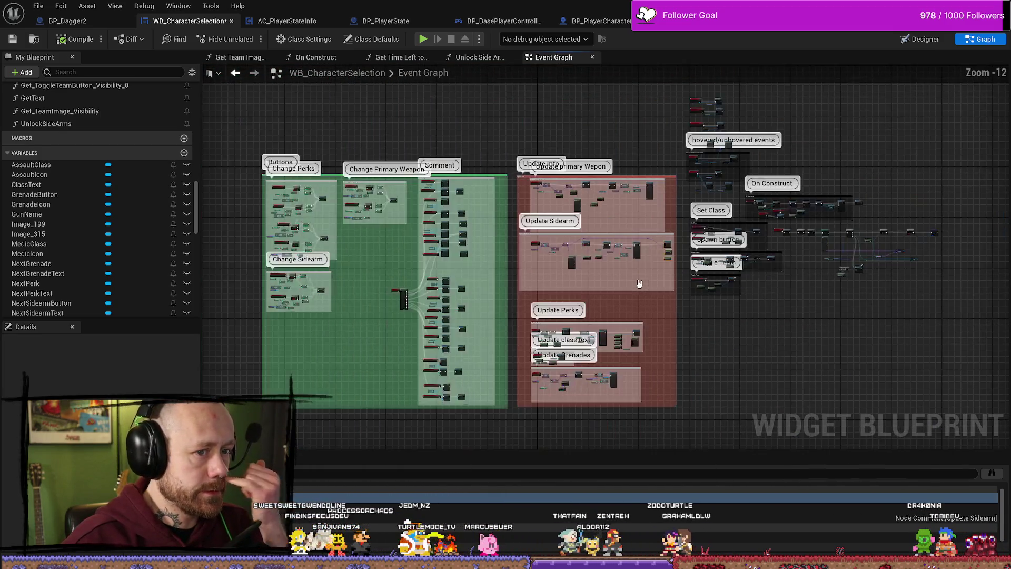
Widen the Update Info and Update Sidearm comment boxes to the left.
{"action": "left_click_drag", "start_coordinate": [503, 175], "coordinate": [389, 182]}
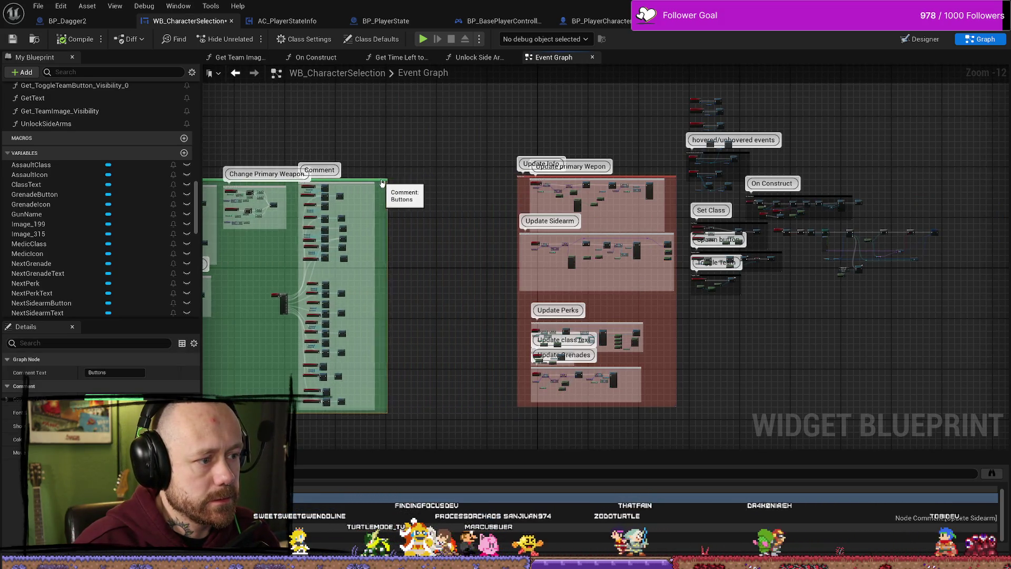
{"action": "scroll", "coordinate": [541, 219], "scroll_direction": "up", "scroll_amount": 6}
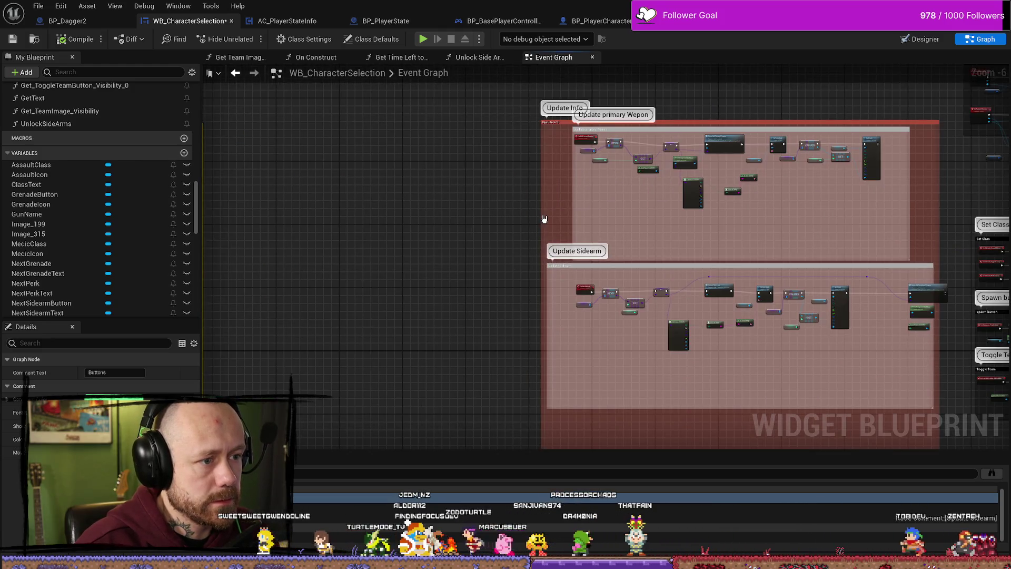
{"action": "left_click_drag", "start_coordinate": [541, 219], "coordinate": [361, 221]}
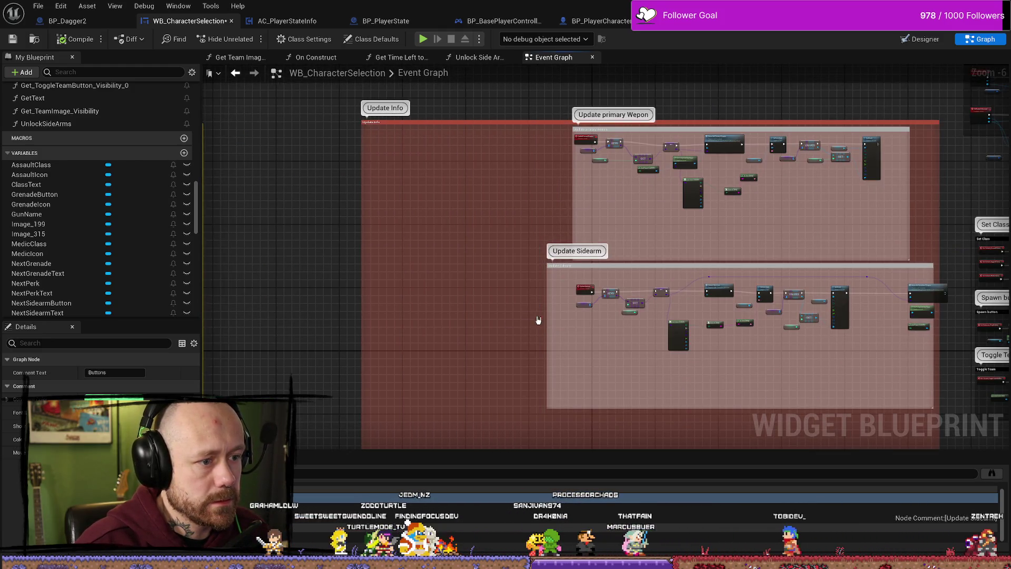
{"action": "left_click_drag", "start_coordinate": [547, 314], "coordinate": [395, 316]}
Shift the Update Sidearm nodes and purple reroute knot left, then open Unlock Side Arms.
{"action": "mouse_move", "coordinate": [878, 387]}
{"action": "left_mouse_down"}
{"action": "mouse_move", "coordinate": [576, 279]}
{"action": "mouse_move", "coordinate": [542, 290]}
{"action": "left_mouse_up"}
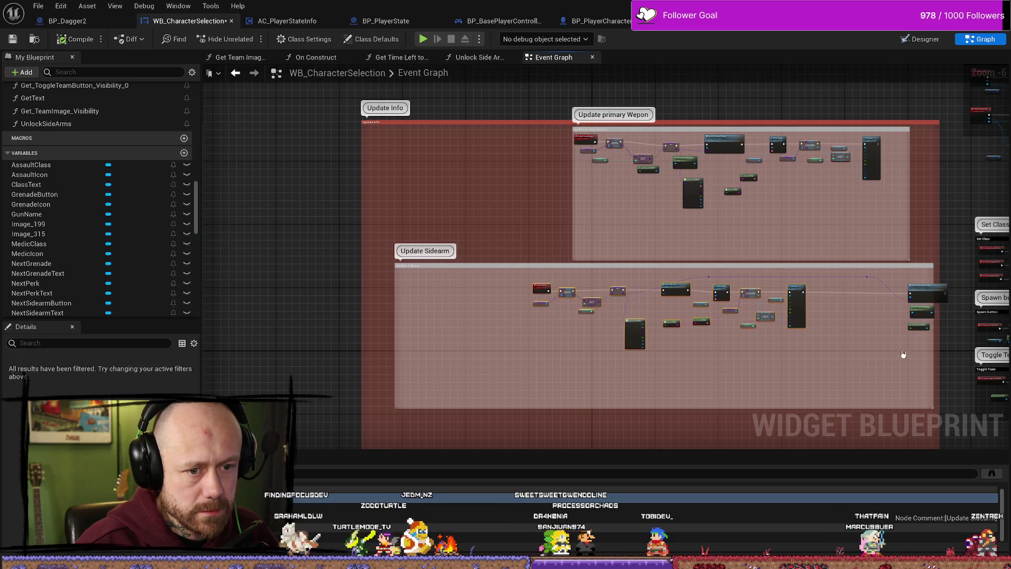
{"action": "left_click_drag", "start_coordinate": [915, 299], "coordinate": [892, 295]}
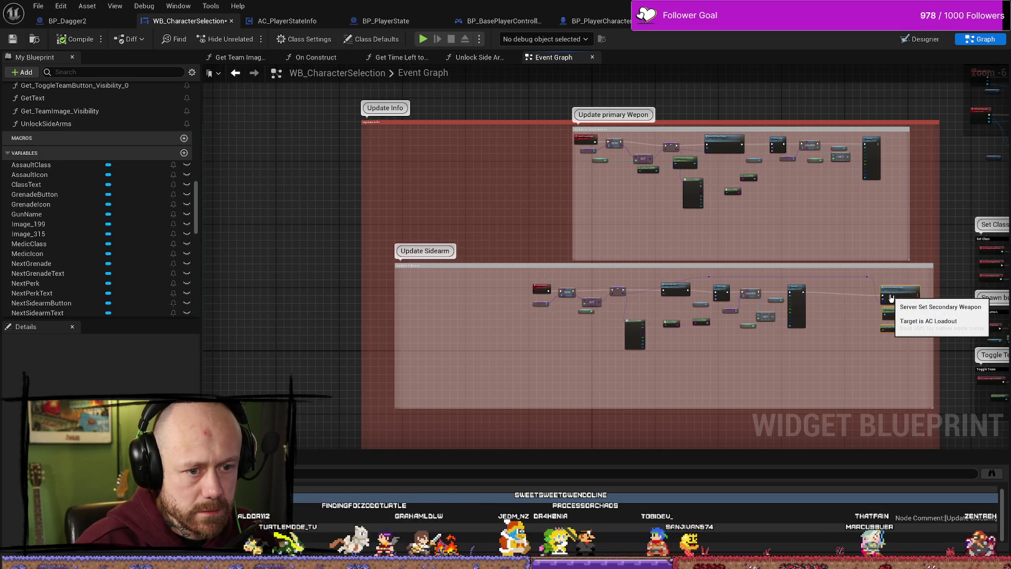
{"action": "scroll", "coordinate": [733, 342], "scroll_direction": "up", "scroll_amount": 3}
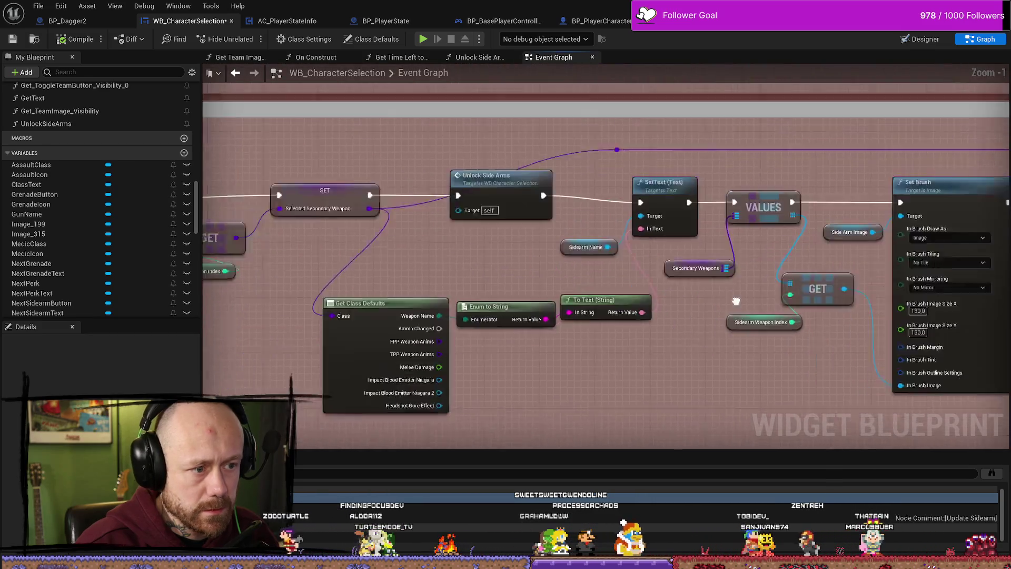
{"action": "left_click", "coordinate": [621, 175]}
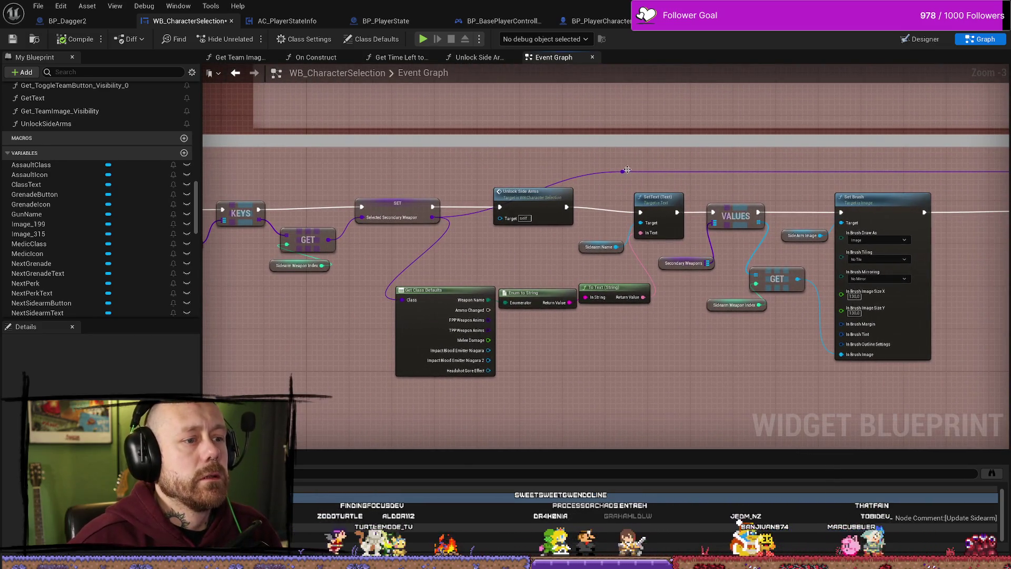
{"action": "left_click_drag", "start_coordinate": [621, 175], "coordinate": [490, 179]}
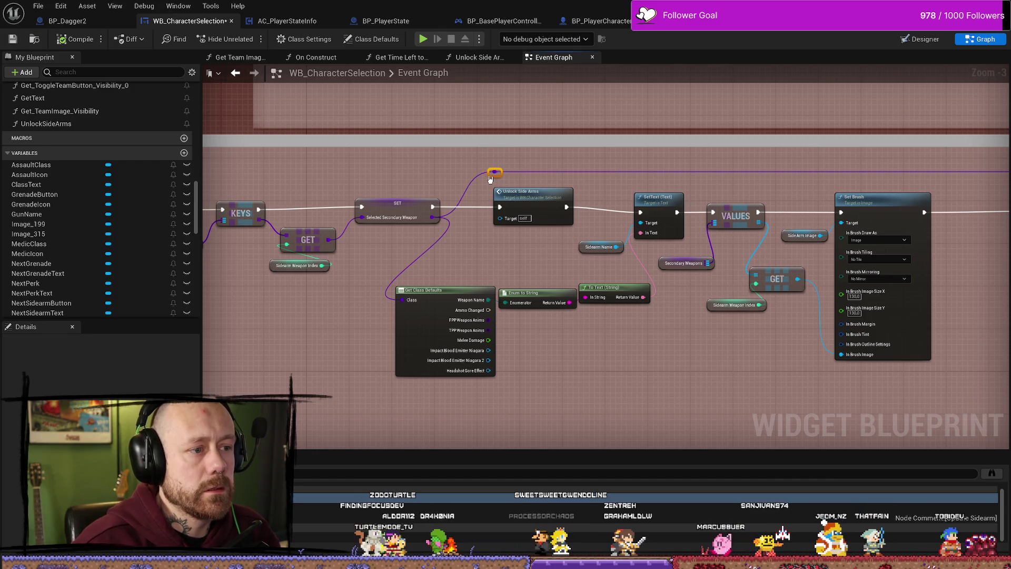
{"action": "double_click", "coordinate": [517, 198]}
{"action": "scroll", "coordinate": [552, 285], "scroll_direction": "down", "scroll_amount": 2}
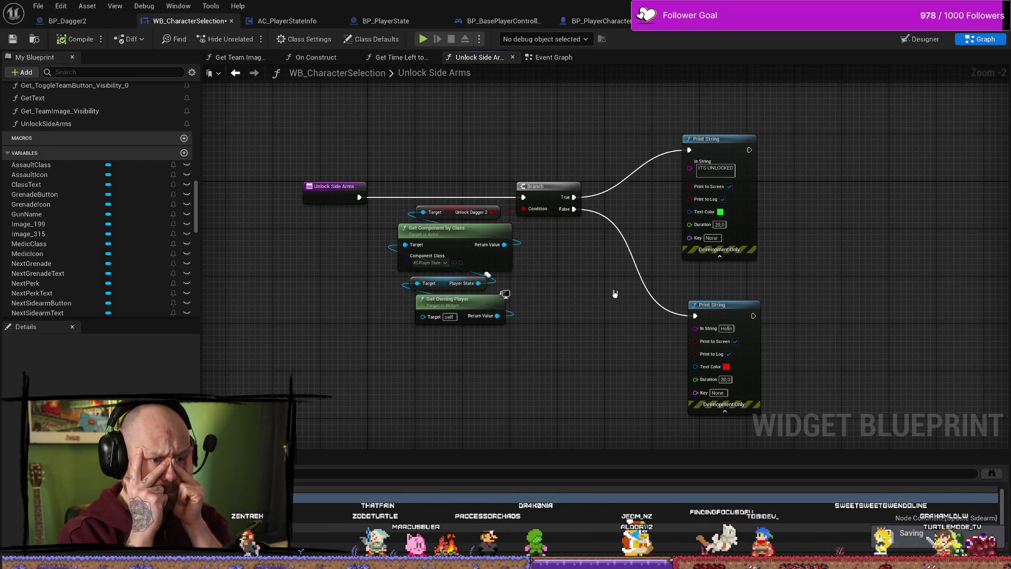
Move the Unlock Side Arms entry node further left in the function graph.
{"action": "mouse_move", "coordinate": [616, 255]}
{"action": "left_mouse_down"}
{"action": "mouse_move", "coordinate": [604, 287]}
{"action": "mouse_move", "coordinate": [487, 145]}
{"action": "left_mouse_up"}
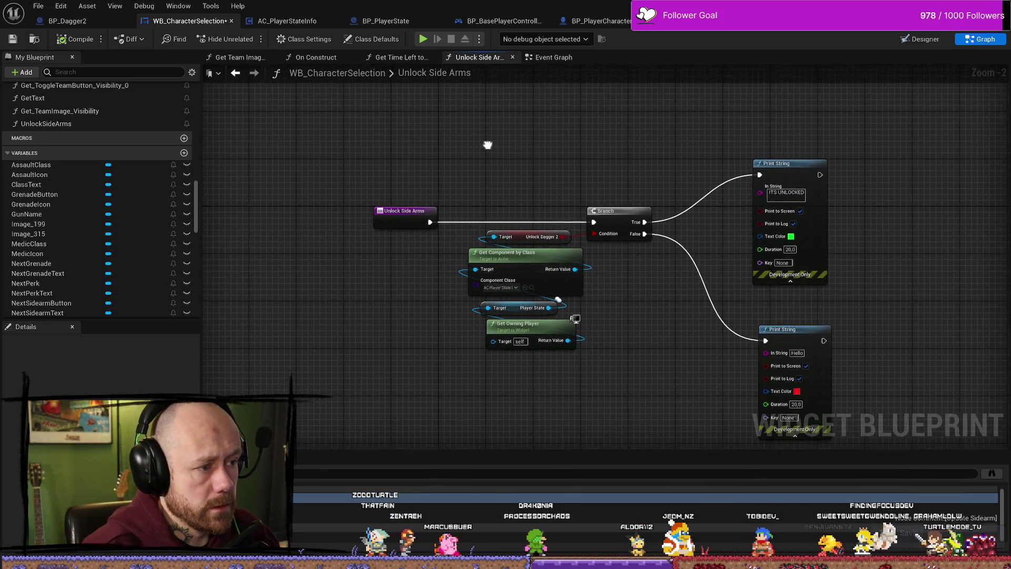
{"action": "left_click_drag", "start_coordinate": [404, 210], "coordinate": [306, 210]}
{"action": "left_click_drag", "start_coordinate": [376, 307], "coordinate": [439, 296]}
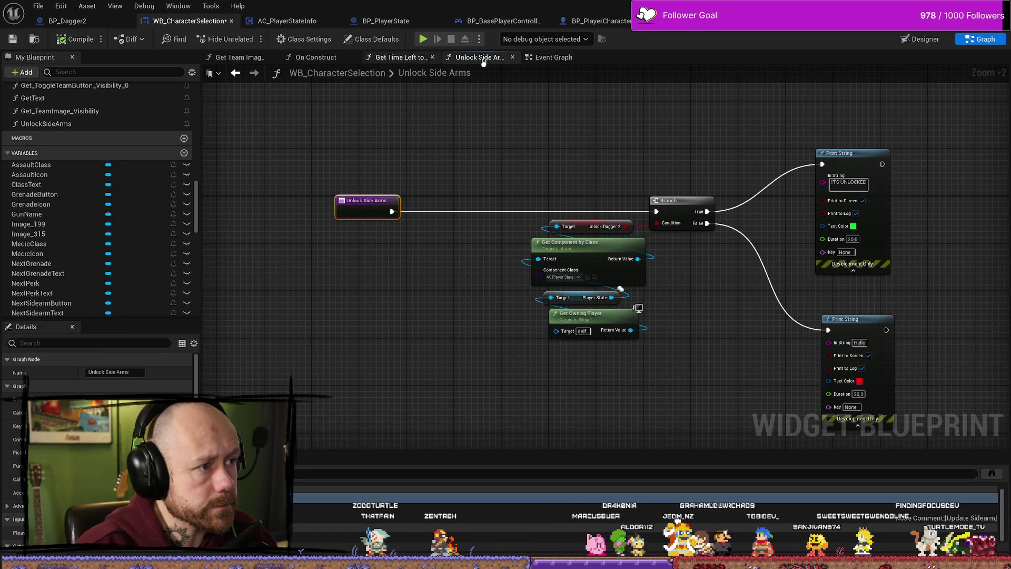
Return to the Event Graph and select the Sidearm Weapon Index getter at UpdateSideArm.
{"action": "left_click", "coordinate": [545, 57]}
{"action": "mouse_move", "coordinate": [381, 273]}
{"action": "left_mouse_down"}
{"action": "mouse_move", "coordinate": [479, 253]}
{"action": "mouse_move", "coordinate": [635, 261]}
{"action": "left_mouse_up"}
{"action": "left_click", "coordinate": [463, 256]}
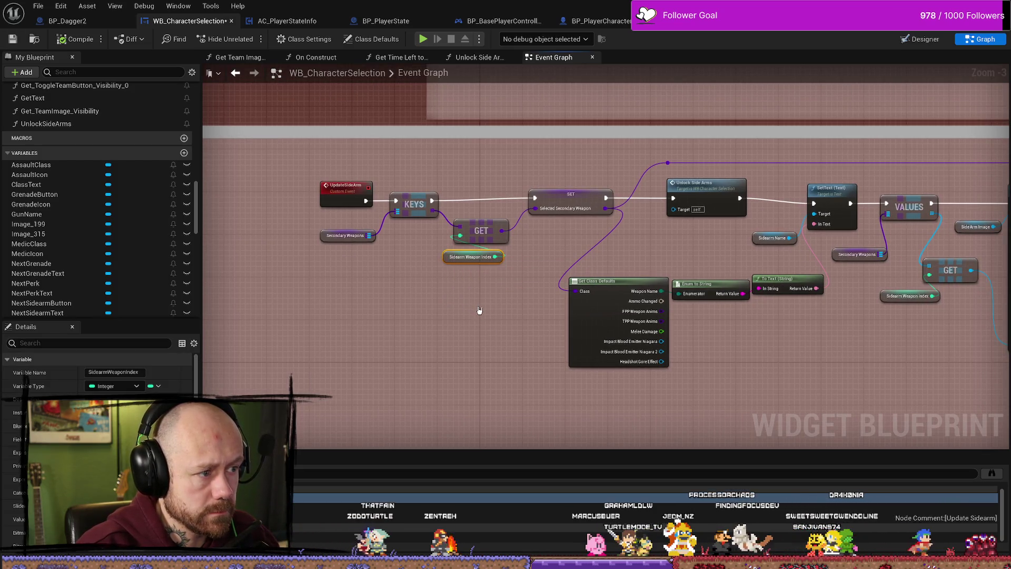
Paste the Sidearm Weapon Index getter into Unlock Side Arms below the entry node.
{"action": "left_click", "coordinate": [478, 311]}
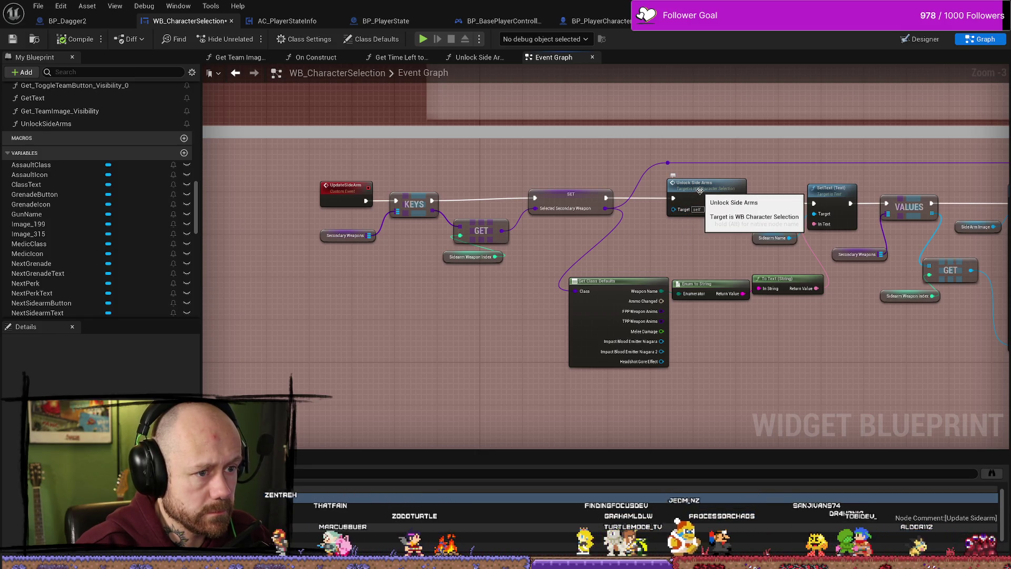
{"action": "double_click", "coordinate": [696, 190]}
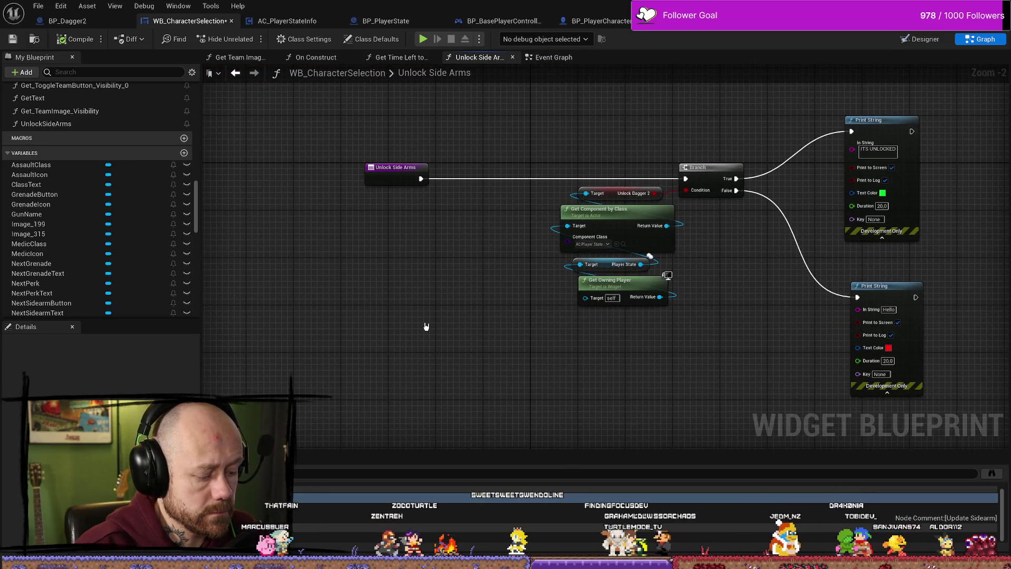
{"action": "key", "text": "ctrl+v"}
{"action": "left_click_drag", "start_coordinate": [413, 337], "coordinate": [396, 269]}
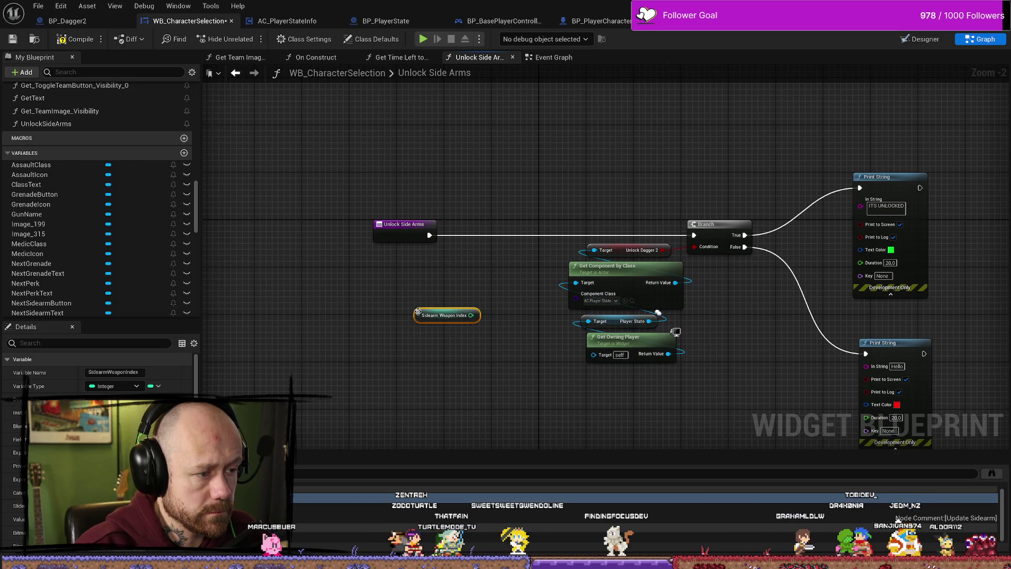
{"action": "left_click", "coordinate": [428, 300]}
Check the integer actions without adding one, then move the getter right and down.
{"action": "scroll", "coordinate": [481, 336], "scroll_direction": "up", "scroll_amount": 1}
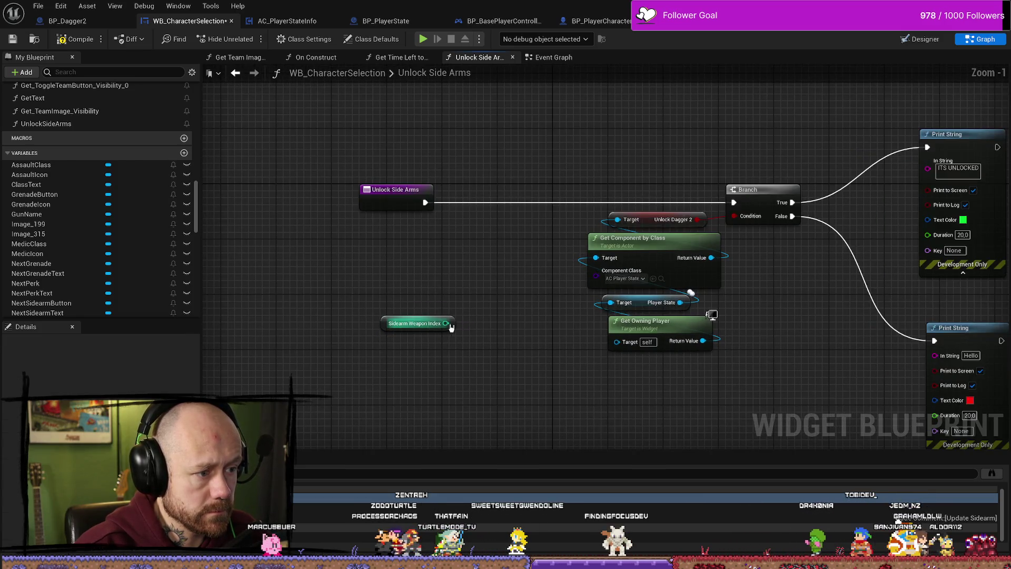
{"action": "left_click_drag", "start_coordinate": [446, 322], "coordinate": [474, 246]}
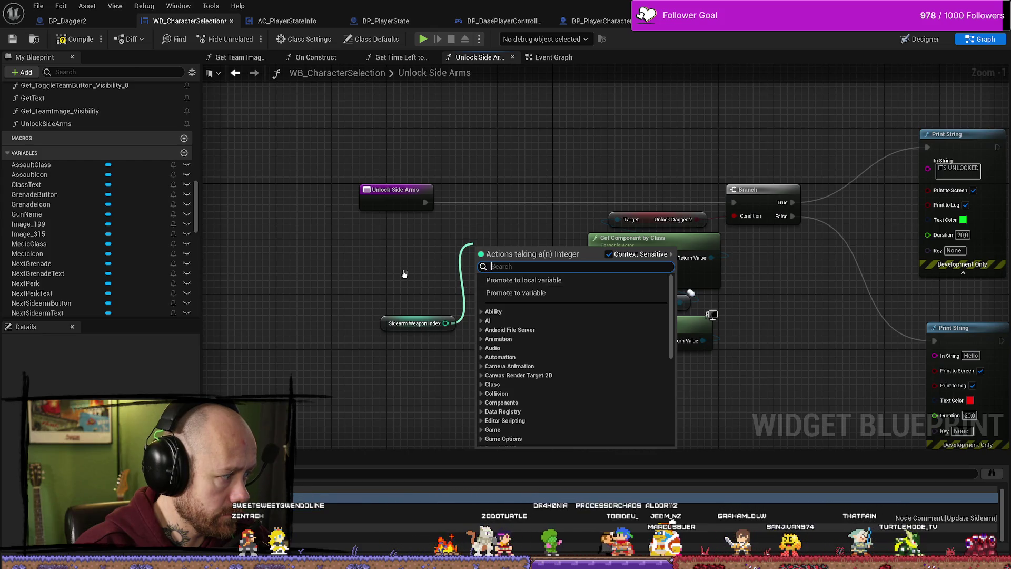
{"action": "left_click", "coordinate": [405, 261]}
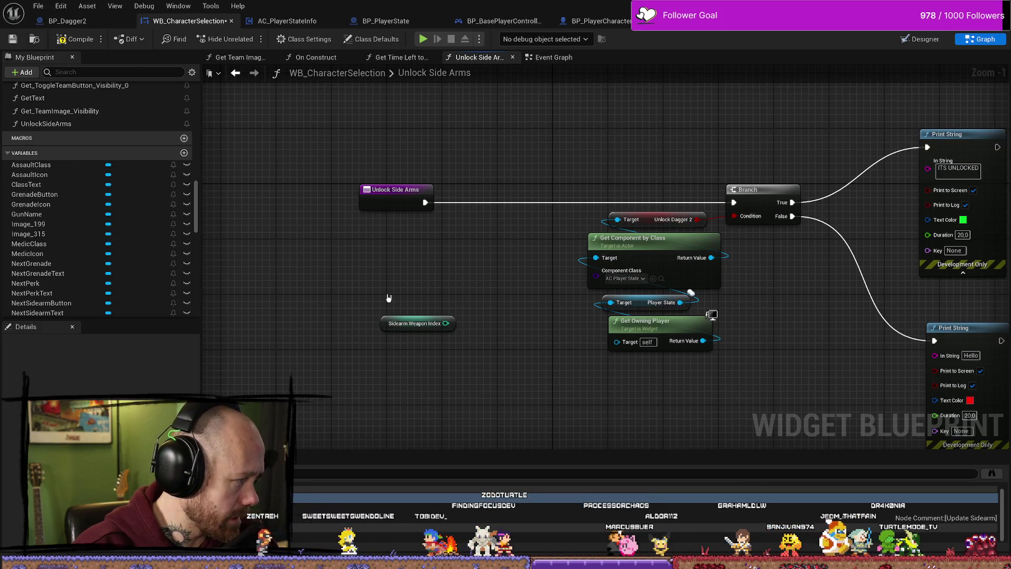
{"action": "left_click_drag", "start_coordinate": [502, 243], "coordinate": [481, 244]}
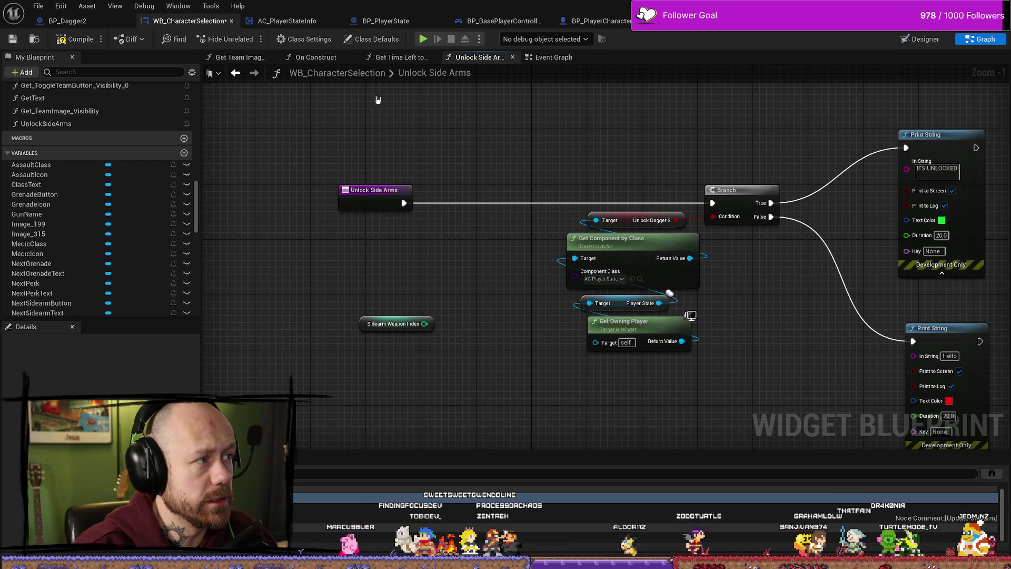
{"action": "scroll", "coordinate": [476, 132], "scroll_direction": "down", "scroll_amount": 2}
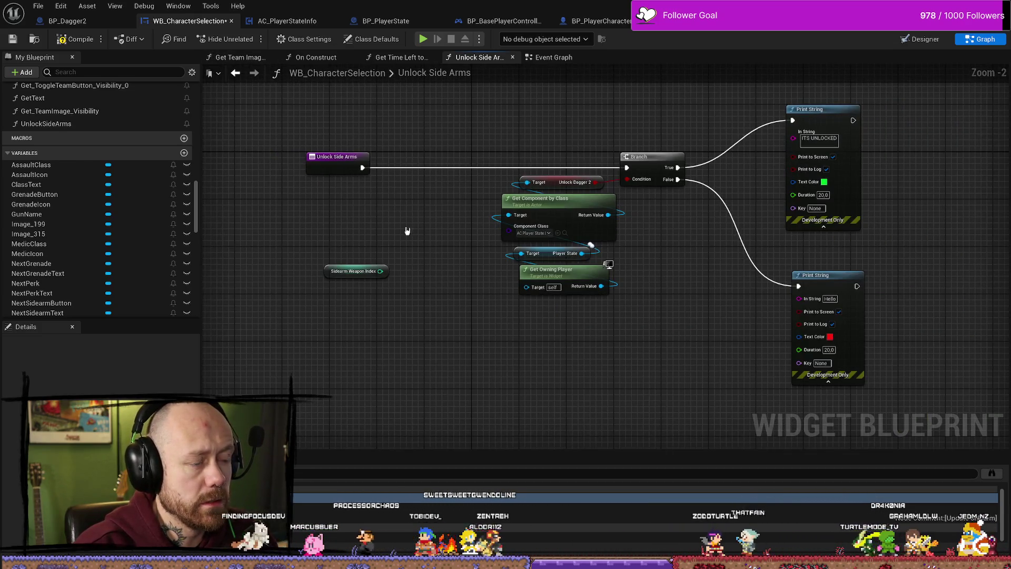
{"action": "left_click", "coordinate": [332, 273]}
{"action": "left_click_drag", "start_coordinate": [331, 273], "coordinate": [379, 286]}
{"action": "mouse_move", "coordinate": [444, 232]}
{"action": "left_mouse_down"}
{"action": "mouse_move", "coordinate": [416, 268]}
{"action": "mouse_move", "coordinate": [463, 244]}
{"action": "left_mouse_up"}
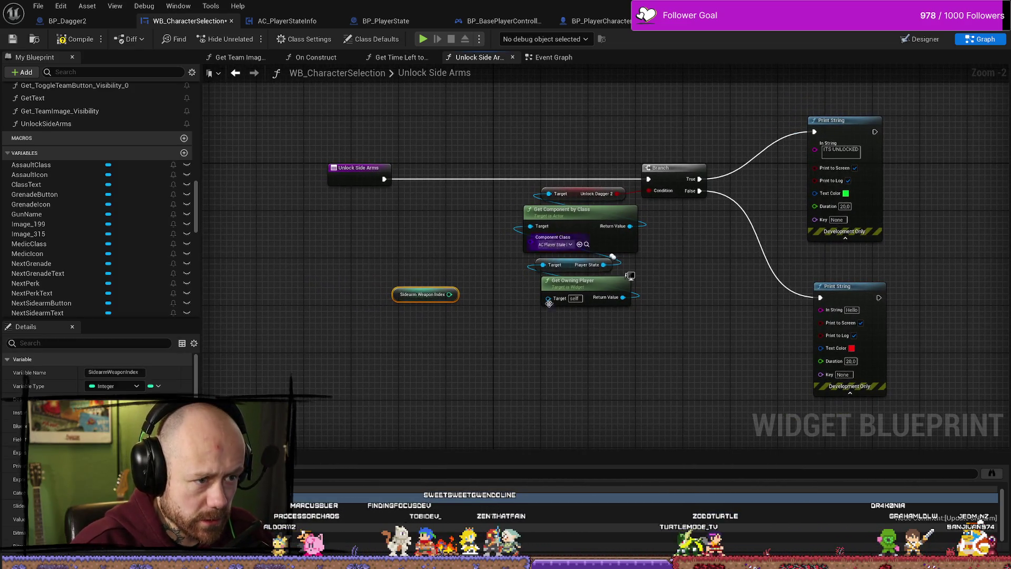
Toggle the content browser and switch back to the Event Graph.
{"action": "key", "text": "ctrl+space"}
{"action": "key", "text": "ctrl+space"}
{"action": "key", "text": "ctrl+space"}
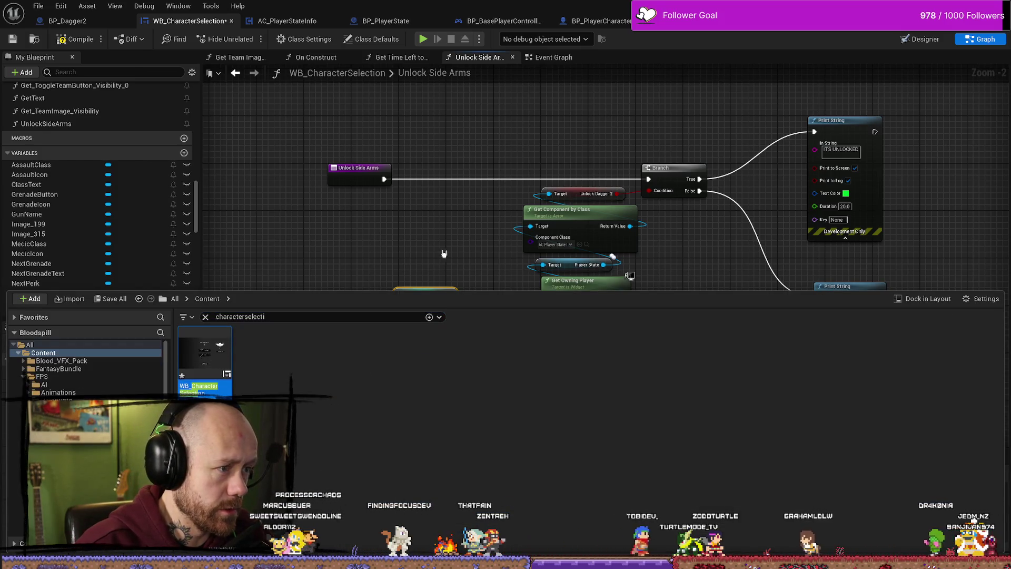
{"action": "key", "text": "ctrl+space"}
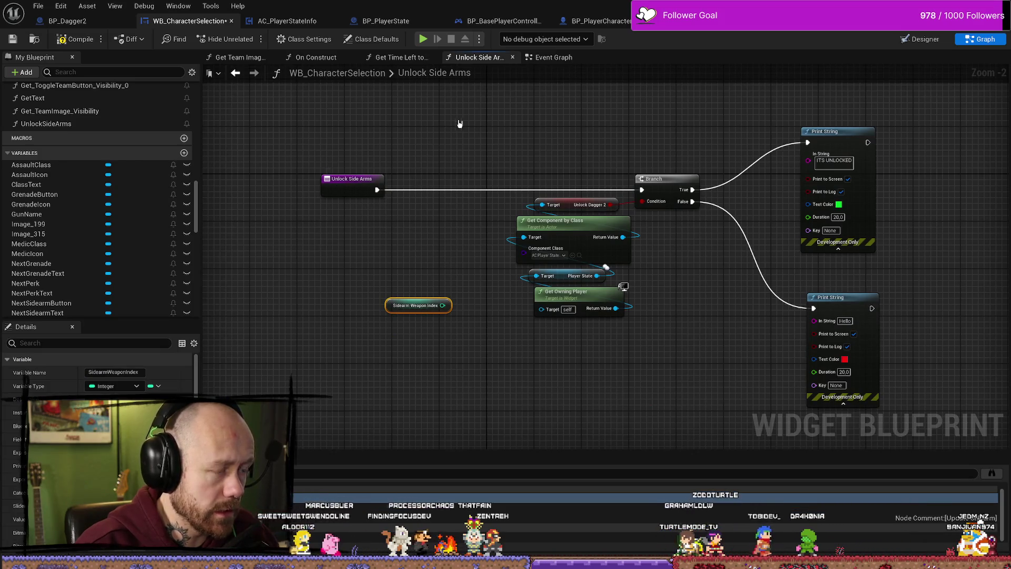
{"action": "left_click", "coordinate": [545, 61]}
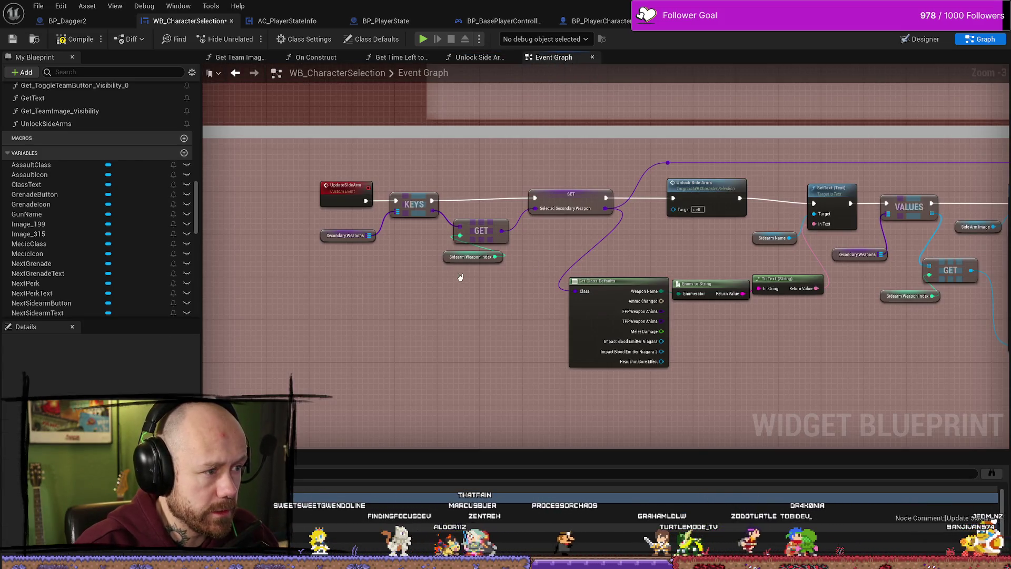
Select the UpdateSideArm event, then pan across to the Update primary Wepon comment.
{"action": "left_click", "coordinate": [346, 189]}
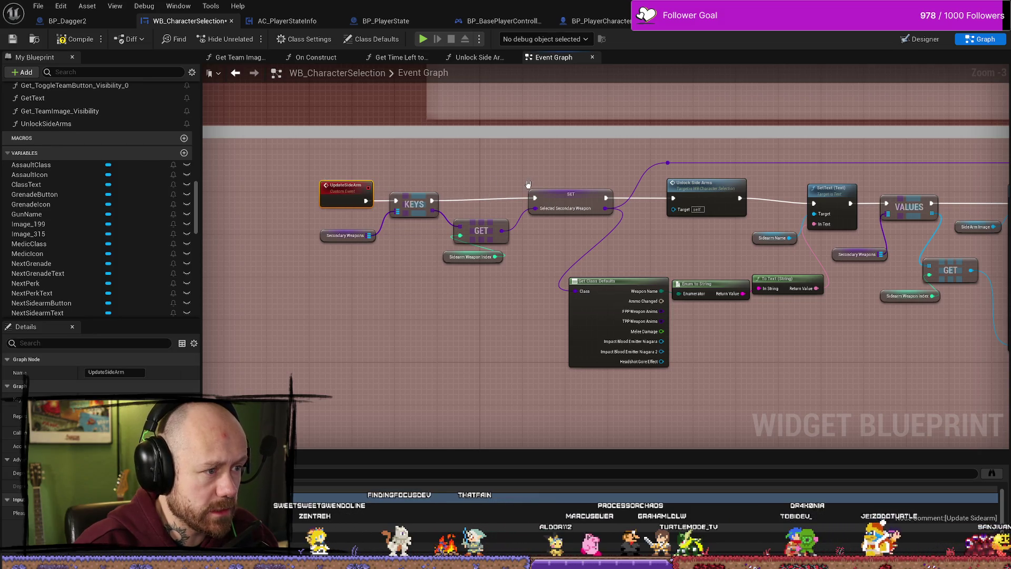
{"action": "left_click_drag", "start_coordinate": [639, 232], "coordinate": [492, 235]}
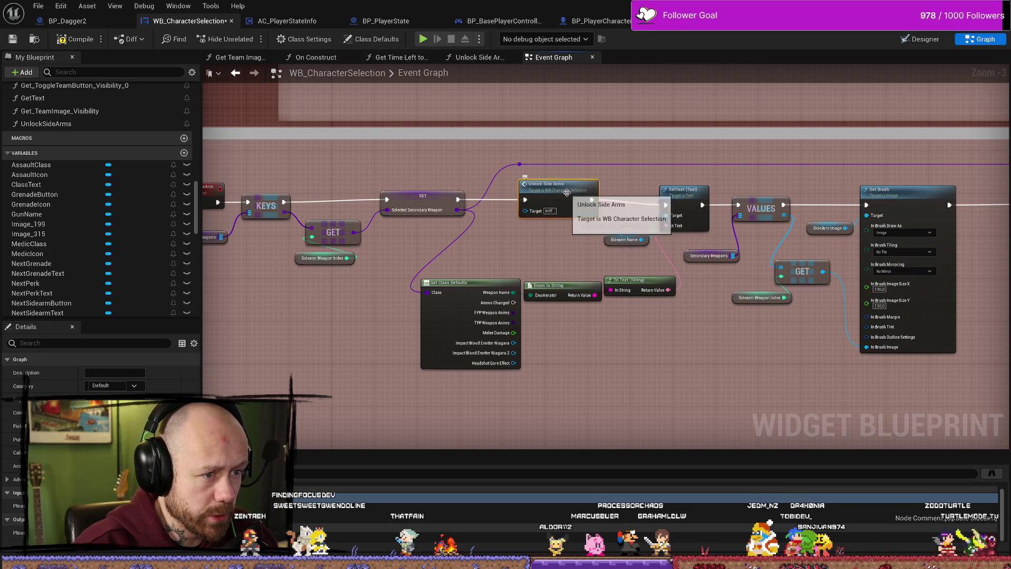
{"action": "scroll", "coordinate": [526, 204], "scroll_direction": "down", "scroll_amount": 3}
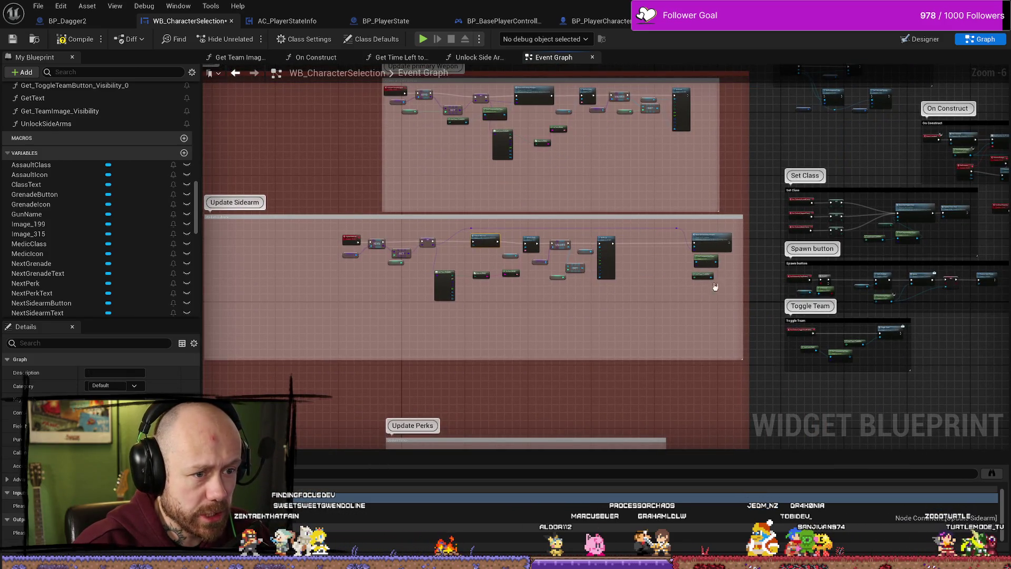
{"action": "scroll", "coordinate": [715, 286], "scroll_direction": "up", "scroll_amount": 3}
{"action": "left_click_drag", "start_coordinate": [531, 232], "coordinate": [338, 226]}
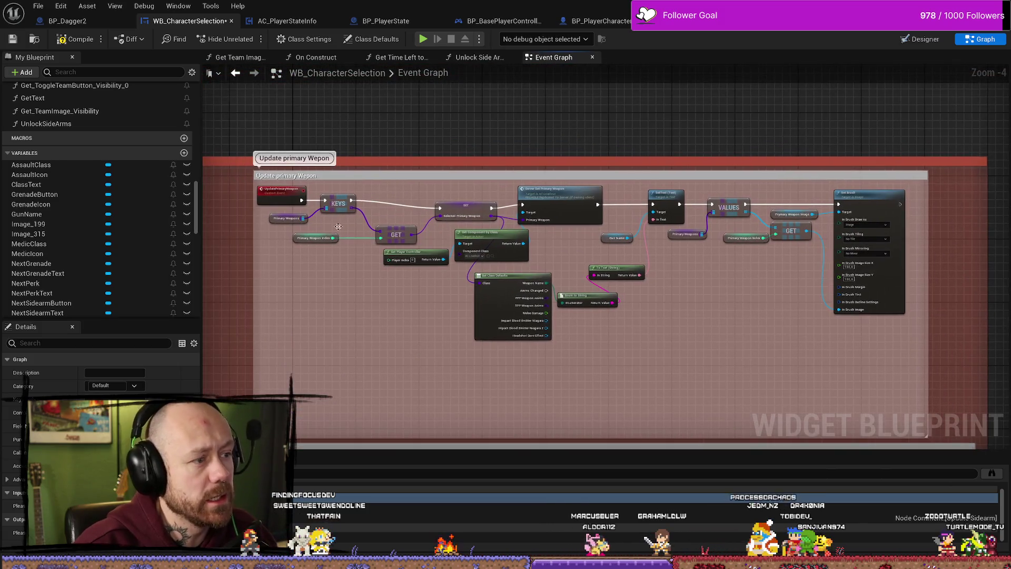
{"action": "scroll", "coordinate": [459, 208], "scroll_direction": "up", "scroll_amount": 1}
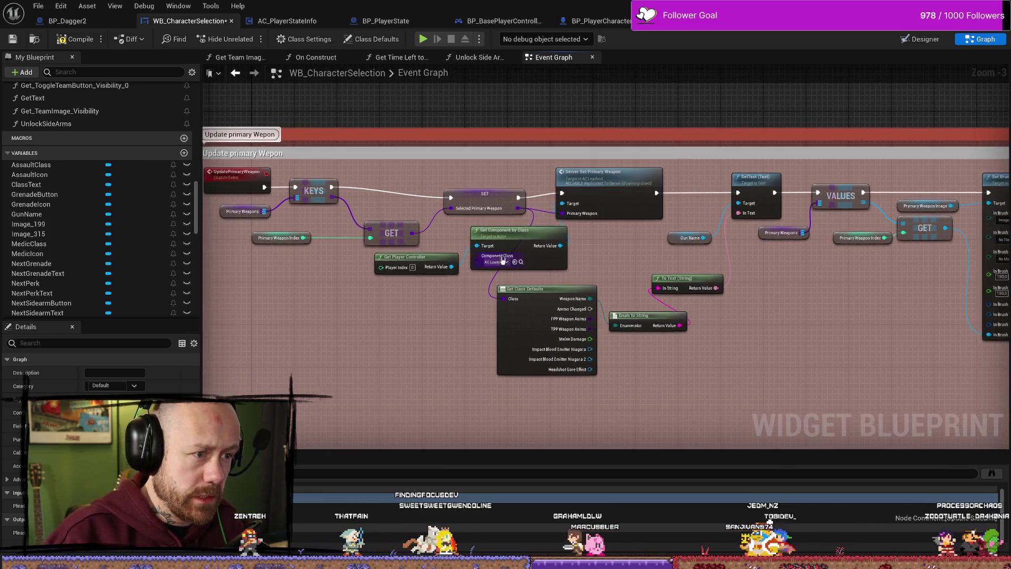
{"action": "scroll", "coordinate": [518, 203], "scroll_direction": "down", "scroll_amount": 1}
{"action": "scroll", "coordinate": [518, 203], "scroll_direction": "up", "scroll_amount": 2}
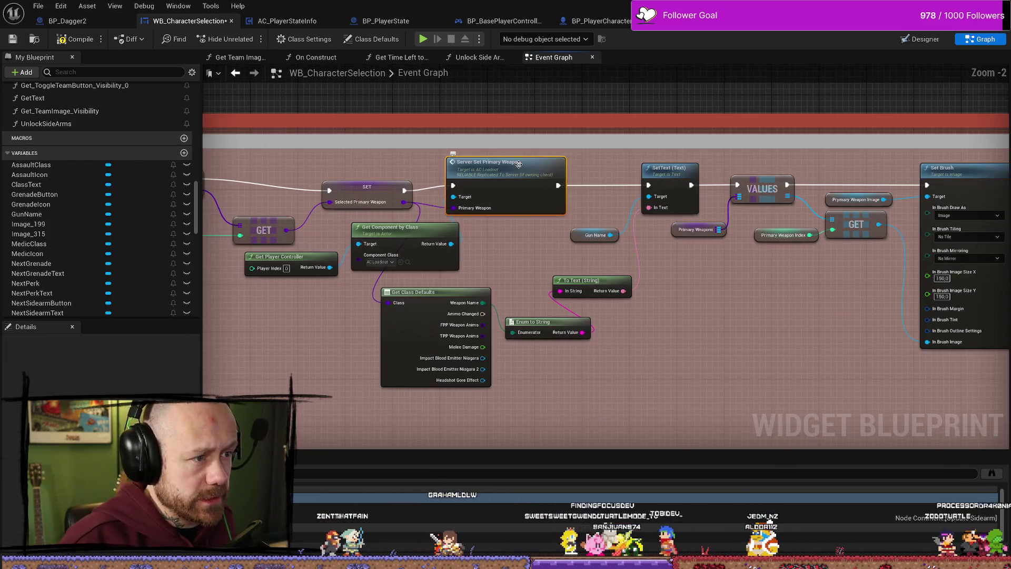
Marquee-select the primary weapon nodes, undo, and pan up to the Update Sidearm section.
{"action": "left_click_drag", "start_coordinate": [518, 204], "coordinate": [403, 201]}
{"action": "mouse_move", "coordinate": [864, 394]}
{"action": "left_mouse_down"}
{"action": "mouse_move", "coordinate": [821, 358]}
{"action": "mouse_move", "coordinate": [494, 176]}
{"action": "left_mouse_up"}
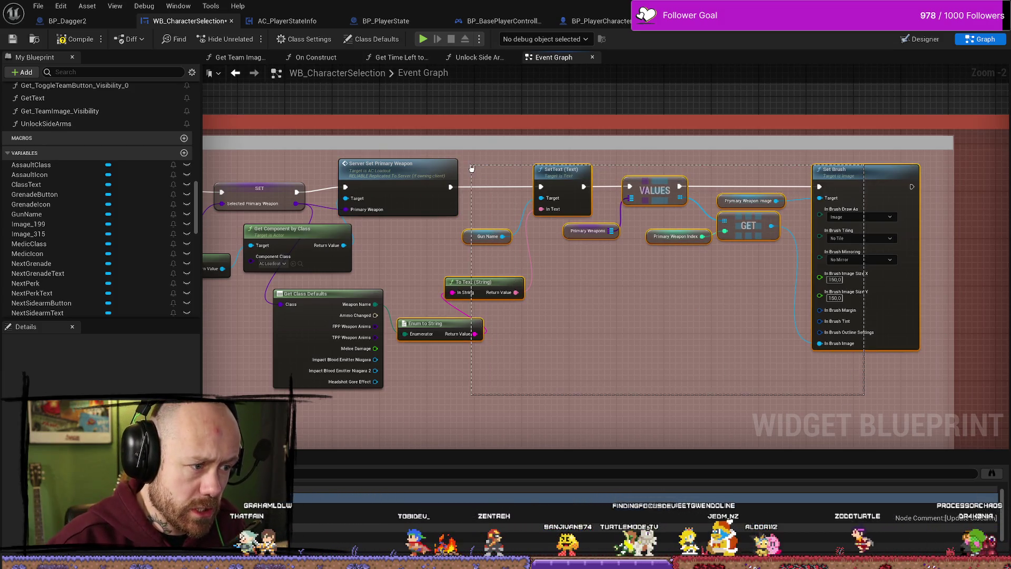
{"action": "scroll", "coordinate": [633, 304], "scroll_direction": "down", "scroll_amount": 2}
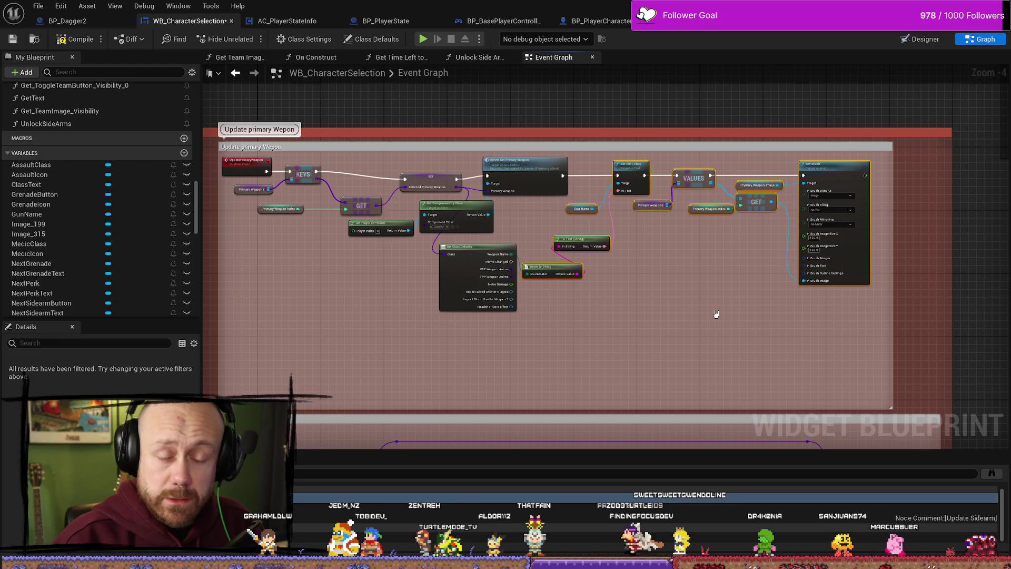
{"action": "mouse_move", "coordinate": [847, 349]}
{"action": "left_mouse_down"}
{"action": "mouse_move", "coordinate": [602, 190]}
{"action": "mouse_move", "coordinate": [521, 158]}
{"action": "mouse_move", "coordinate": [573, 163]}
{"action": "left_mouse_up"}
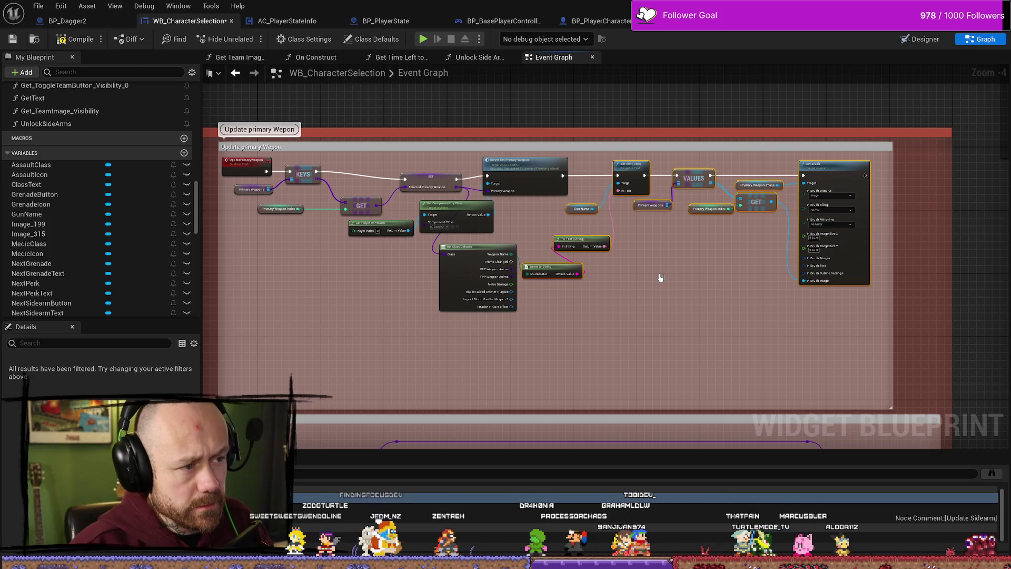
{"action": "key", "text": "ctrl+z"}
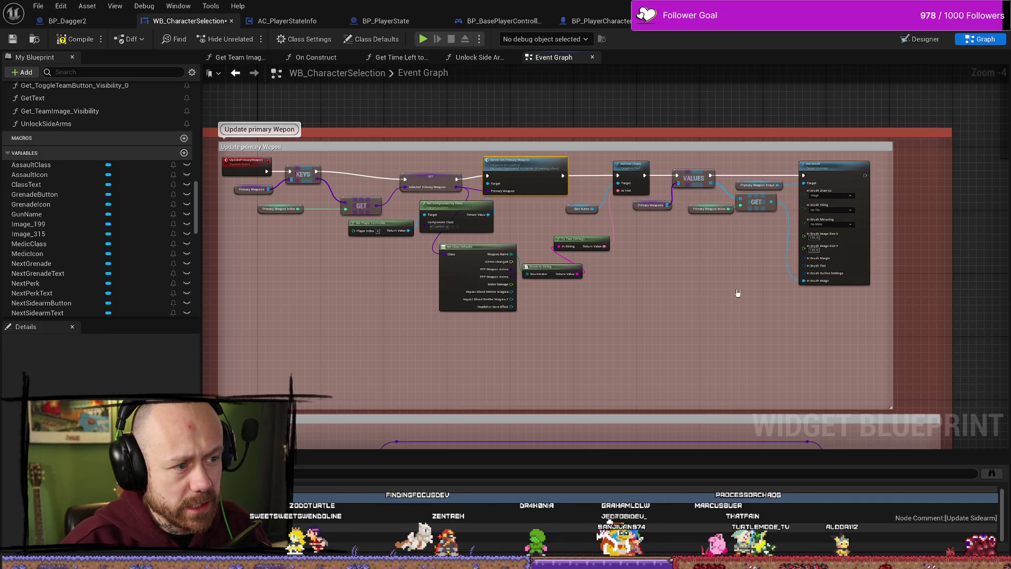
{"action": "left_click_drag", "start_coordinate": [737, 292], "coordinate": [686, 297]}
{"action": "left_click_drag", "start_coordinate": [364, 245], "coordinate": [472, 1]}
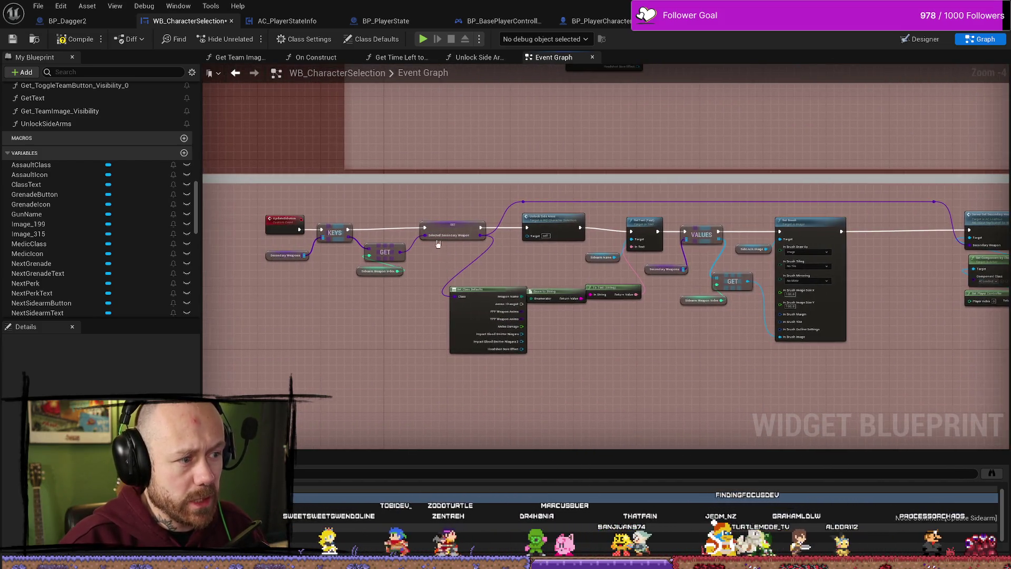
Inspect the Unlock Side Arms call and select the sidearm text-setting nodes.
{"action": "scroll", "coordinate": [363, 246], "scroll_direction": "up", "scroll_amount": 2}
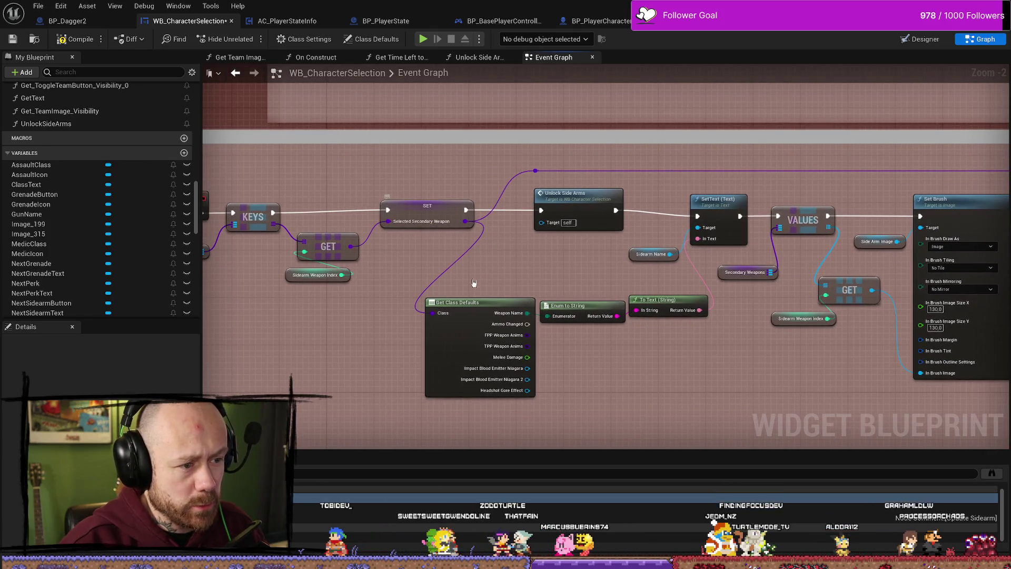
{"action": "left_click", "coordinate": [569, 204]}
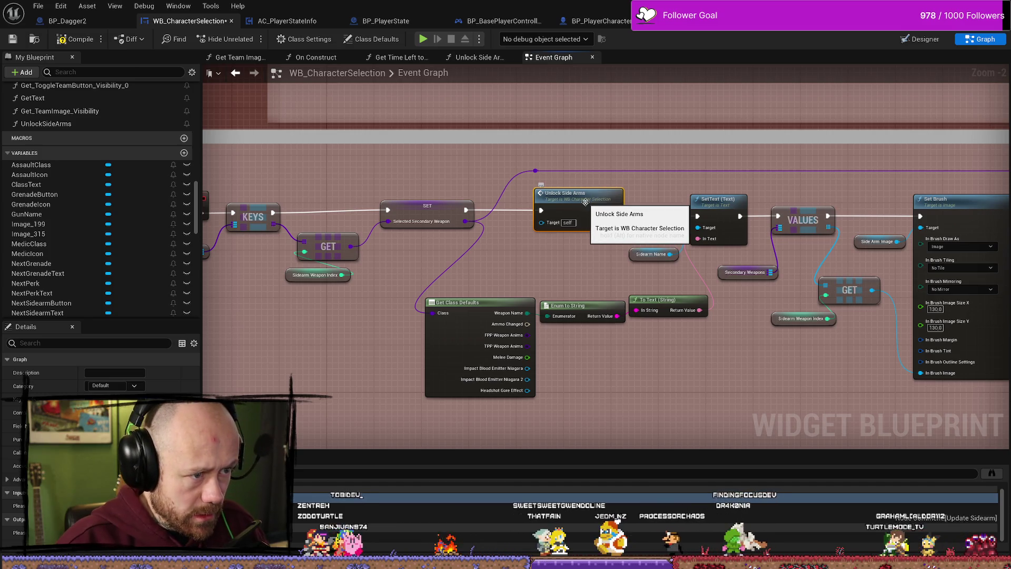
{"action": "mouse_move", "coordinate": [580, 234]}
{"action": "left_mouse_down"}
{"action": "mouse_move", "coordinate": [488, 232]}
{"action": "mouse_move", "coordinate": [514, 242]}
{"action": "left_mouse_up"}
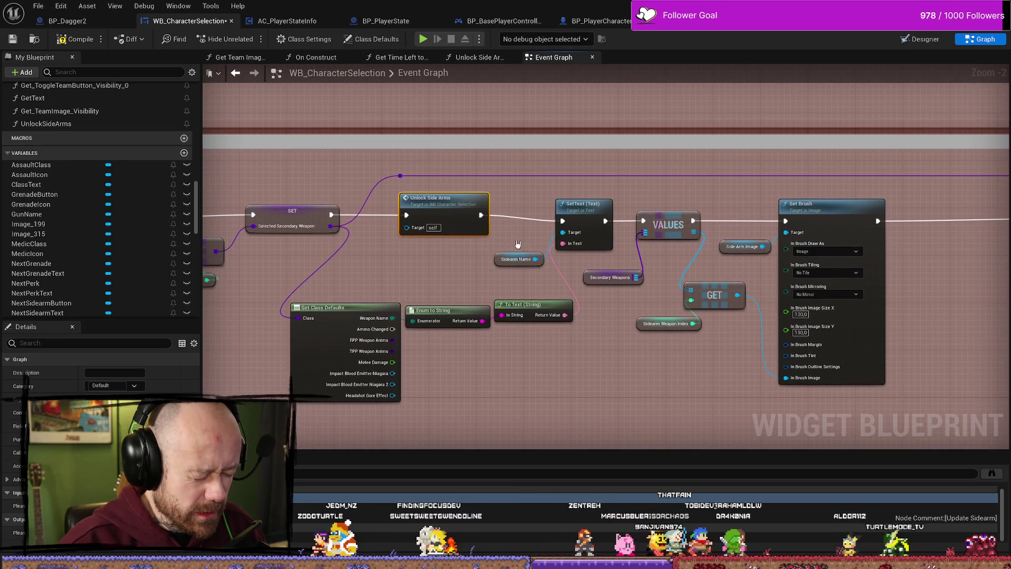
{"action": "left_click_drag", "start_coordinate": [528, 232], "coordinate": [503, 226]}
{"action": "left_click_drag", "start_coordinate": [501, 188], "coordinate": [693, 368]}
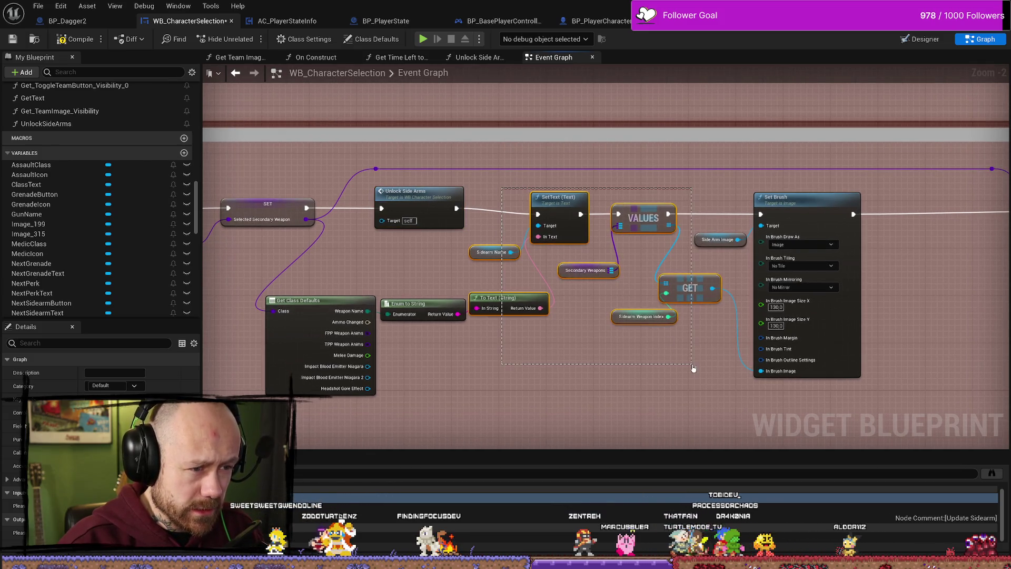
{"action": "left_click_drag", "start_coordinate": [800, 385], "coordinate": [683, 356]}
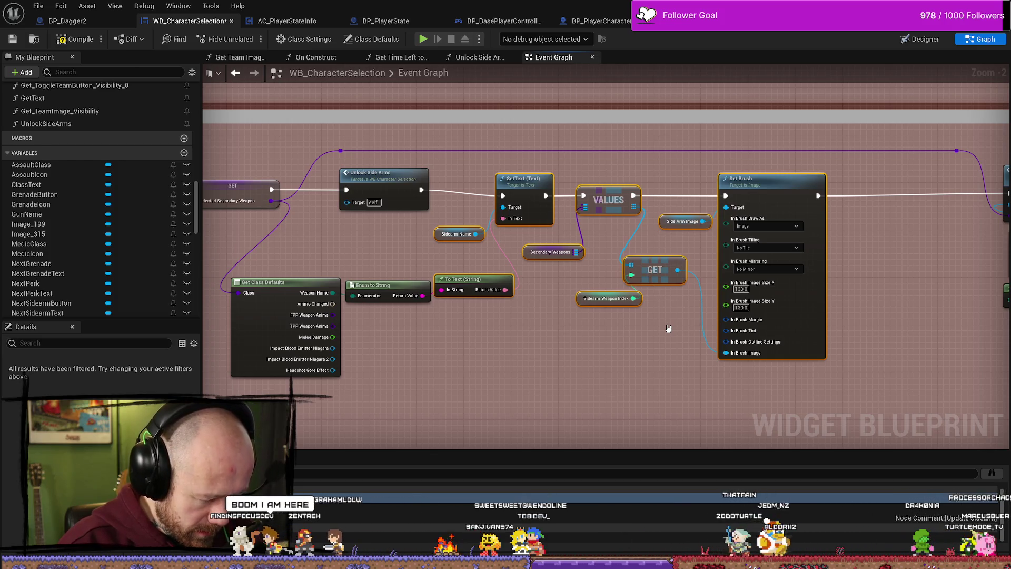
Check the Server Set Secondary Weapon node, then open the Unlock Side Arms function graph.
{"action": "left_click_drag", "start_coordinate": [668, 328], "coordinate": [432, 341]}
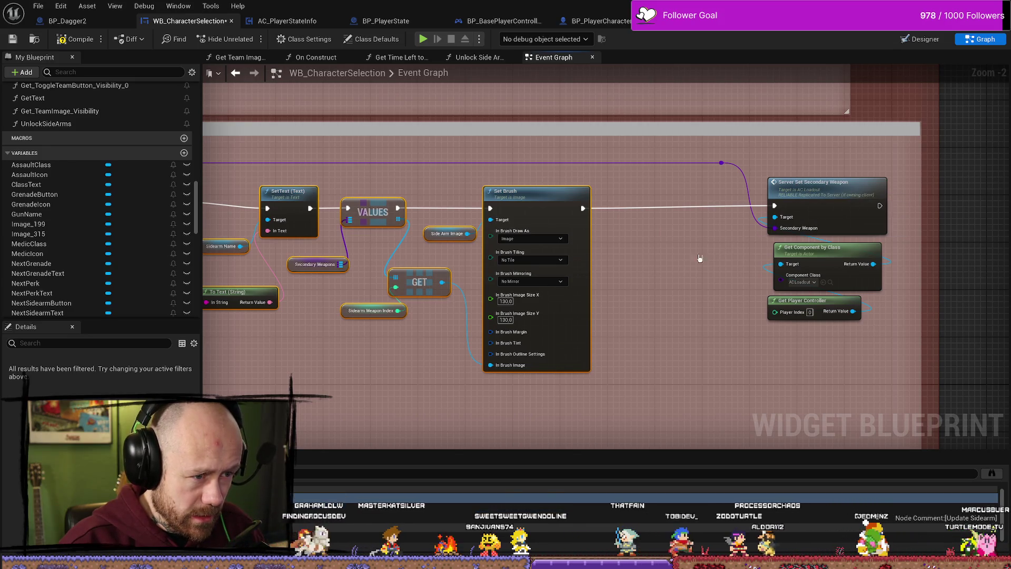
{"action": "scroll", "coordinate": [611, 296], "scroll_direction": "down", "scroll_amount": 3}
{"action": "scroll", "coordinate": [743, 294], "scroll_direction": "up", "scroll_amount": 2}
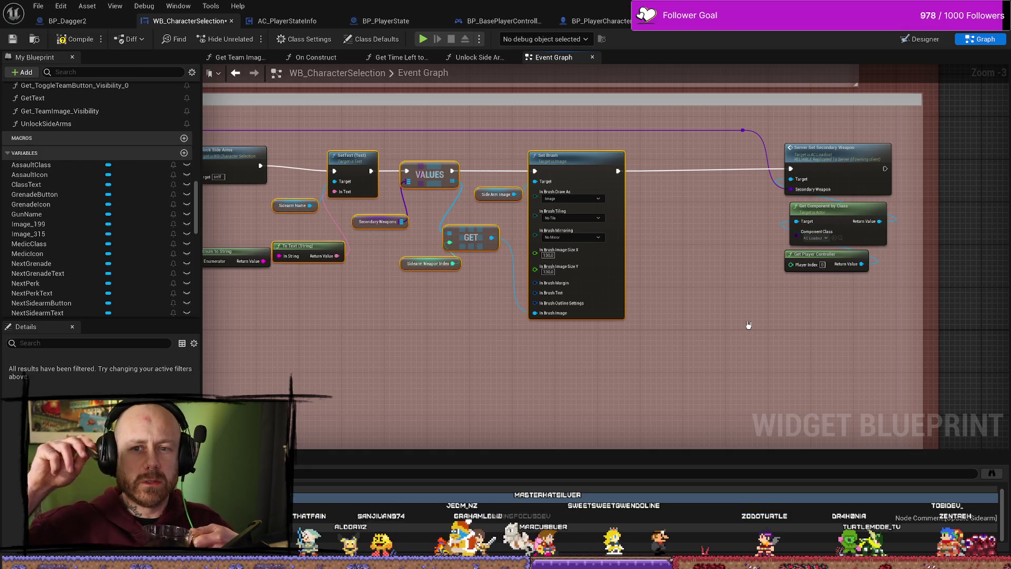
{"action": "left_click_drag", "start_coordinate": [632, 419], "coordinate": [874, 431]}
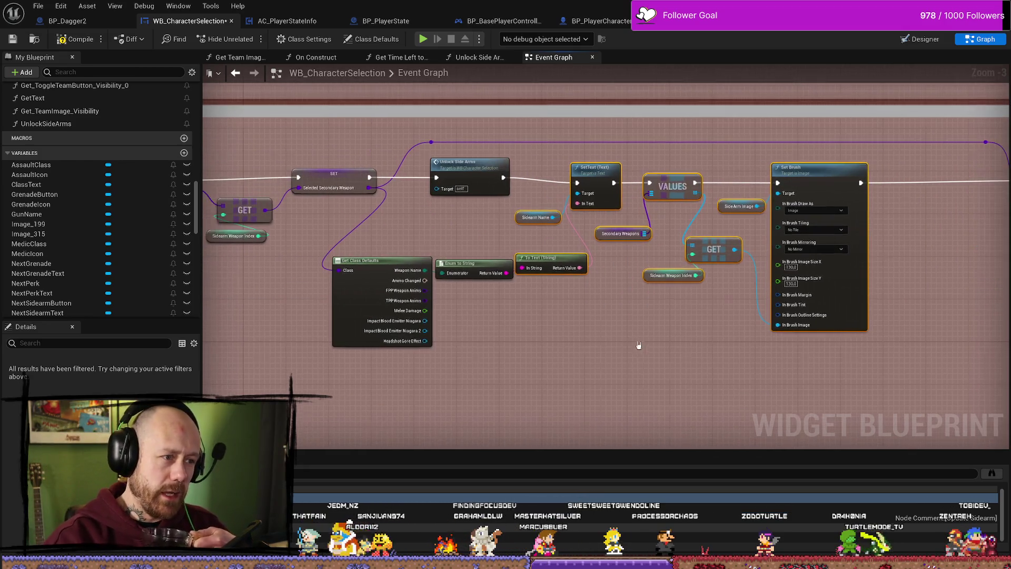
{"action": "double_click", "coordinate": [468, 170]}
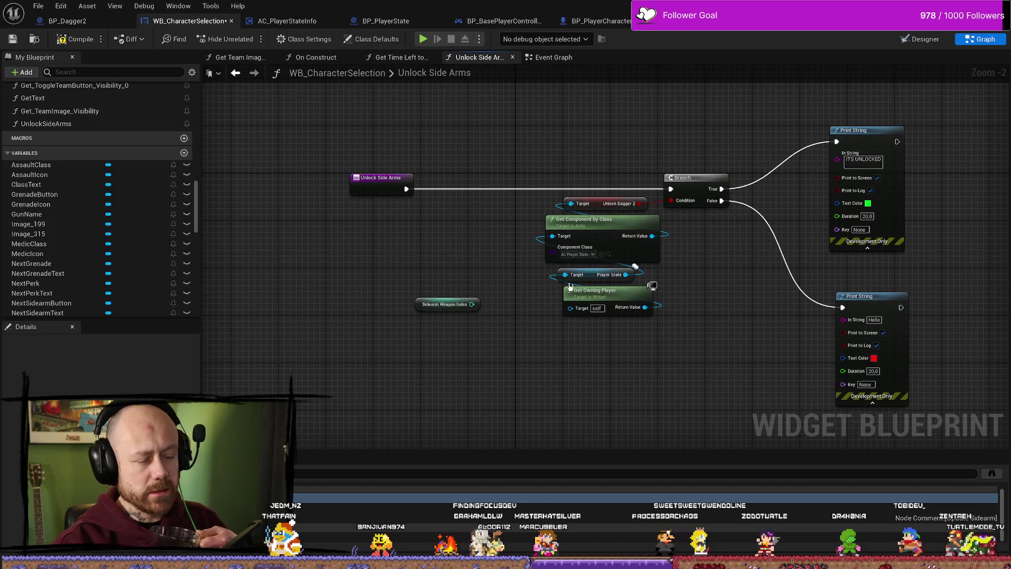
{"action": "left_click", "coordinate": [375, 247]}
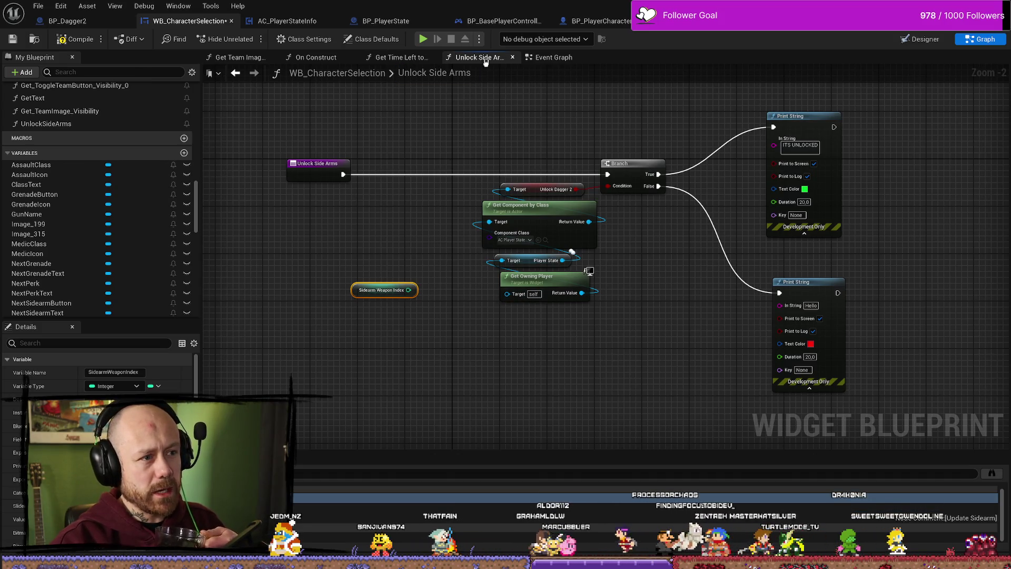
{"action": "left_click", "coordinate": [416, 57]}
{"action": "left_click", "coordinate": [519, 60]}
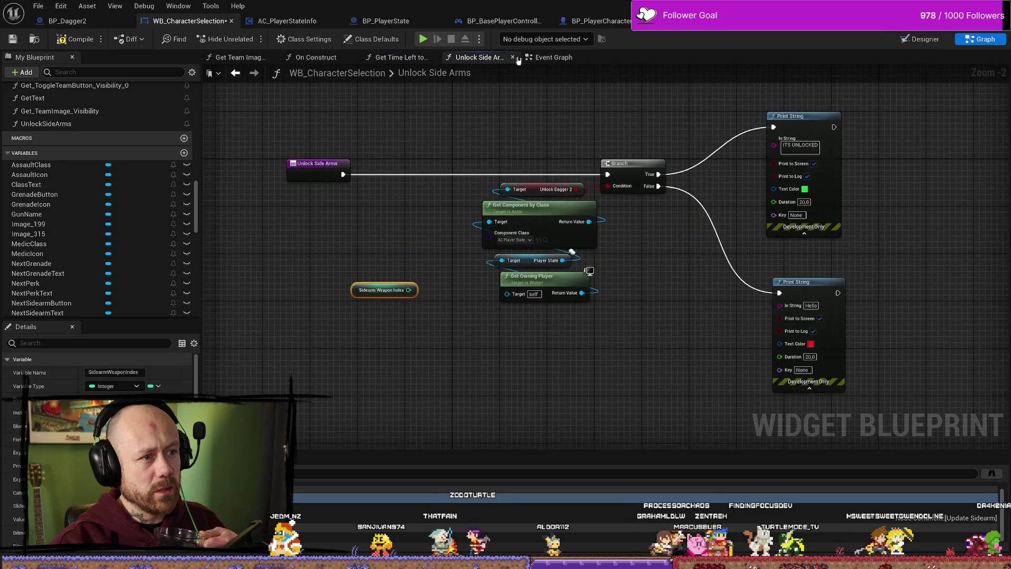
{"action": "left_click", "coordinate": [548, 57]}
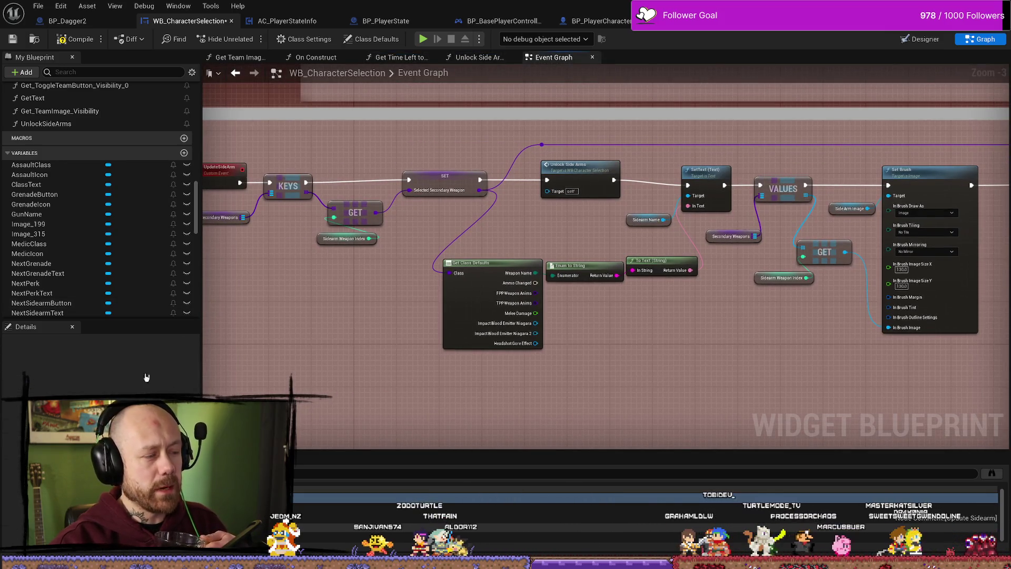
{"action": "scroll", "coordinate": [85, 237], "scroll_direction": "down", "scroll_amount": 10}
{"action": "left_click_drag", "start_coordinate": [293, 260], "coordinate": [395, 282]}
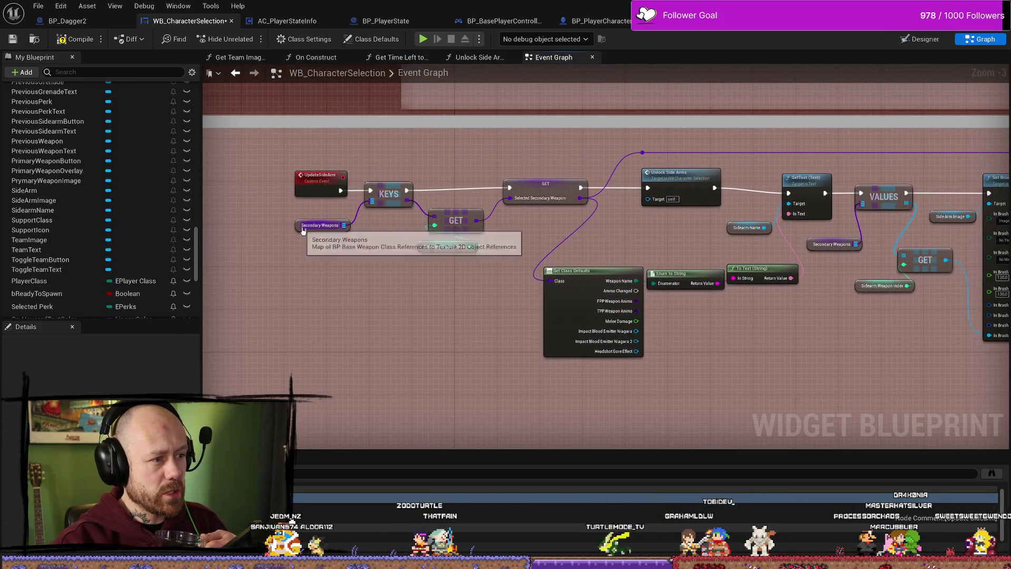
{"action": "left_click", "coordinate": [319, 177]}
{"action": "scroll", "coordinate": [114, 255], "scroll_direction": "down", "scroll_amount": 5}
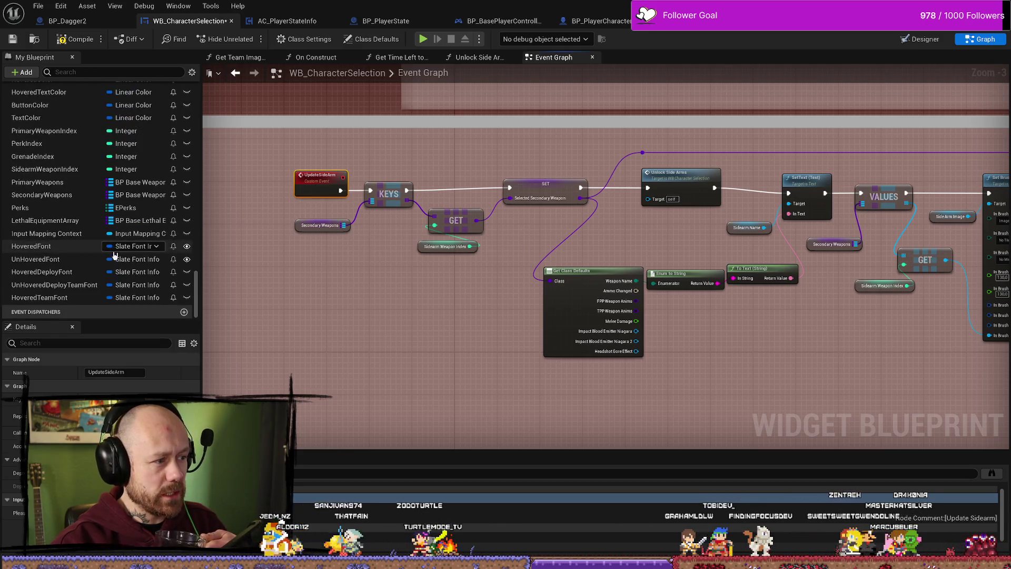
{"action": "scroll", "coordinate": [114, 256], "scroll_direction": "up", "scroll_amount": 2}
{"action": "left_click", "coordinate": [42, 226]}
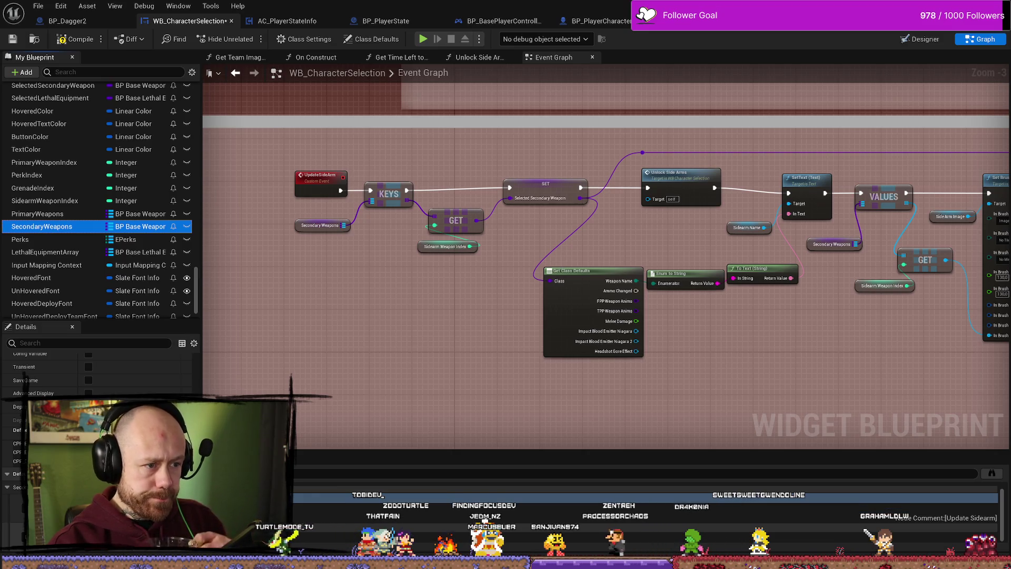
{"action": "left_click_drag", "start_coordinate": [547, 192], "coordinate": [450, 196]}
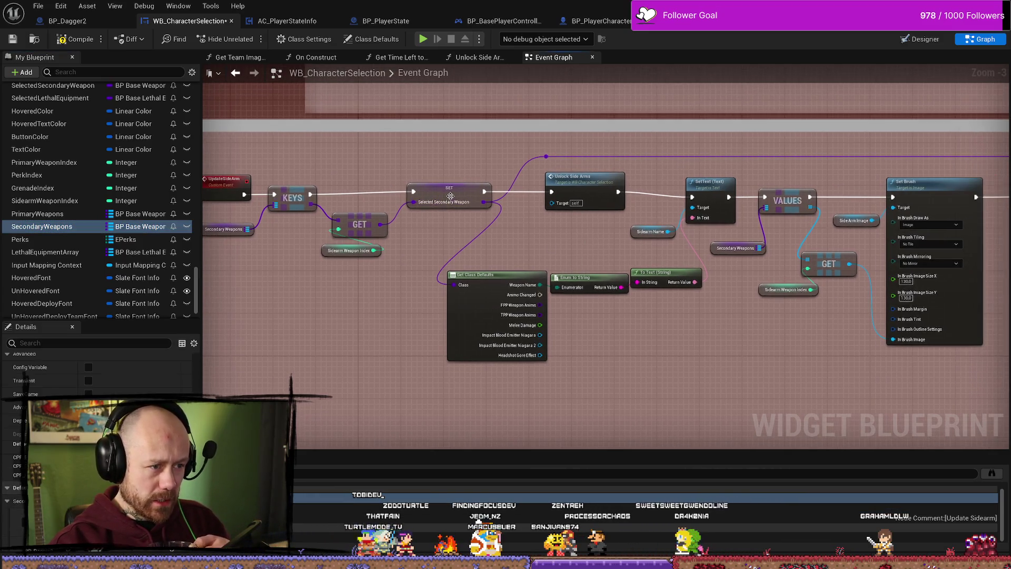
{"action": "left_click_drag", "start_coordinate": [569, 232], "coordinate": [515, 254]}
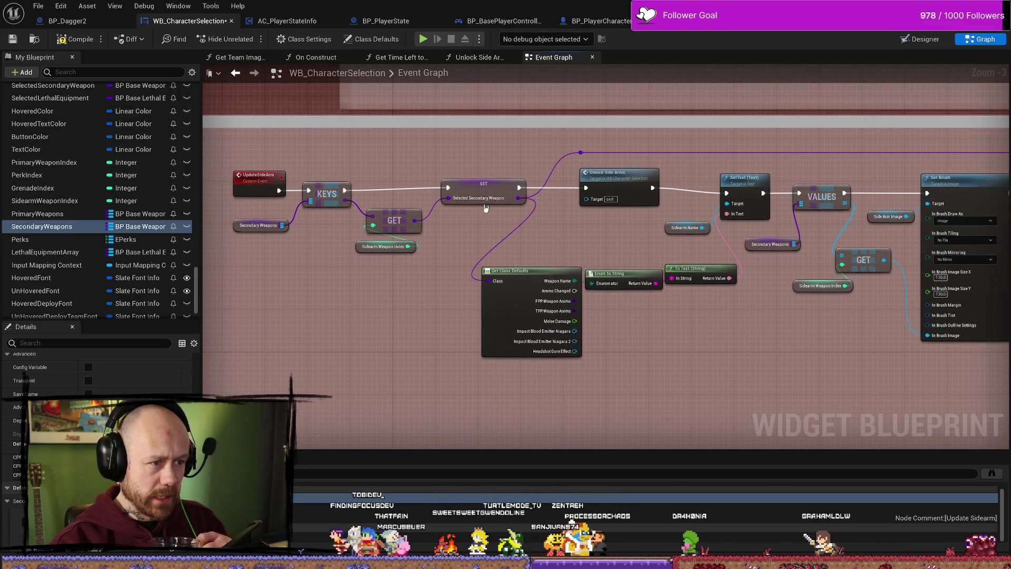
{"action": "left_click", "coordinate": [489, 195]}
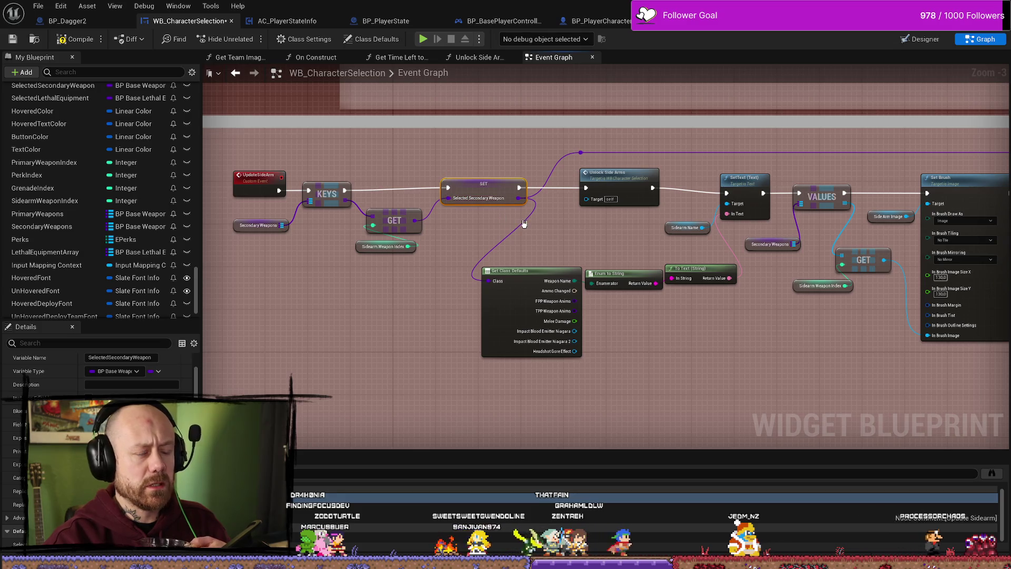
{"action": "left_click_drag", "start_coordinate": [544, 227], "coordinate": [555, 233]}
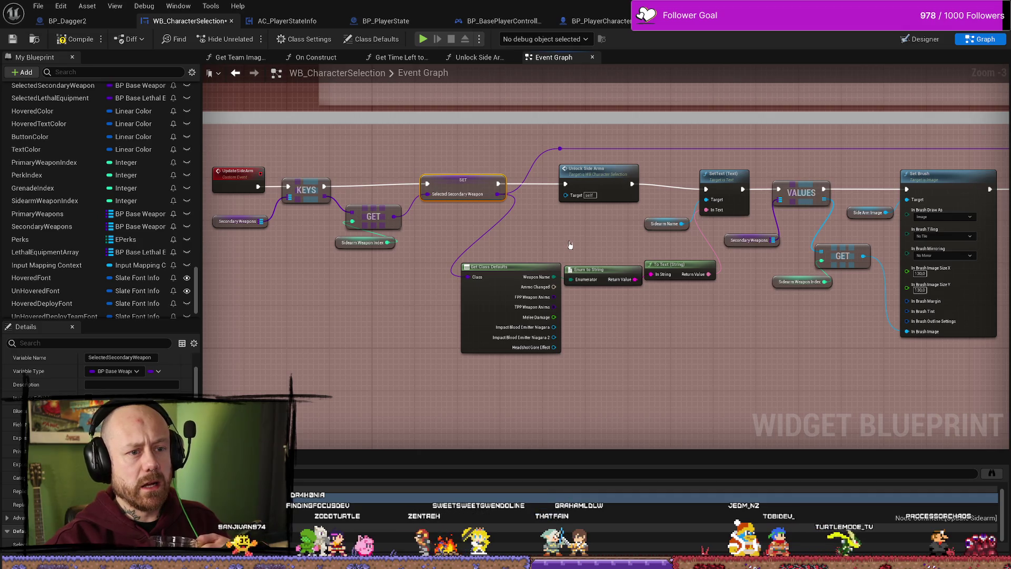
{"action": "double_click", "coordinate": [592, 179]}
{"action": "mouse_move", "coordinate": [587, 390]}
{"action": "left_mouse_down"}
{"action": "mouse_move", "coordinate": [644, 200]}
{"action": "mouse_move", "coordinate": [646, 128]}
{"action": "left_mouse_up"}
{"action": "mouse_move", "coordinate": [526, 153]}
{"action": "left_mouse_down"}
{"action": "mouse_move", "coordinate": [658, 354]}
{"action": "mouse_move", "coordinate": [656, 368]}
{"action": "left_mouse_up"}
{"action": "left_click", "coordinate": [614, 220]}
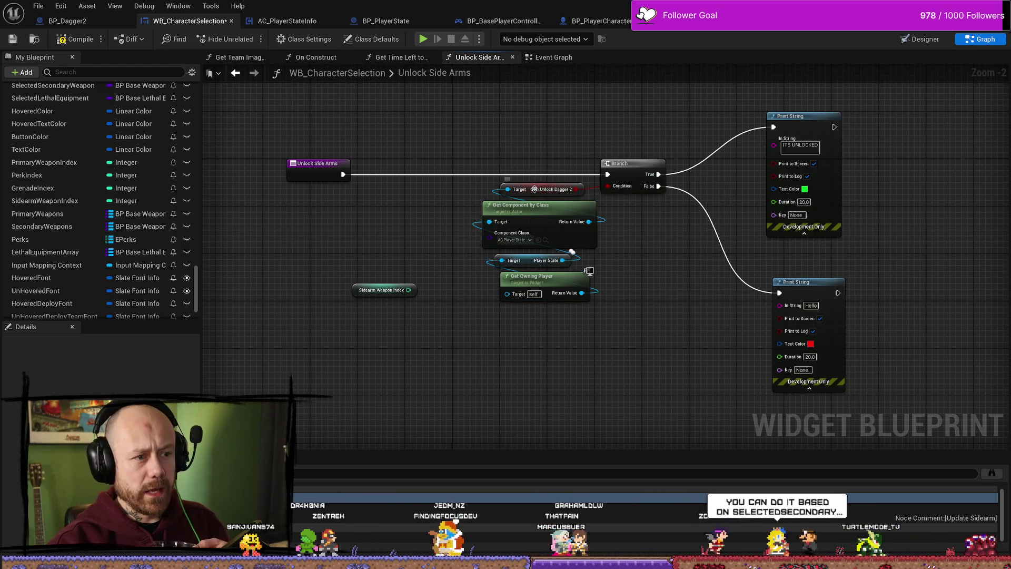
Inspect the Unlock Dagger 2 Boolean and PlayerState variable in Unlock Side Arms.
{"action": "left_click", "coordinate": [545, 189]}
{"action": "left_click", "coordinate": [547, 261]}
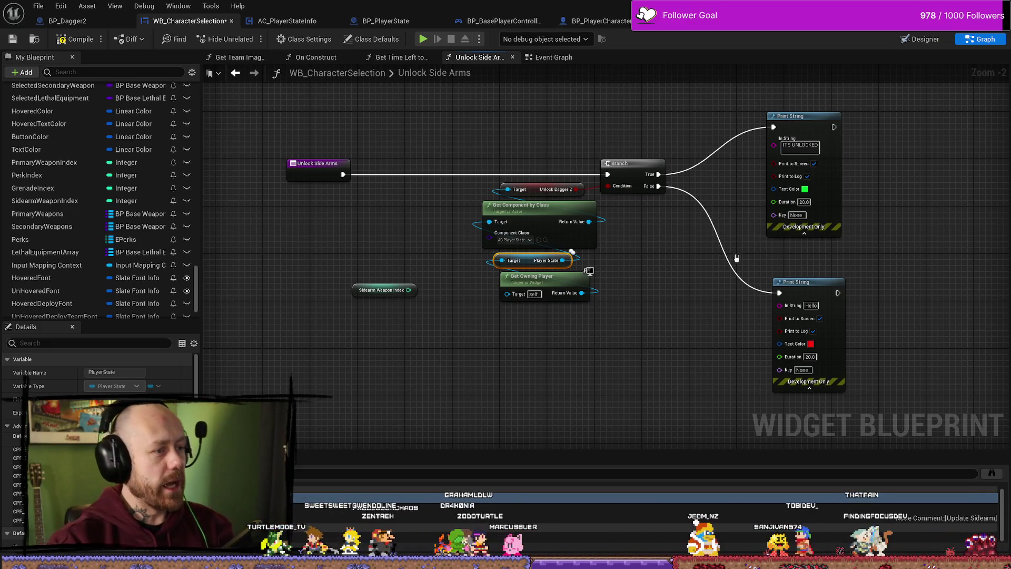
{"action": "left_click_drag", "start_coordinate": [736, 258], "coordinate": [752, 272]}
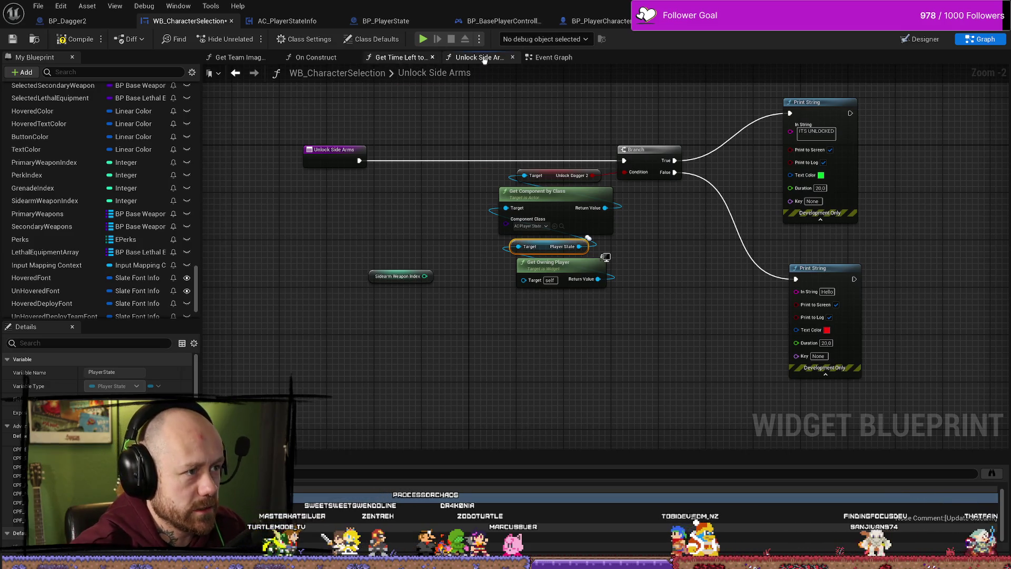
Check the SET Selected Secondary Weapon node in the Event Graph, then reopen Unlock Side Arms to add a node.
{"action": "left_click", "coordinate": [537, 58]}
{"action": "left_click_drag", "start_coordinate": [476, 191], "coordinate": [585, 161]}
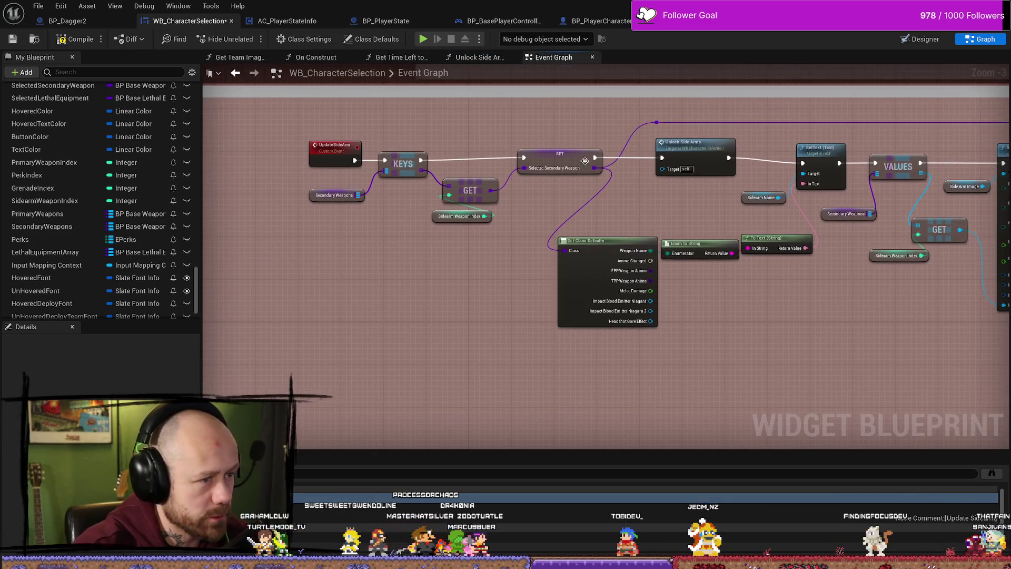
{"action": "left_click", "coordinate": [543, 156]}
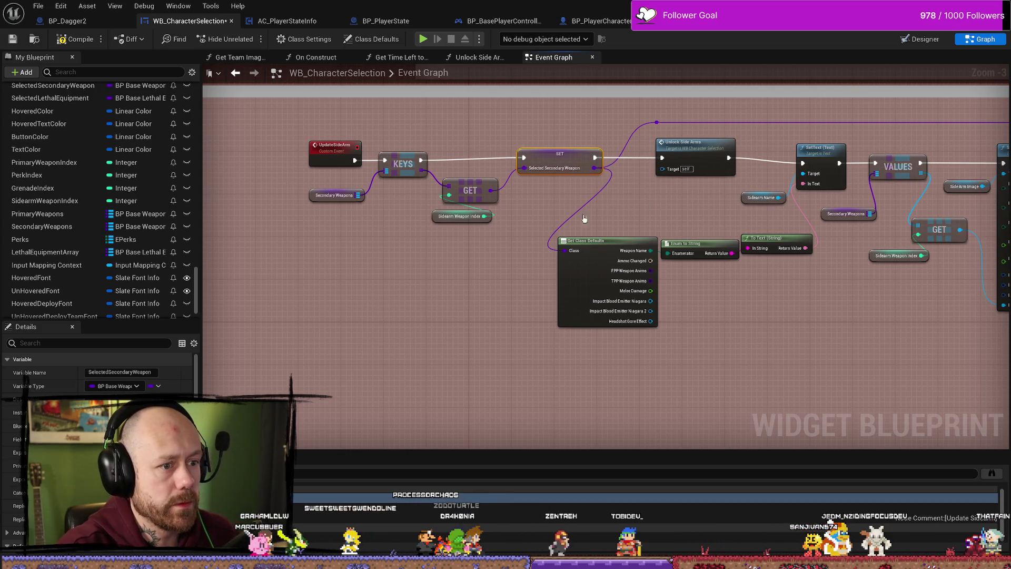
{"action": "left_click_drag", "start_coordinate": [658, 188], "coordinate": [571, 216]}
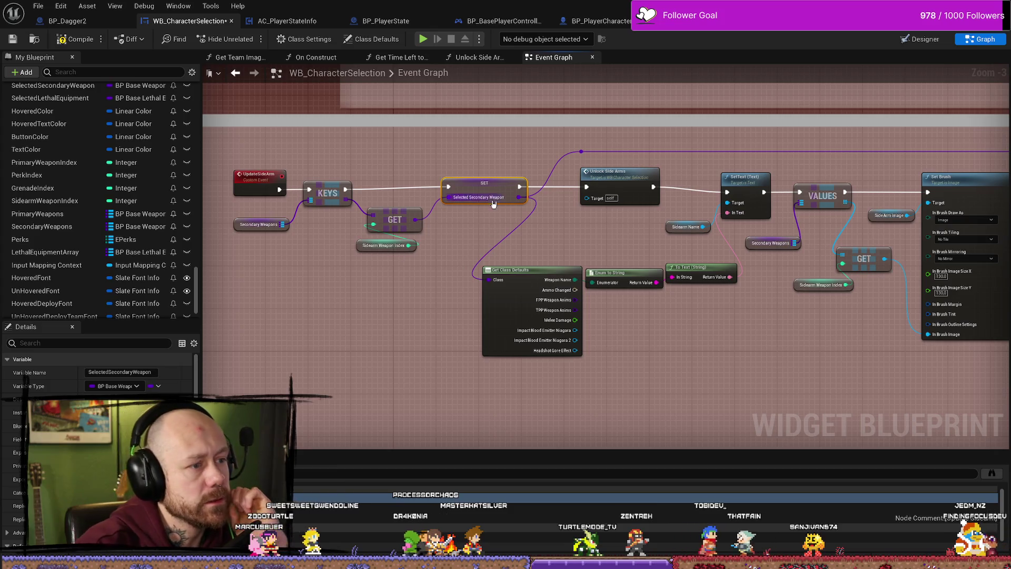
{"action": "double_click", "coordinate": [620, 177]}
{"action": "right_click", "coordinate": [450, 319]}
Add a Get Selected Secondary Weapon node and move it left of the other nodes.
{"action": "type", "text": "get selecte"}
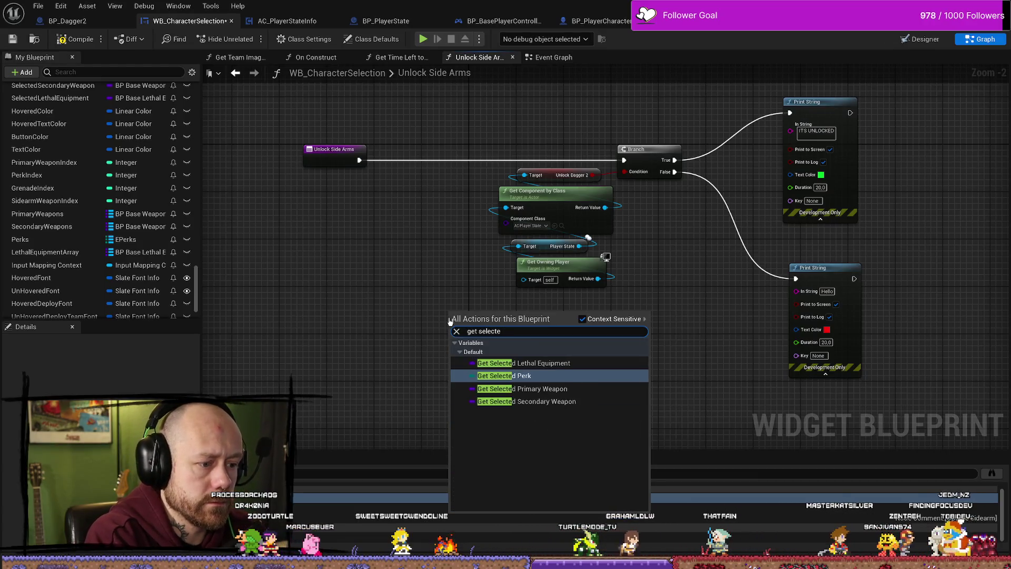
{"action": "key", "text": "Down"}
{"action": "key", "text": "Down"}
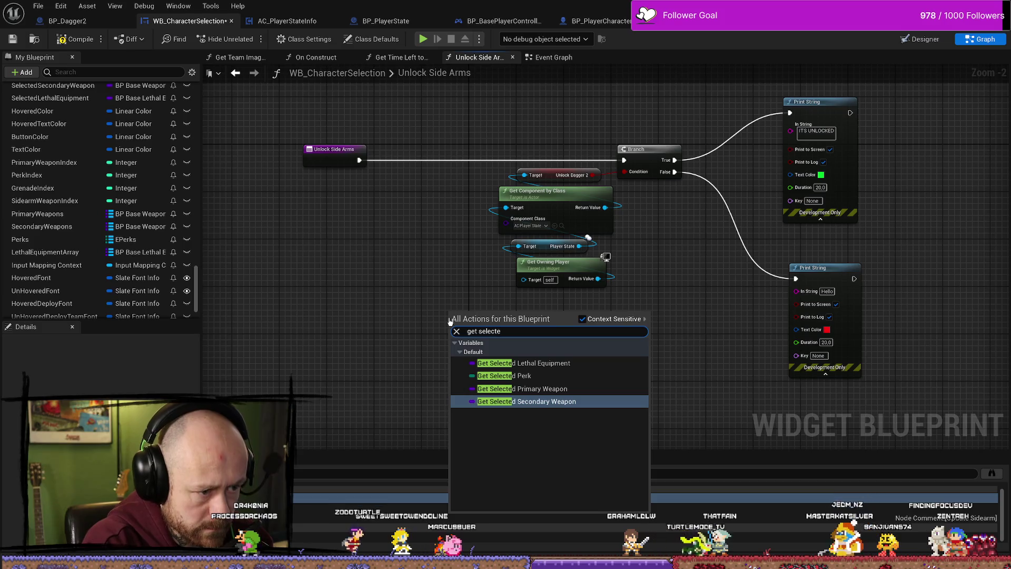
{"action": "key", "text": "Return"}
{"action": "left_click_drag", "start_coordinate": [483, 317], "coordinate": [415, 268]}
{"action": "scroll", "coordinate": [452, 220], "scroll_direction": "up", "scroll_amount": 2}
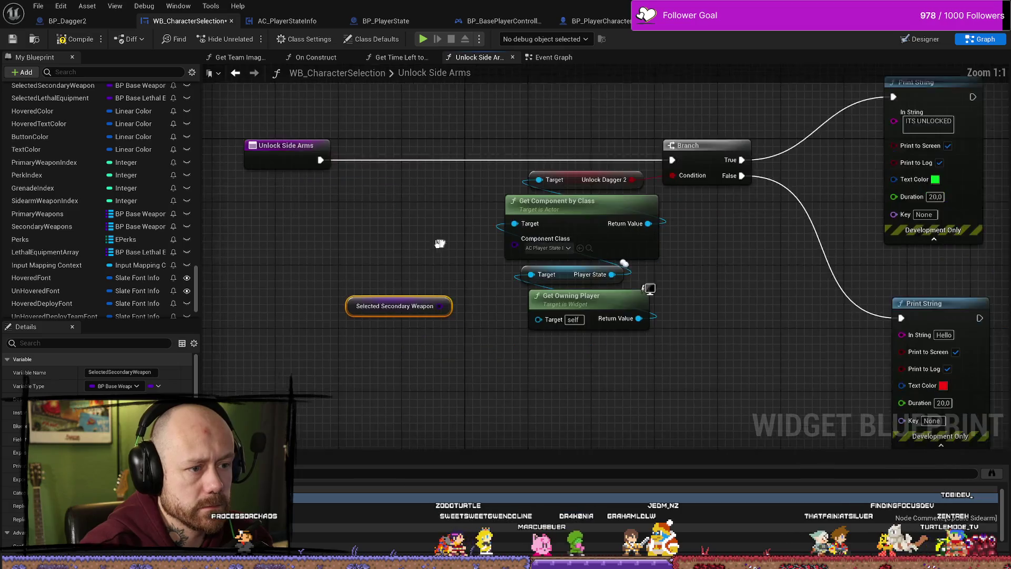
{"action": "left_click_drag", "start_coordinate": [580, 397], "coordinate": [579, 170]}
{"action": "left_click_drag", "start_coordinate": [477, 205], "coordinate": [545, 211]}
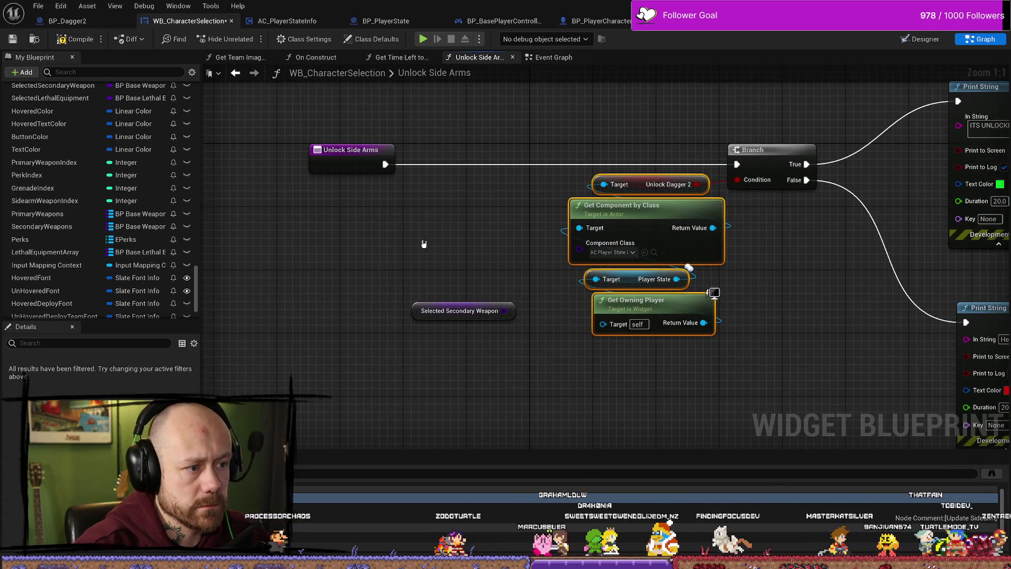
{"action": "left_click", "coordinate": [429, 311]}
{"action": "mouse_move", "coordinate": [428, 303]}
{"action": "left_mouse_down"}
{"action": "mouse_move", "coordinate": [356, 304]}
{"action": "mouse_move", "coordinate": [381, 324]}
{"action": "left_mouse_up"}
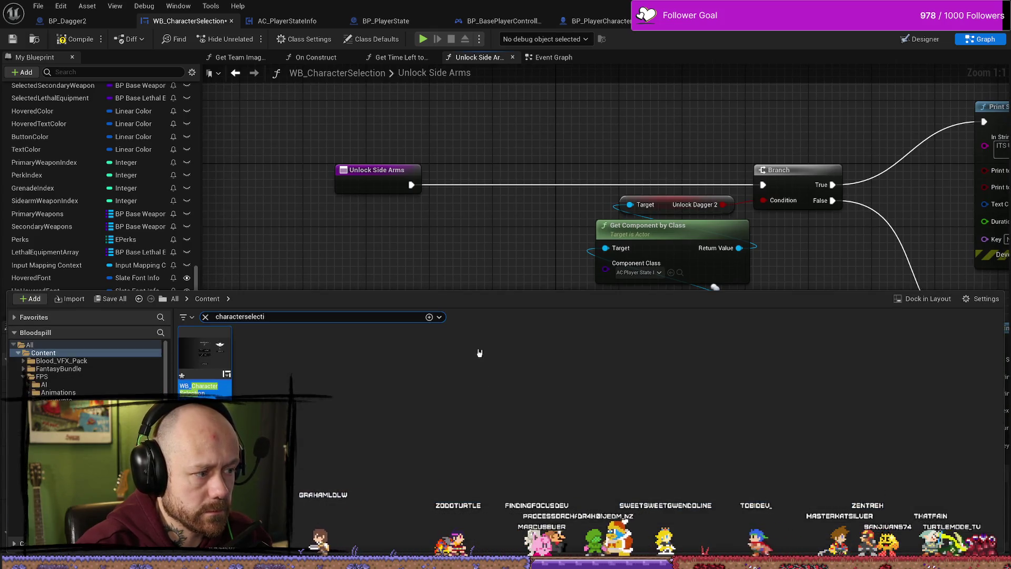
{"action": "left_click_drag", "start_coordinate": [492, 262], "coordinate": [453, 263]}
Look at the Unlock Side Arms call in the Event Graph, then return to the function.
{"action": "left_click", "coordinate": [554, 59]}
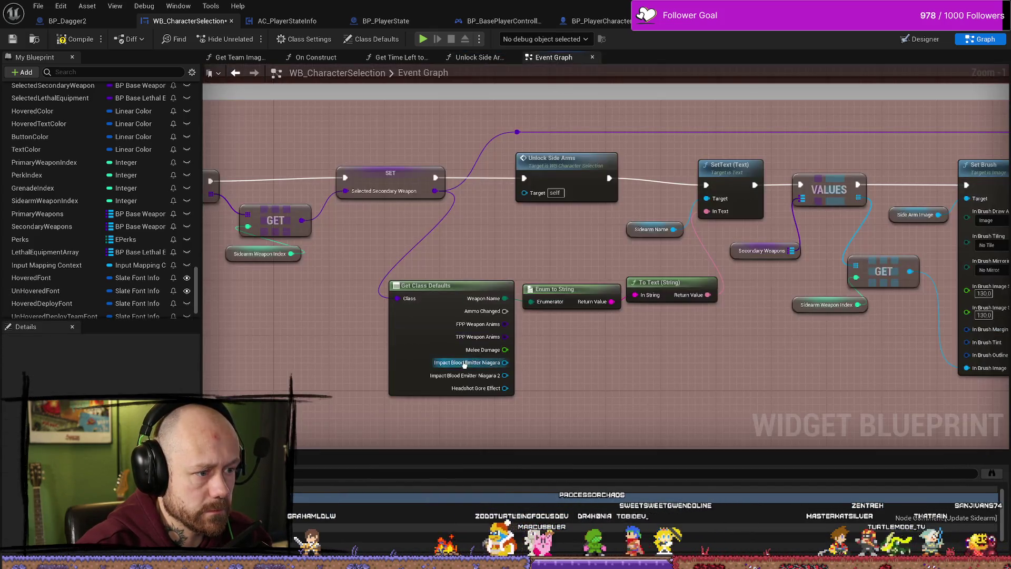
{"action": "left_click_drag", "start_coordinate": [626, 365], "coordinate": [640, 366]}
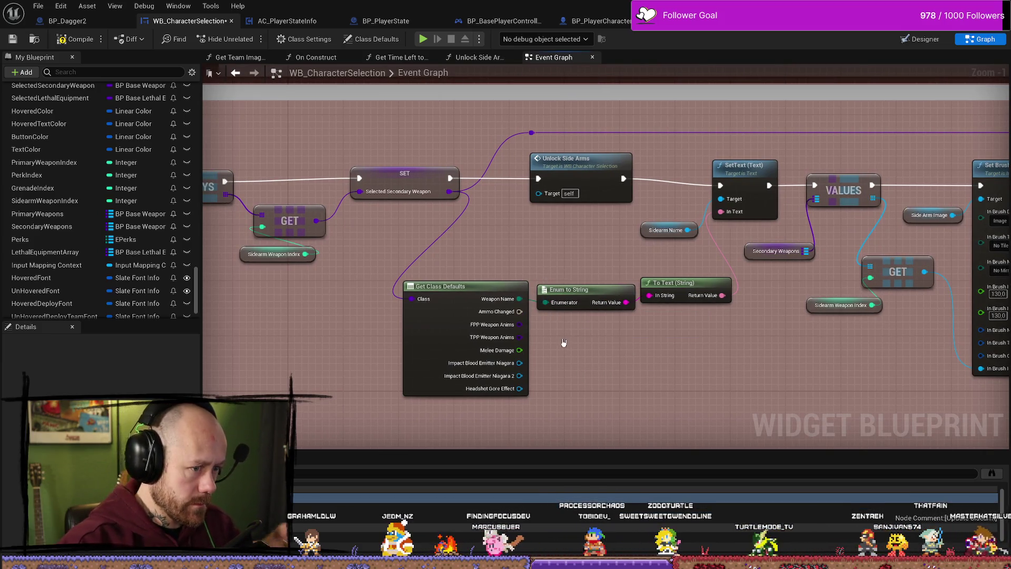
{"action": "scroll", "coordinate": [597, 327], "scroll_direction": "down", "scroll_amount": 1}
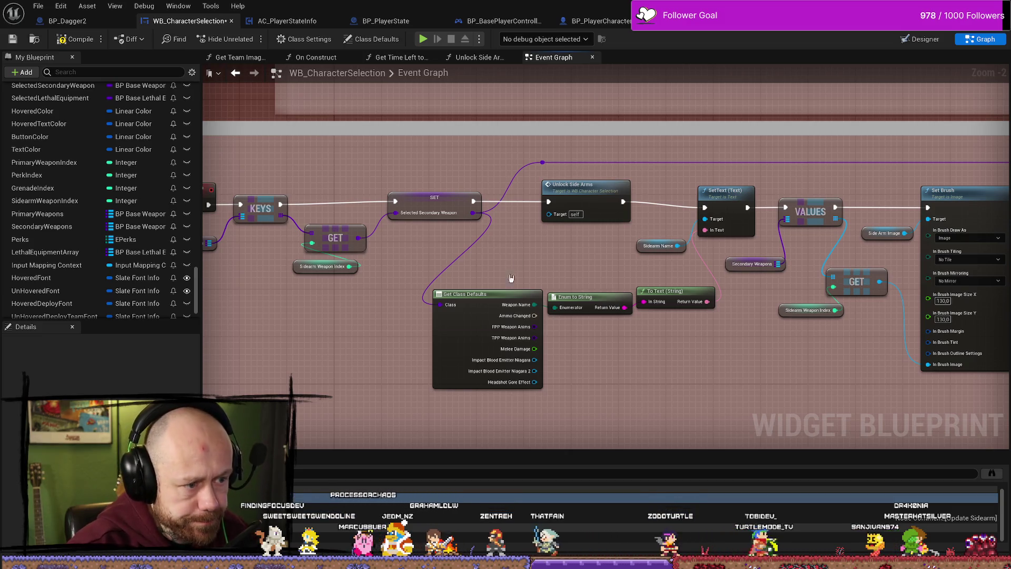
{"action": "left_click", "coordinate": [481, 58]}
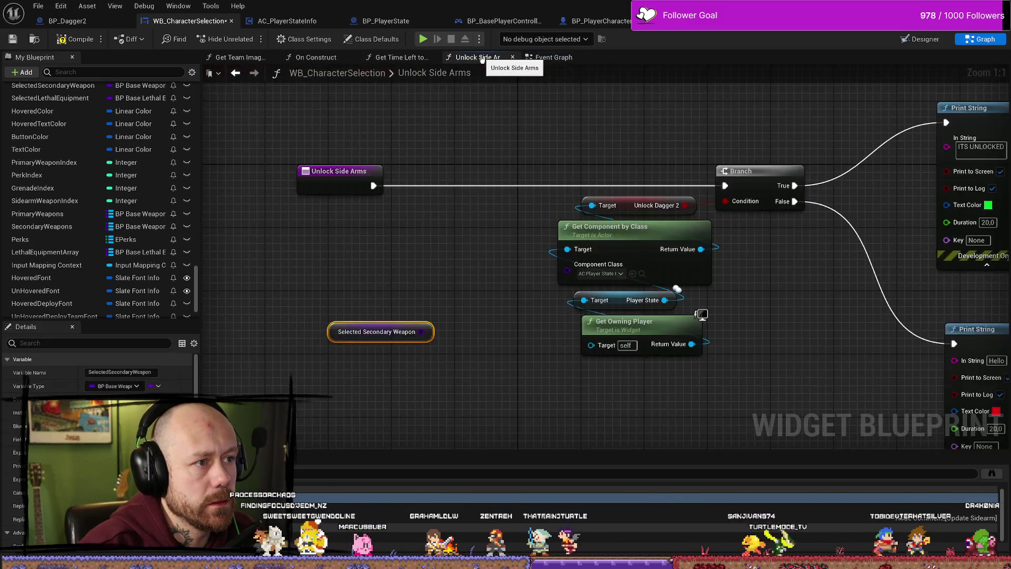
Wire a new Get Class Defaults node from the Selected Secondary Weapon output.
{"action": "left_click_drag", "start_coordinate": [422, 331], "coordinate": [425, 289]}
{"action": "type", "text": "we"}
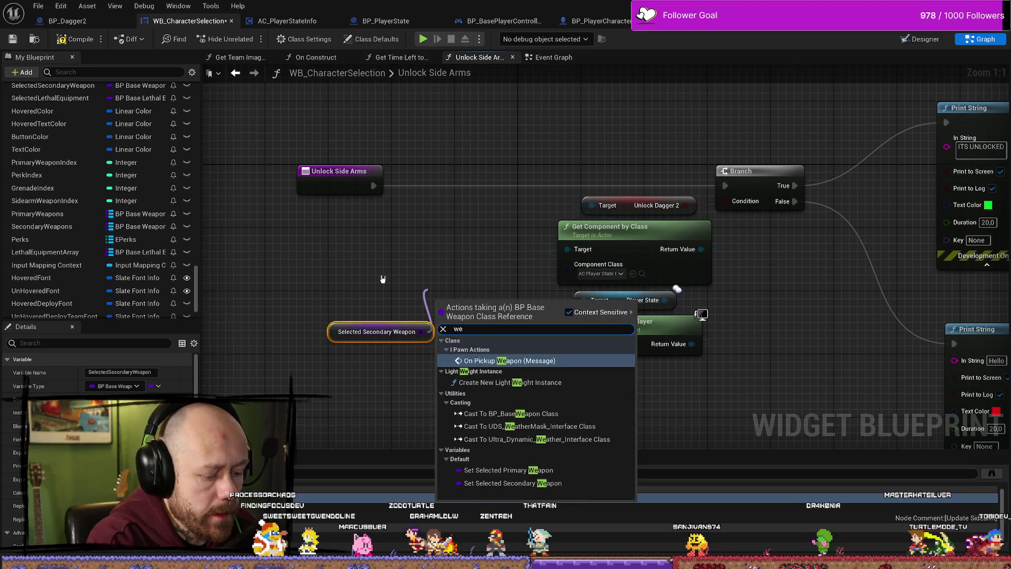
{"action": "type", "text": "apon"}
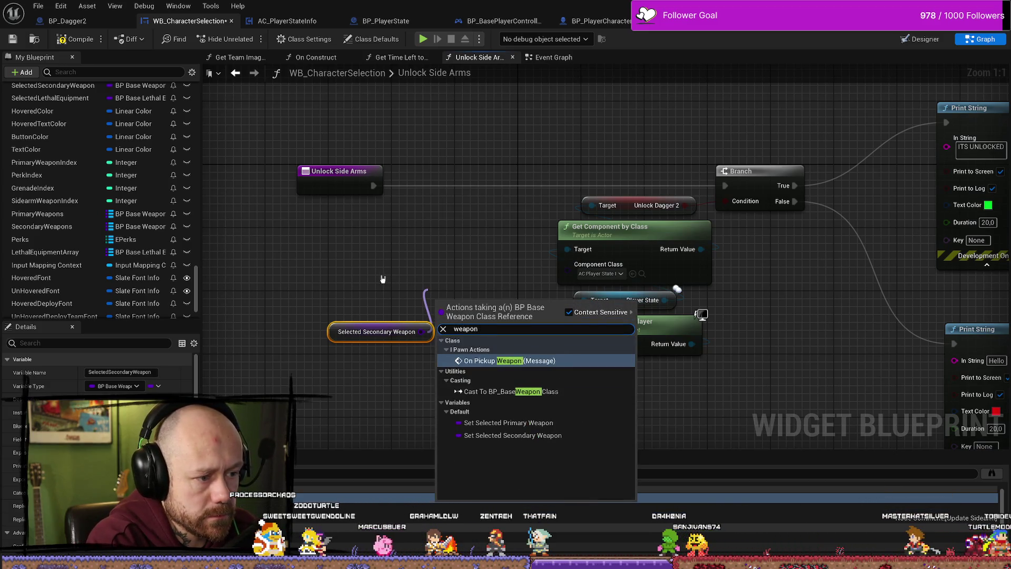
{"action": "key", "text": "BackSpace"}
{"action": "key", "text": "BackSpace"}
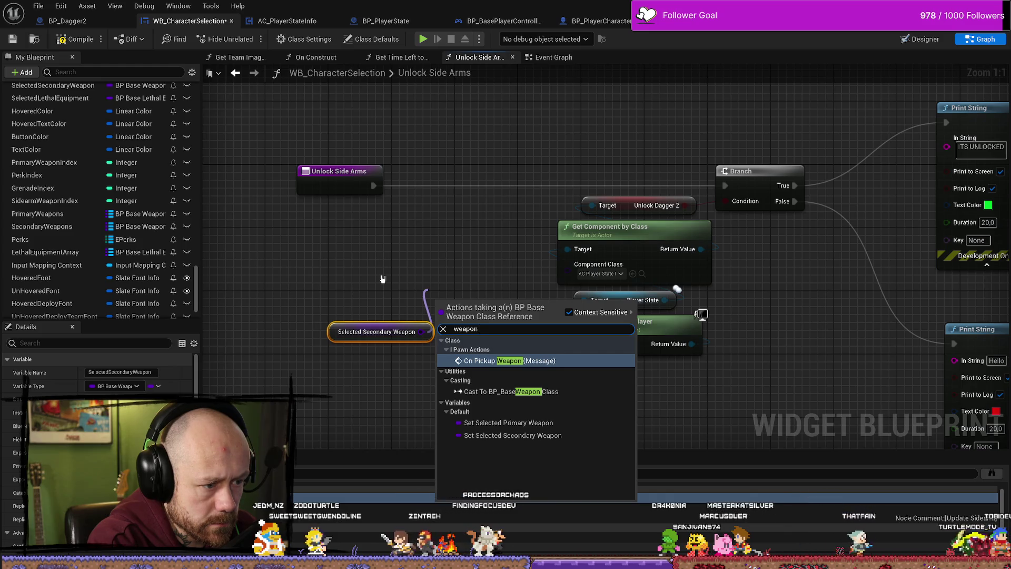
{"action": "key", "text": "BackSpace"}
{"action": "key", "text": "BackSpace"}
{"action": "key", "text": "BackSpace"}
{"action": "key", "text": "BackSpace"}
{"action": "key", "text": "BackSpace"}
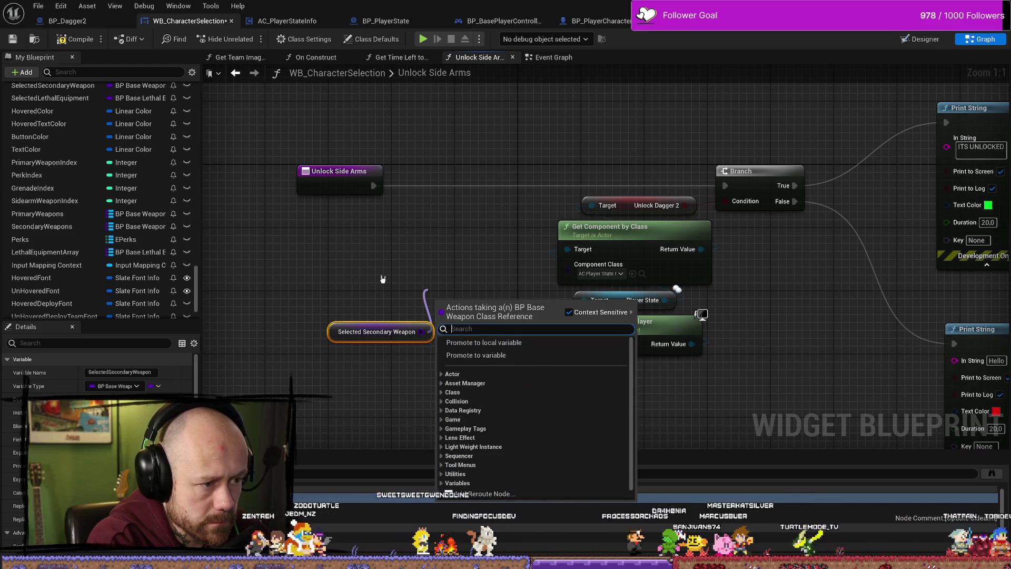
{"action": "type", "text": "get wea"}
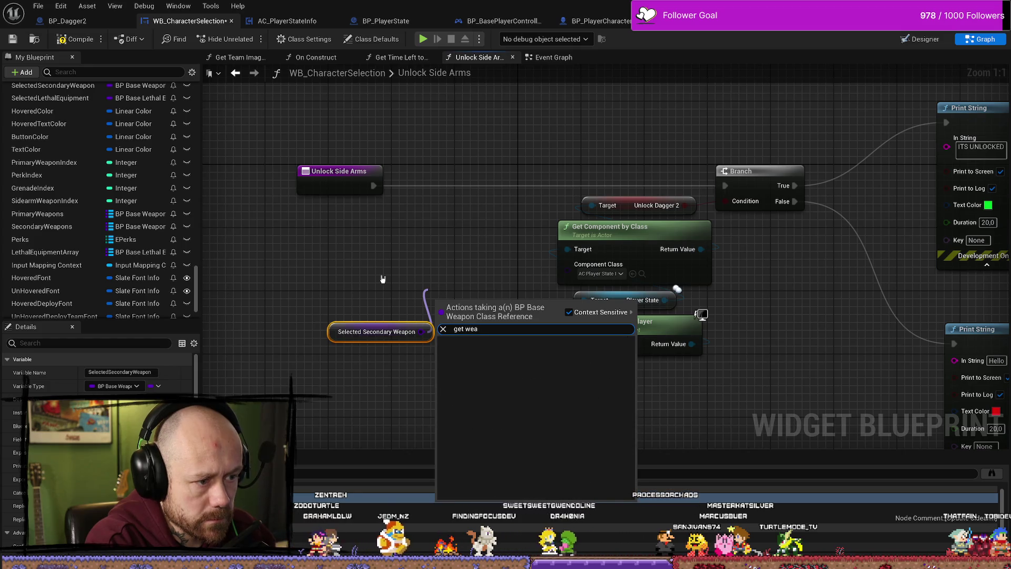
{"action": "key", "text": "BackSpace"}
{"action": "key", "text": "BackSpace"}
{"action": "key", "text": "BackSpace"}
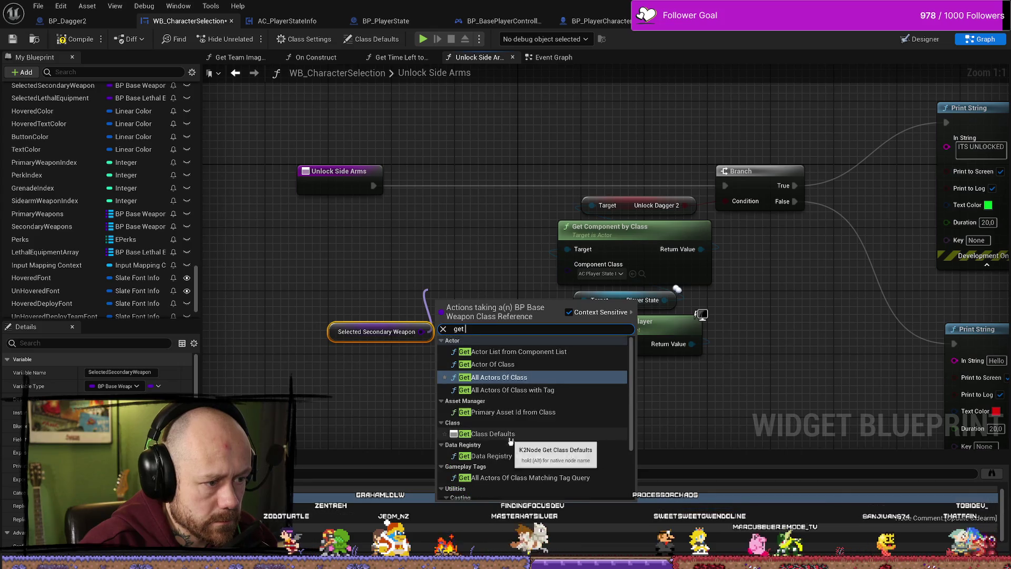
{"action": "left_click", "coordinate": [487, 433]}
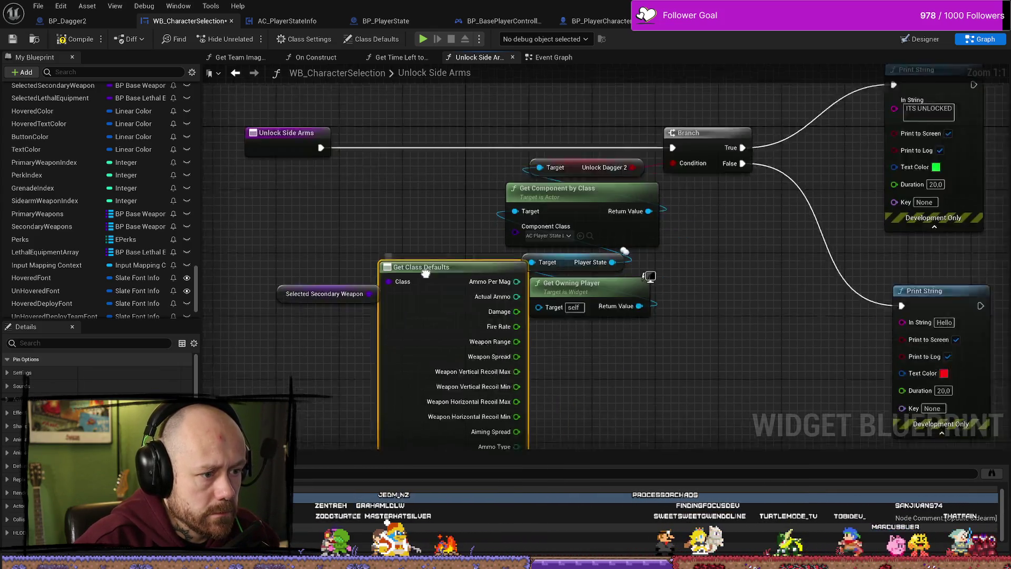
Scroll through the weapon property pins of the Get Class Defaults node.
{"action": "scroll", "coordinate": [489, 296], "scroll_direction": "down", "scroll_amount": 3}
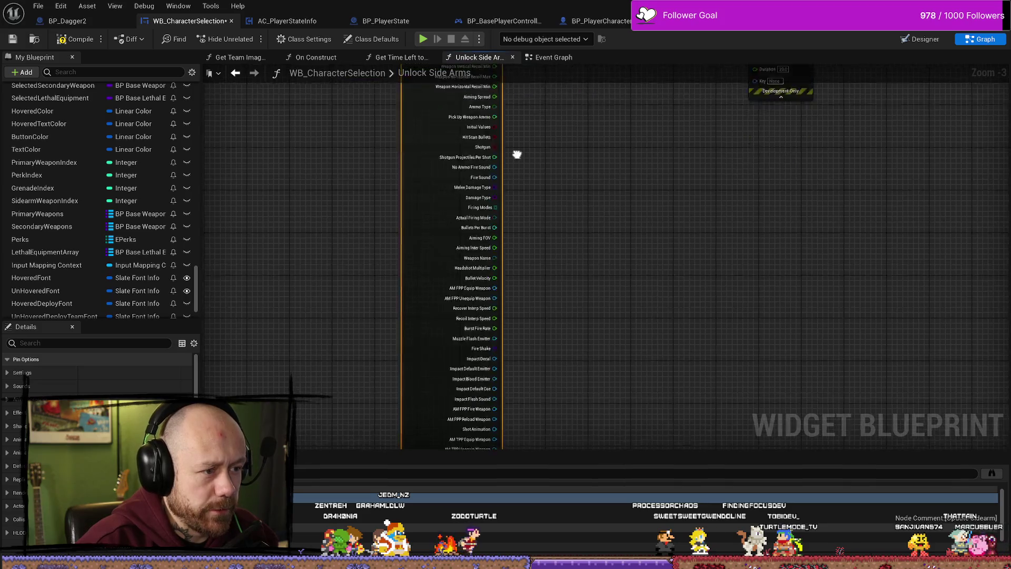
{"action": "left_click_drag", "start_coordinate": [540, 524], "coordinate": [547, 315]}
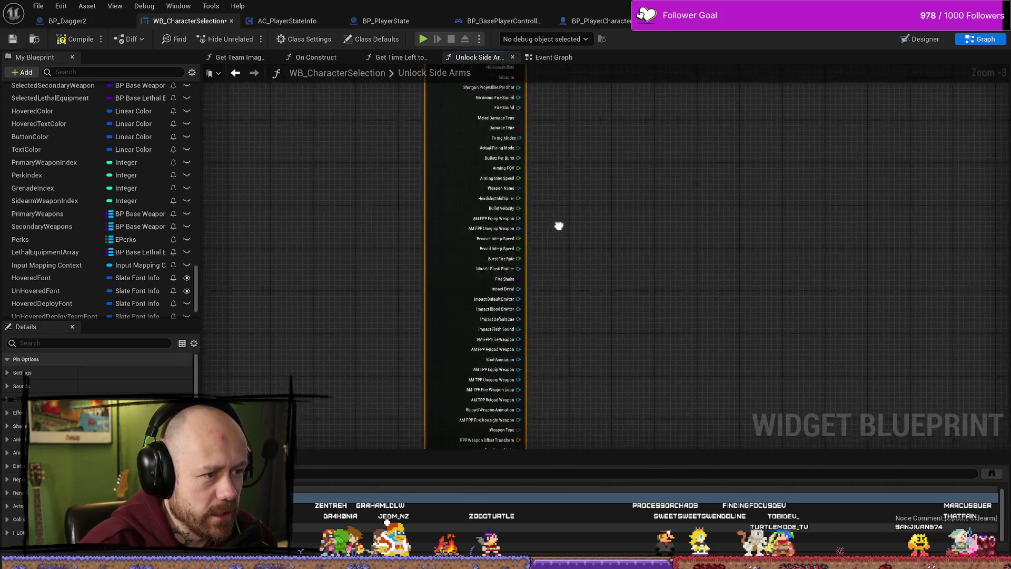
{"action": "scroll", "coordinate": [557, 225], "scroll_direction": "up", "scroll_amount": 1}
{"action": "scroll", "coordinate": [370, 236], "scroll_direction": "up", "scroll_amount": 1}
{"action": "mouse_move", "coordinate": [370, 237]}
{"action": "left_mouse_down"}
{"action": "mouse_move", "coordinate": [566, 355]}
{"action": "mouse_move", "coordinate": [600, 347]}
{"action": "mouse_move", "coordinate": [379, 286]}
{"action": "mouse_move", "coordinate": [356, 352]}
{"action": "mouse_move", "coordinate": [373, 306]}
{"action": "left_mouse_up"}
{"action": "scroll", "coordinate": [356, 352], "scroll_direction": "up", "scroll_amount": 1}
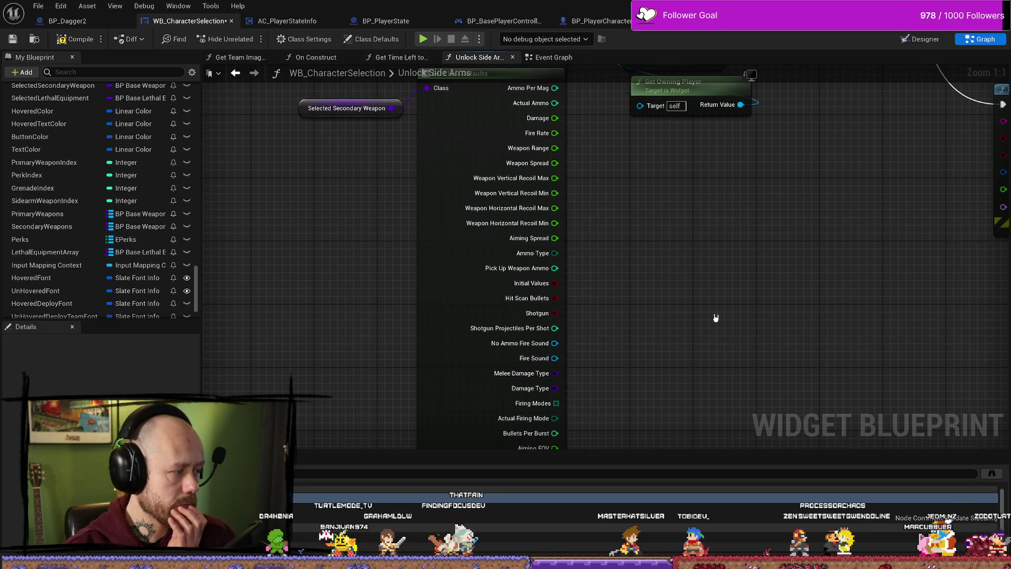
{"action": "mouse_move", "coordinate": [705, 325]}
{"action": "left_mouse_down"}
{"action": "mouse_move", "coordinate": [694, 339]}
{"action": "mouse_move", "coordinate": [634, 354]}
{"action": "mouse_move", "coordinate": [625, 268]}
{"action": "mouse_move", "coordinate": [633, 179]}
{"action": "left_mouse_up"}
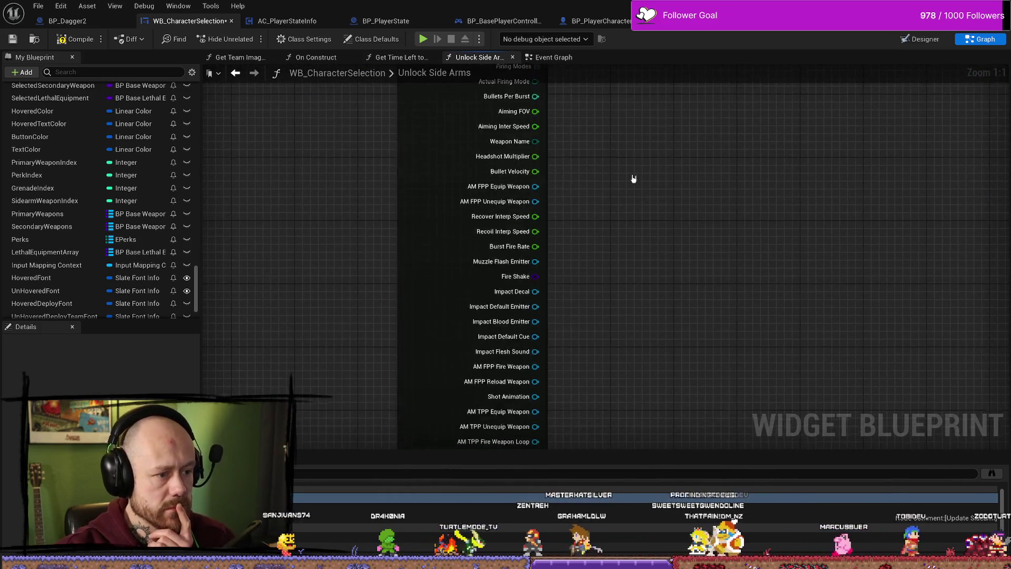
{"action": "mouse_move", "coordinate": [661, 377]}
{"action": "left_mouse_down"}
{"action": "mouse_move", "coordinate": [618, 300]}
{"action": "mouse_move", "coordinate": [603, 357]}
{"action": "mouse_move", "coordinate": [609, 279]}
{"action": "left_mouse_up"}
Review the last pins, return to the top, and delete the Get Class Defaults node.
{"action": "left_click_drag", "start_coordinate": [637, 323], "coordinate": [605, 276]}
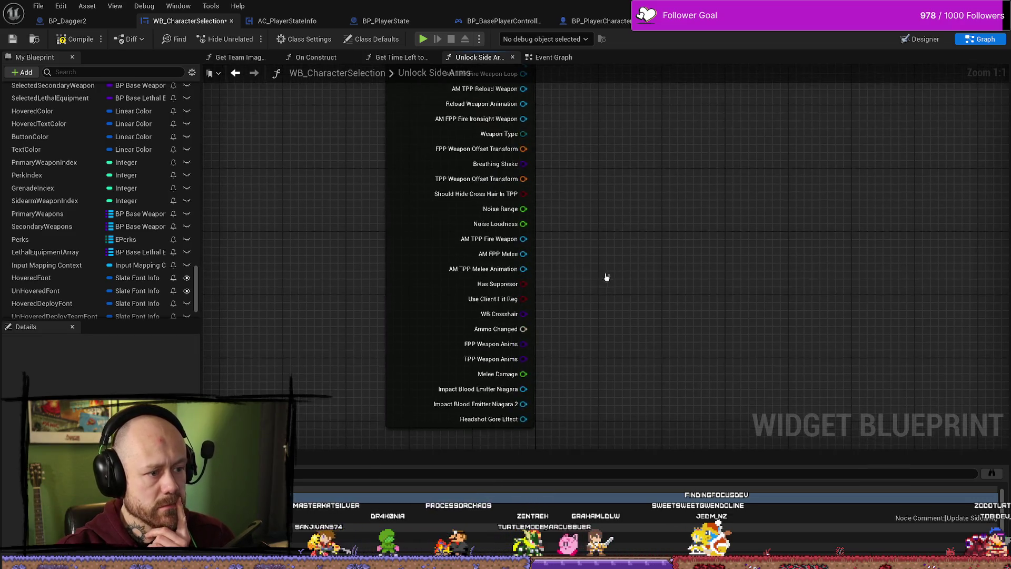
{"action": "left_click_drag", "start_coordinate": [593, 379], "coordinate": [592, 308]}
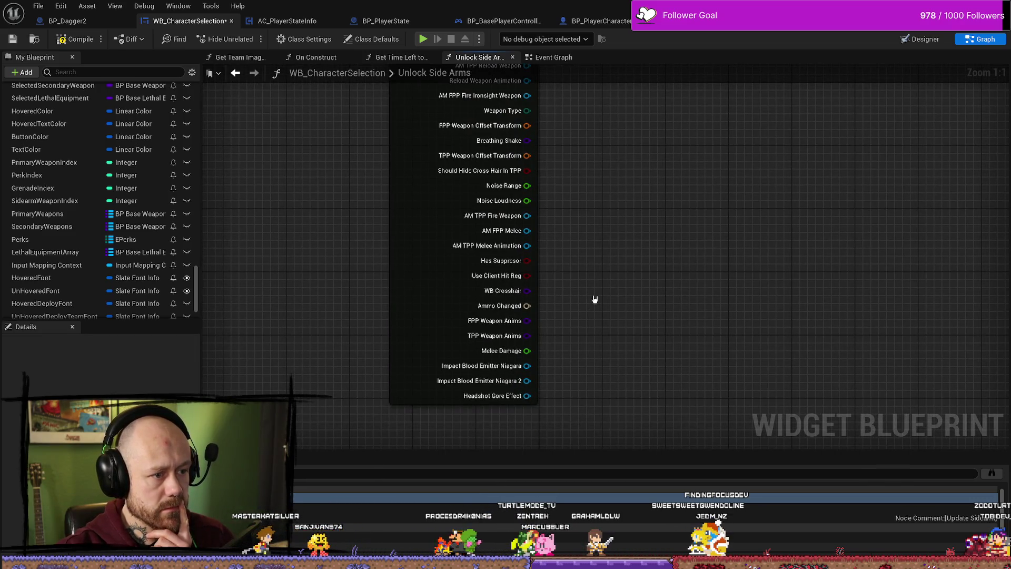
{"action": "left_click_drag", "start_coordinate": [660, 287], "coordinate": [651, 289]}
{"action": "mouse_move", "coordinate": [627, 156]}
{"action": "left_mouse_down"}
{"action": "mouse_move", "coordinate": [609, 154]}
{"action": "mouse_move", "coordinate": [583, 230]}
{"action": "mouse_move", "coordinate": [562, 204]}
{"action": "mouse_move", "coordinate": [580, 211]}
{"action": "mouse_move", "coordinate": [579, 195]}
{"action": "mouse_move", "coordinate": [552, 235]}
{"action": "mouse_move", "coordinate": [577, 190]}
{"action": "mouse_move", "coordinate": [578, 315]}
{"action": "left_mouse_up"}
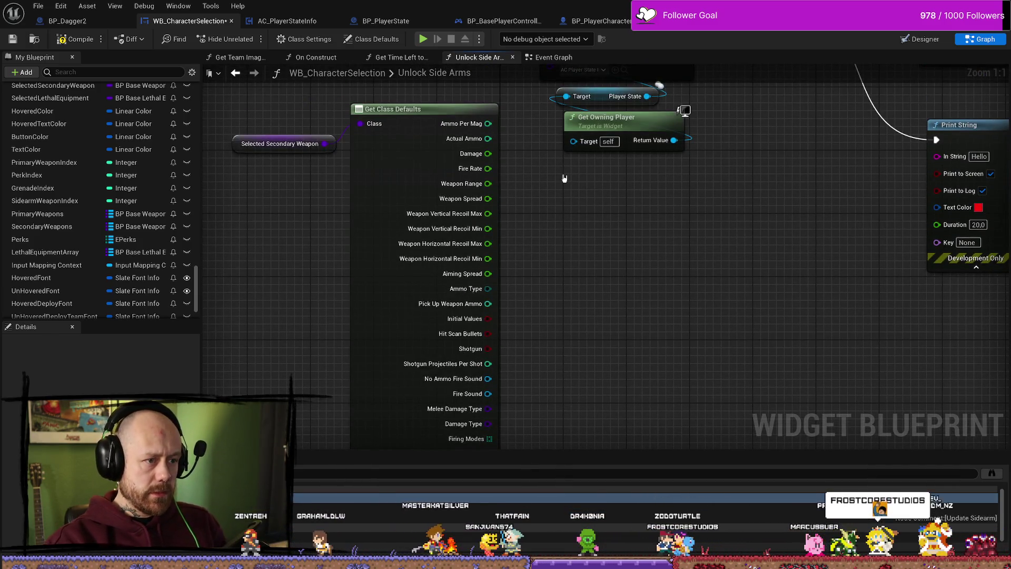
{"action": "left_click", "coordinate": [440, 112]}
{"action": "key", "text": "Delete"}
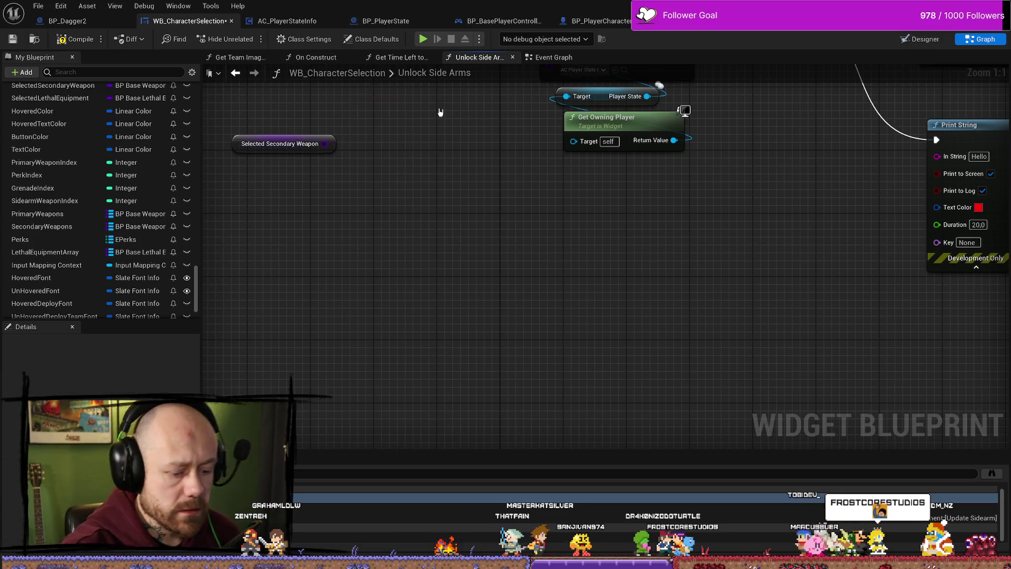
Add an IsA node wired from the Selected Secondary Weapon getter.
{"action": "left_click_drag", "start_coordinate": [450, 152], "coordinate": [467, 274]}
{"action": "right_click", "coordinate": [460, 253]}
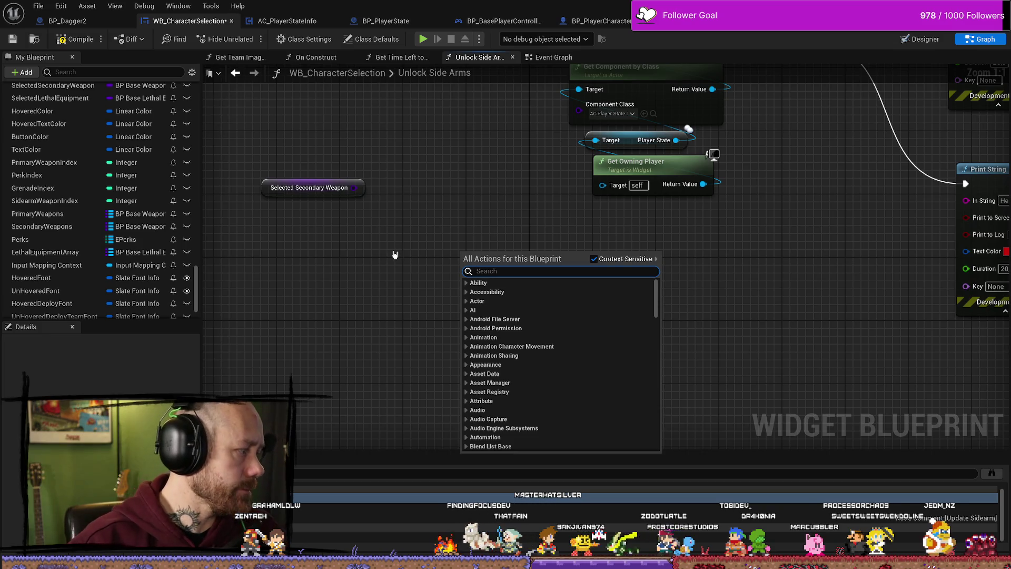
{"action": "mouse_move", "coordinate": [355, 187]}
{"action": "left_mouse_down"}
{"action": "mouse_move", "coordinate": [417, 217]}
{"action": "mouse_move", "coordinate": [432, 207]}
{"action": "left_mouse_up"}
{"action": "type", "text": "is a"}
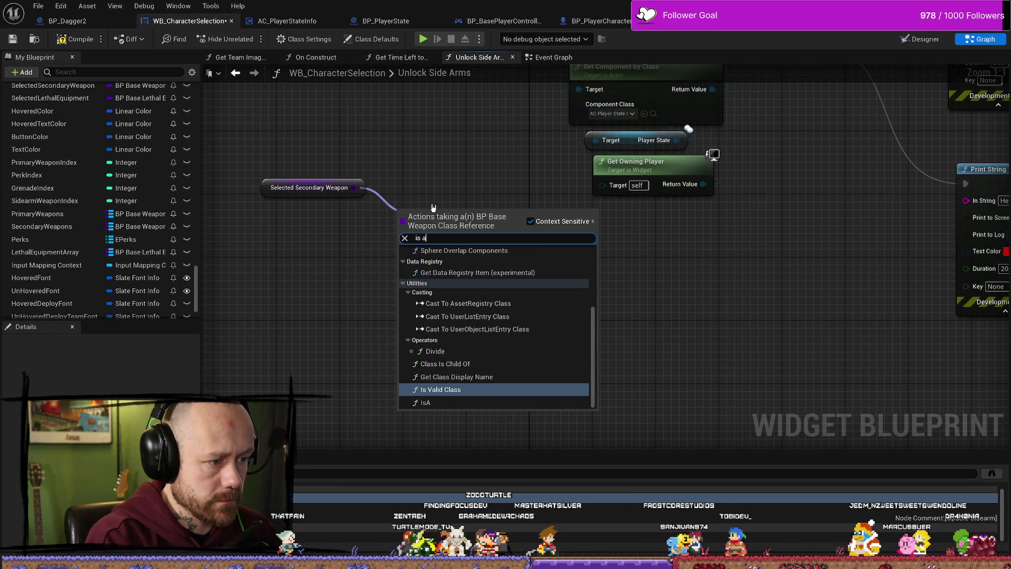
{"action": "key", "text": "Down"}
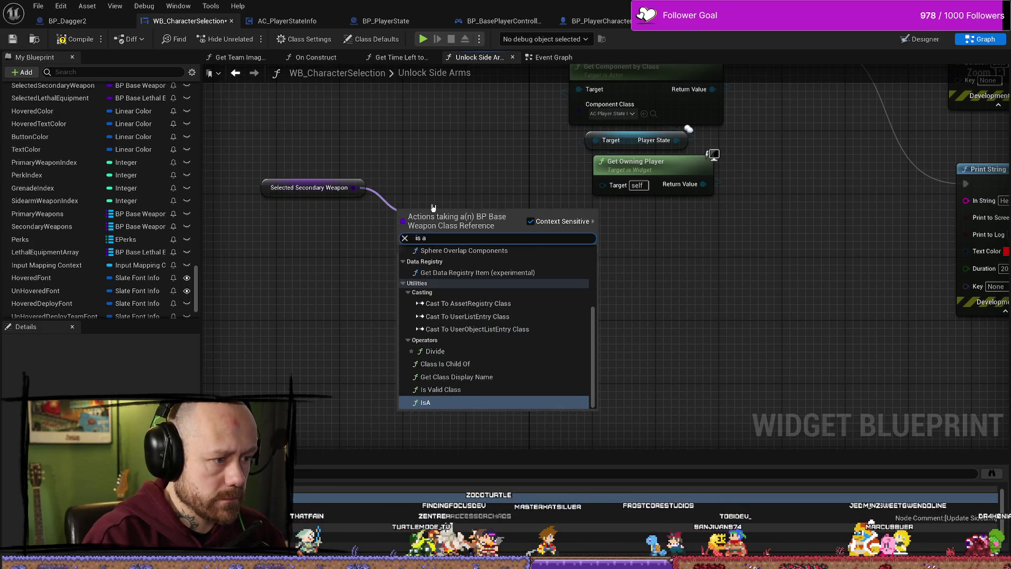
{"action": "key", "text": "Return"}
Browse the IsA class asset picker without choosing, then pan toward the IsA node.
{"action": "left_click", "coordinate": [449, 232]}
{"action": "type", "text": "dagger"}
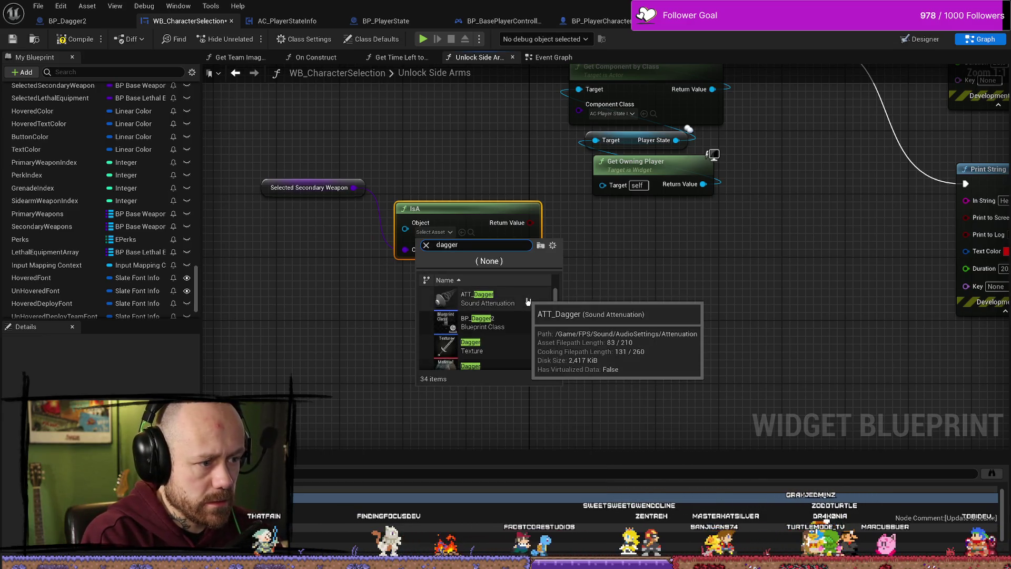
{"action": "type", "text": "2"}
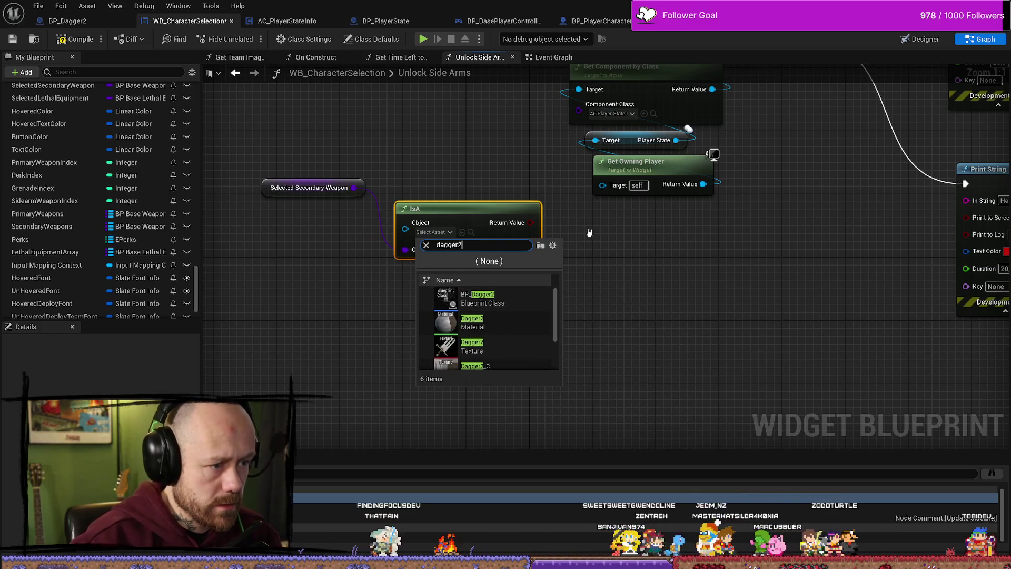
{"action": "scroll", "coordinate": [539, 341], "scroll_direction": "down", "scroll_amount": 3}
{"action": "scroll", "coordinate": [542, 340], "scroll_direction": "up", "scroll_amount": 3}
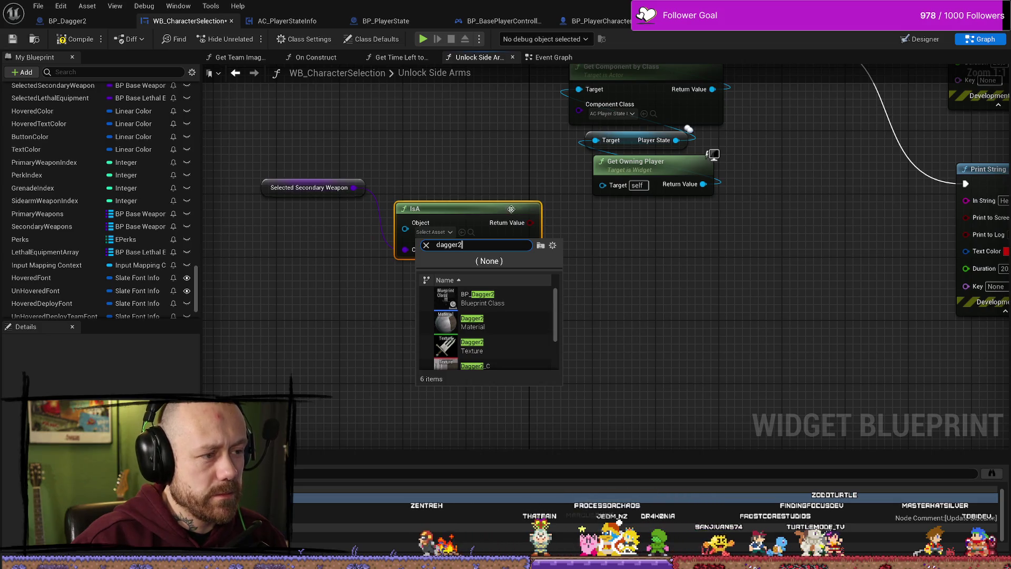
{"action": "left_click", "coordinate": [502, 156]}
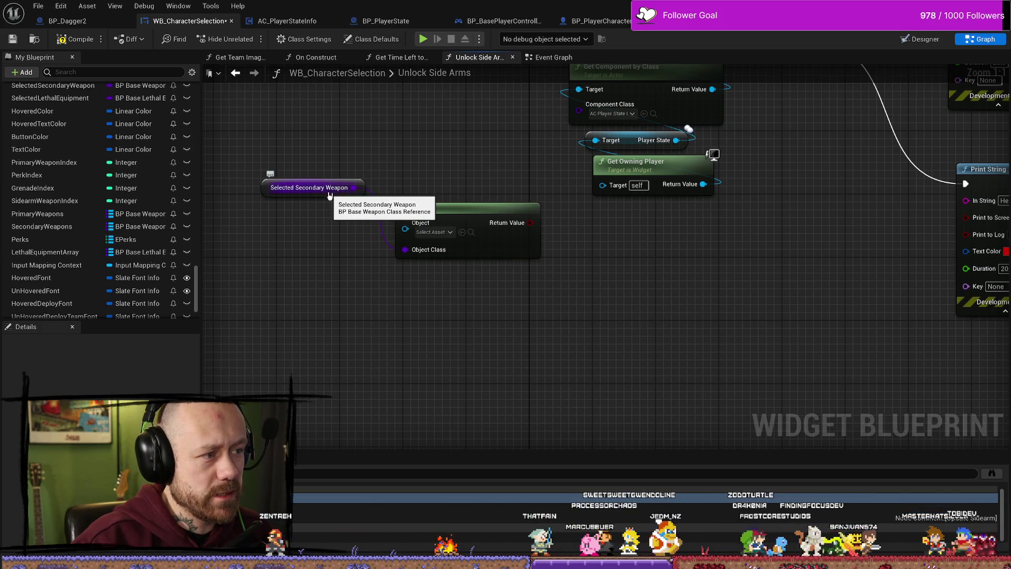
{"action": "left_click_drag", "start_coordinate": [479, 157], "coordinate": [516, 225]}
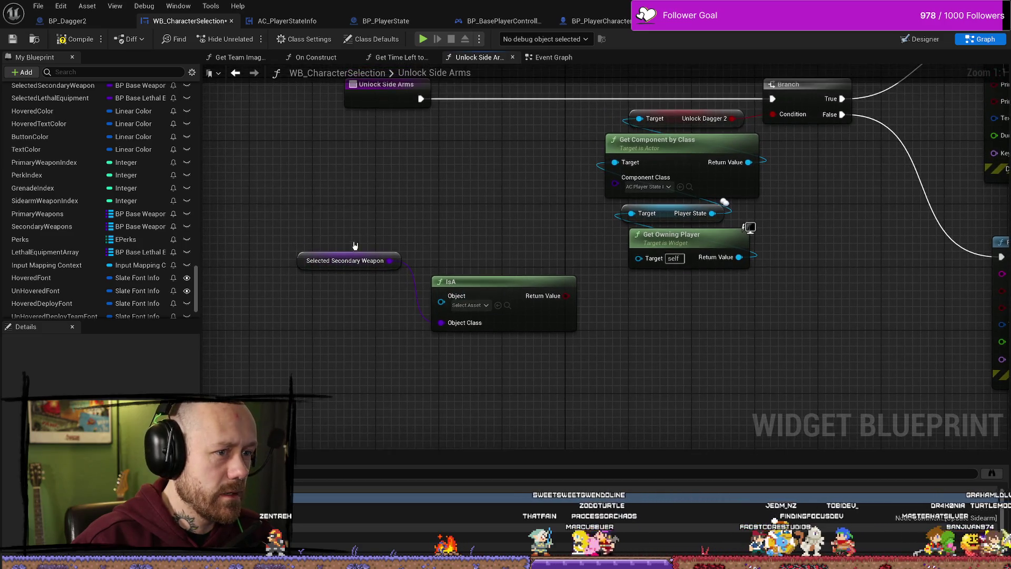
Place the IsA node above the weapon getter and set its Object to BP_Dagger2.
{"action": "mouse_move", "coordinate": [488, 289]}
{"action": "left_mouse_down"}
{"action": "mouse_move", "coordinate": [485, 215]}
{"action": "mouse_move", "coordinate": [473, 202]}
{"action": "mouse_move", "coordinate": [355, 190]}
{"action": "mouse_move", "coordinate": [480, 246]}
{"action": "mouse_move", "coordinate": [366, 236]}
{"action": "mouse_move", "coordinate": [342, 204]}
{"action": "left_mouse_up"}
{"action": "left_click", "coordinate": [345, 261], "text": "ctrl"}
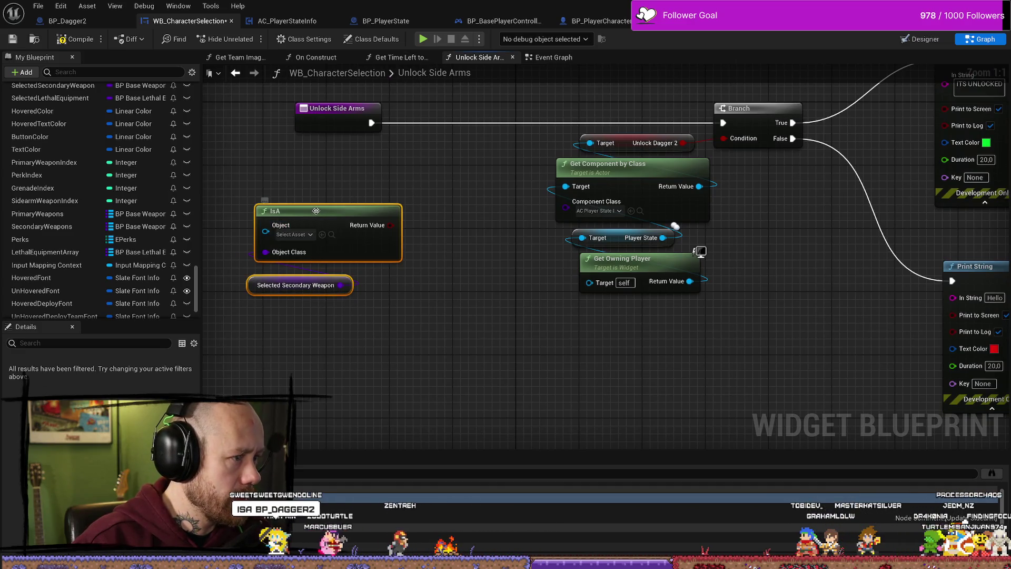
{"action": "left_click_drag", "start_coordinate": [314, 213], "coordinate": [353, 212]}
{"action": "left_click", "coordinate": [526, 341]}
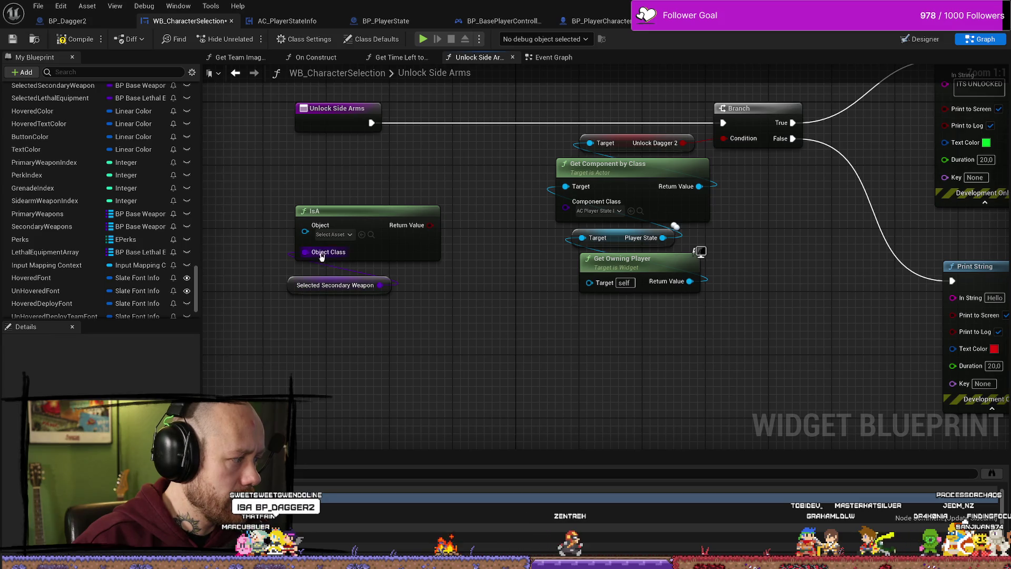
{"action": "left_click", "coordinate": [334, 234]}
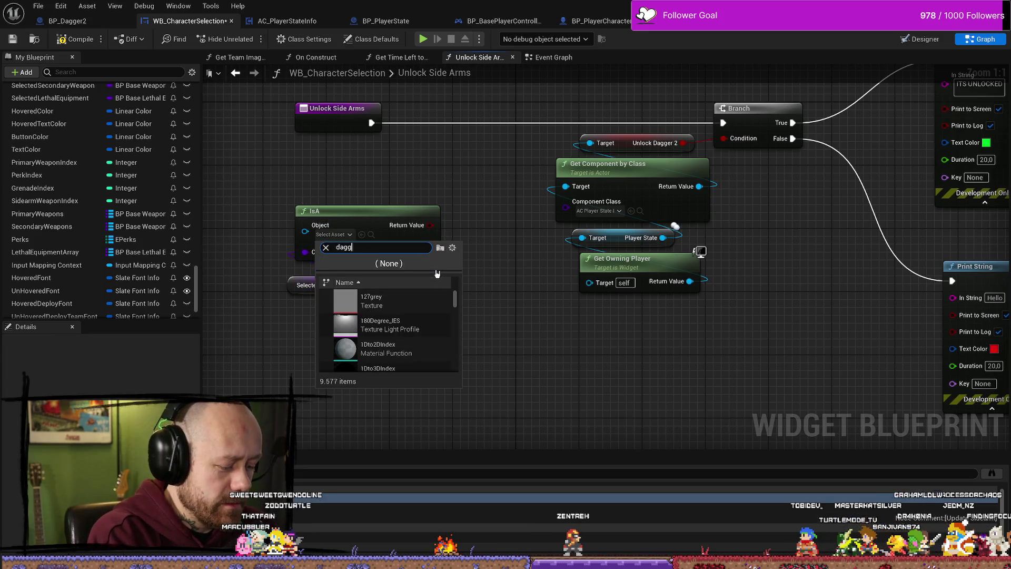
{"action": "key", "text": "Down"}
{"action": "key", "text": "Down"}
{"action": "key", "text": "Return"}
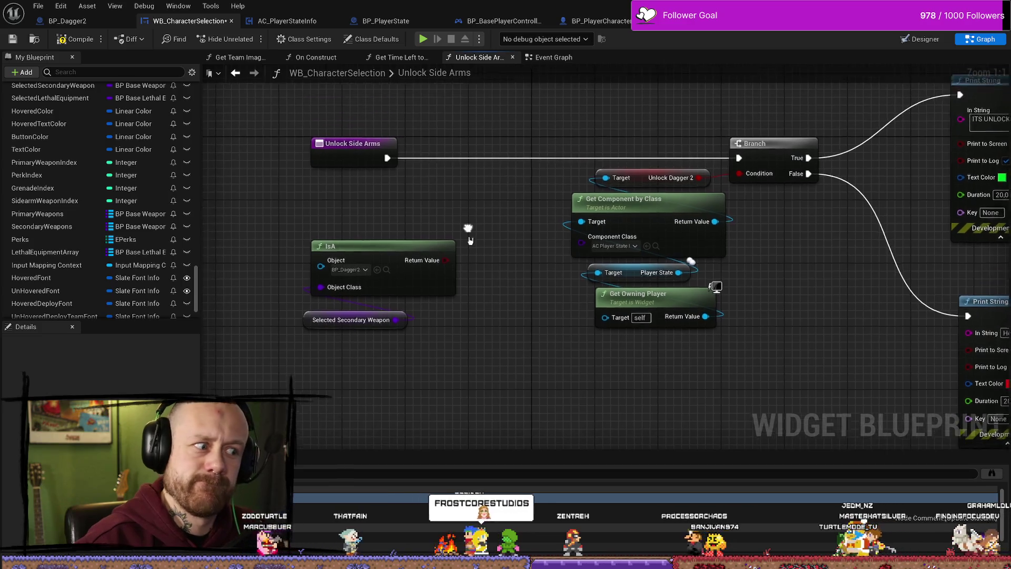
Add a Print String node after the Unlock Side Arms entry, discarding a stray Branch.
{"action": "left_click_drag", "start_coordinate": [388, 163], "coordinate": [442, 170]}
{"action": "type", "text": "branch"}
{"action": "key", "text": "Return"}
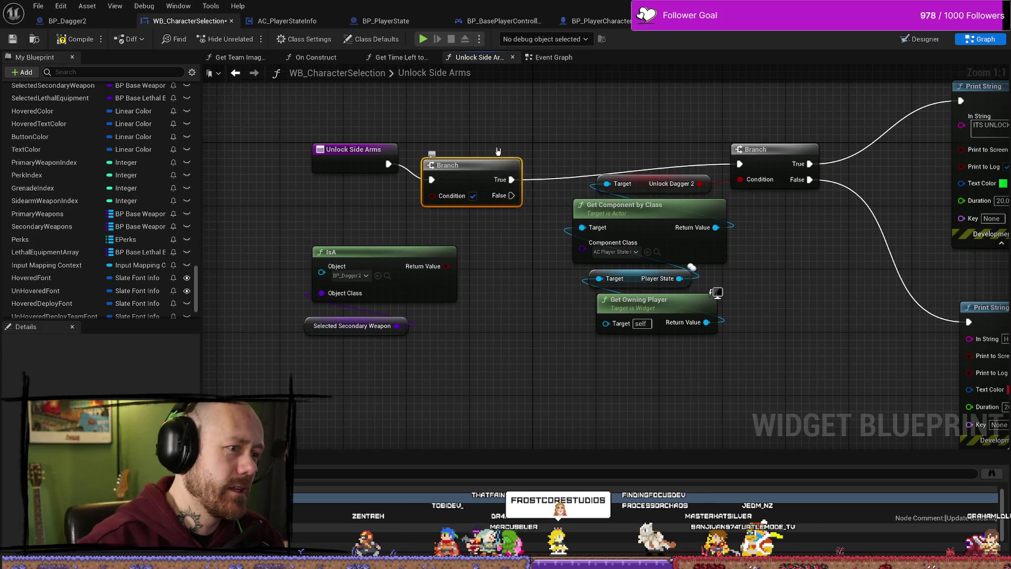
{"action": "key", "text": "Delete"}
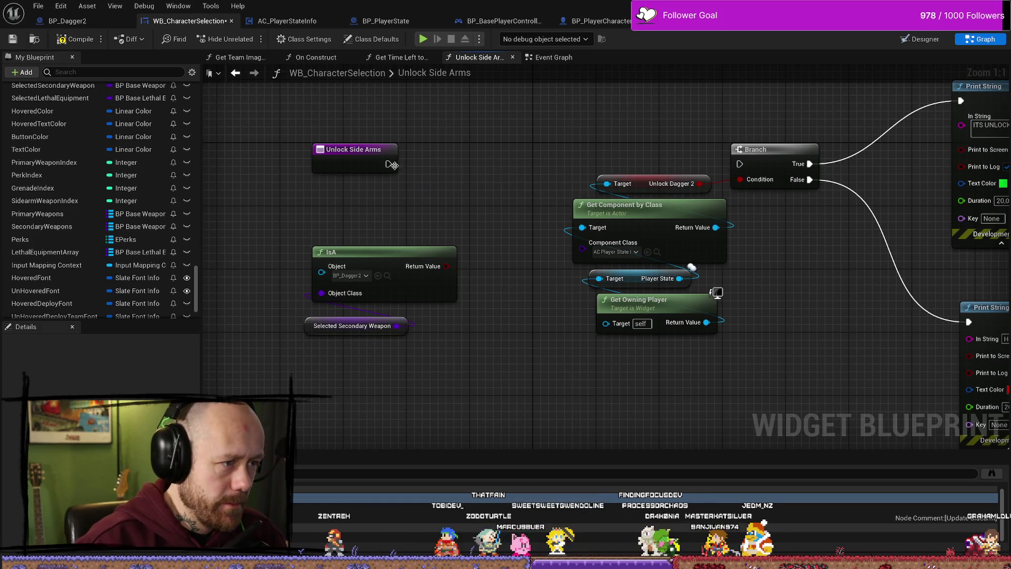
{"action": "left_click_drag", "start_coordinate": [390, 165], "coordinate": [448, 166]}
{"action": "type", "text": "pain"}
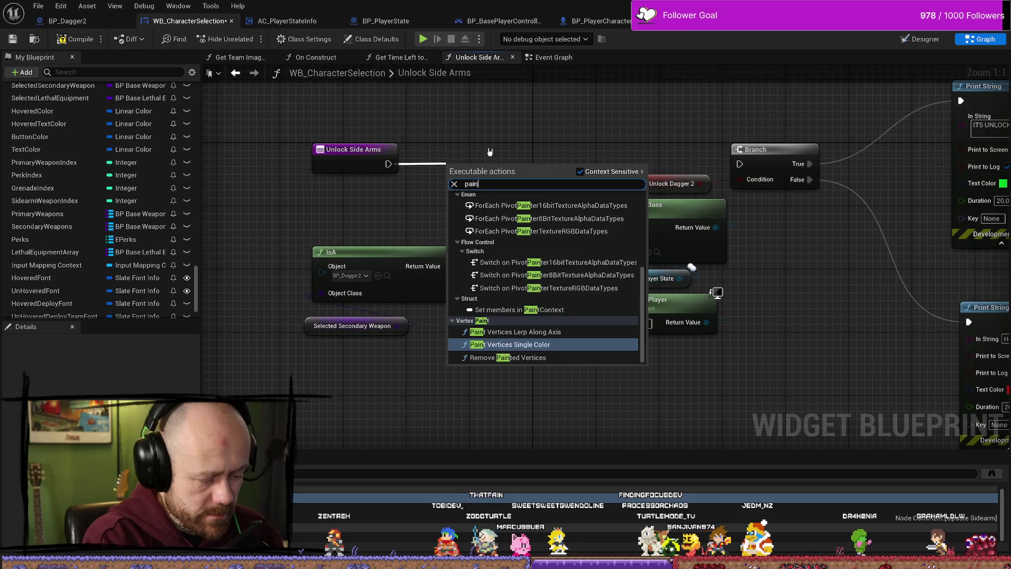
{"action": "key", "text": "BackSpace"}
{"action": "key", "text": "BackSpace"}
{"action": "key", "text": "BackSpace"}
{"action": "type", "text": "print string"}
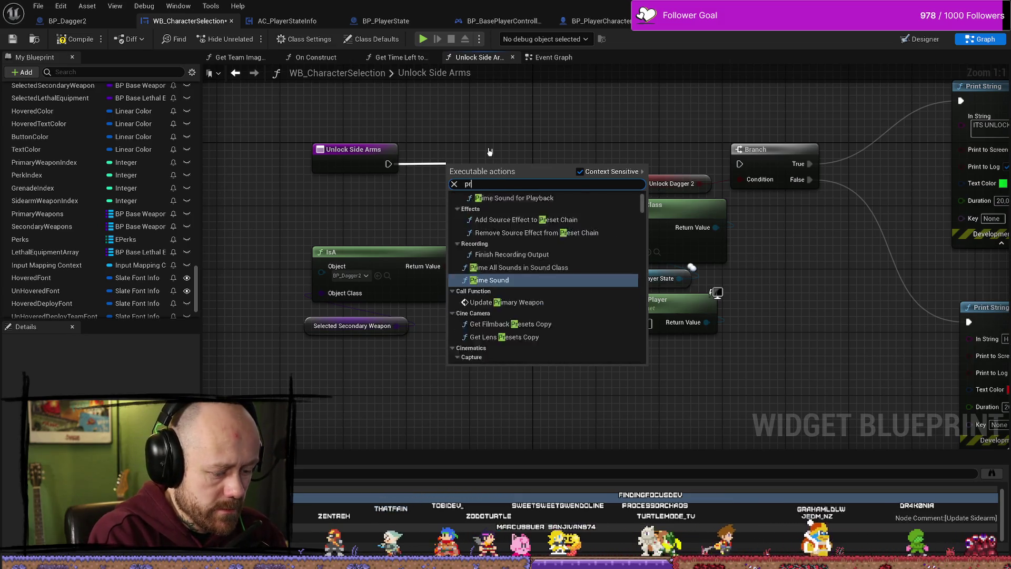
{"action": "key", "text": "Return"}
Connect the IsA Return Value to the Print String text and start a play-in-editor test.
{"action": "mouse_move", "coordinate": [489, 151]}
{"action": "left_mouse_down"}
{"action": "mouse_move", "coordinate": [639, 129]}
{"action": "mouse_move", "coordinate": [481, 128]}
{"action": "left_mouse_up"}
{"action": "left_click_drag", "start_coordinate": [529, 167], "coordinate": [529, 175]}
{"action": "mouse_move", "coordinate": [446, 266]}
{"action": "left_mouse_down"}
{"action": "mouse_move", "coordinate": [437, 185]}
{"action": "mouse_move", "coordinate": [447, 181]}
{"action": "left_mouse_up"}
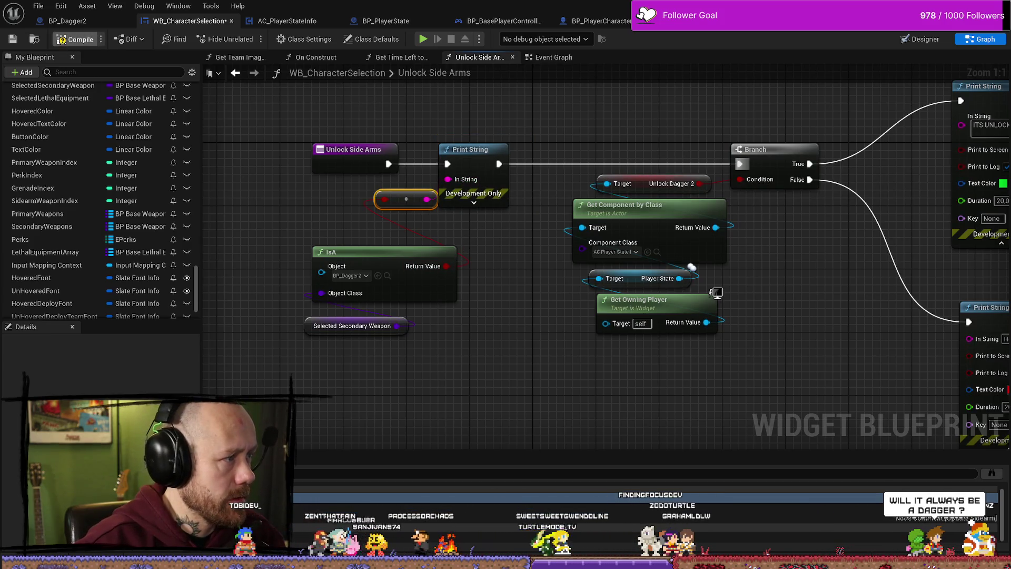
{"action": "key", "text": "alt+Tab"}
{"action": "left_click", "coordinate": [245, 38]}
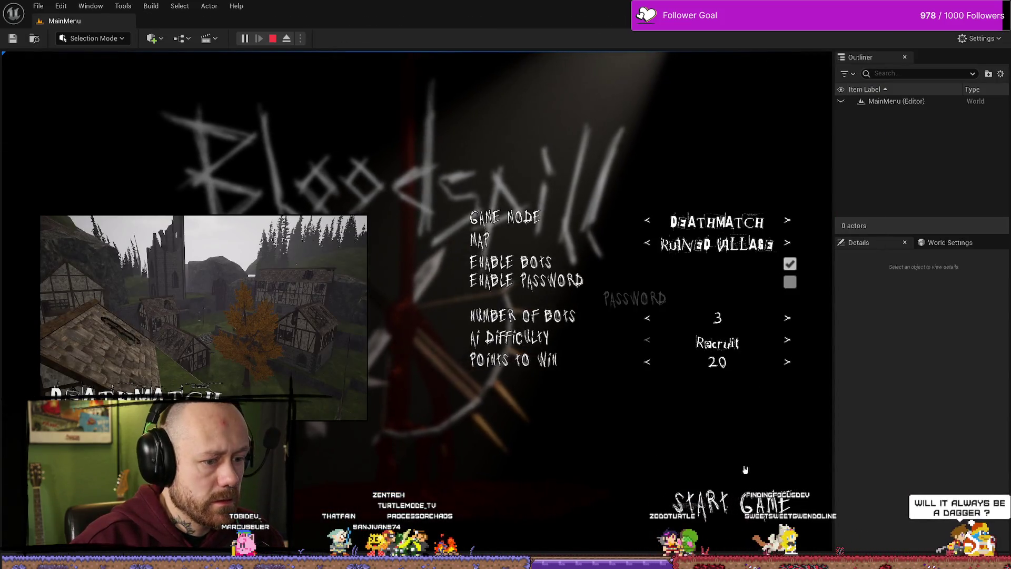
{"action": "left_click", "coordinate": [732, 498]}
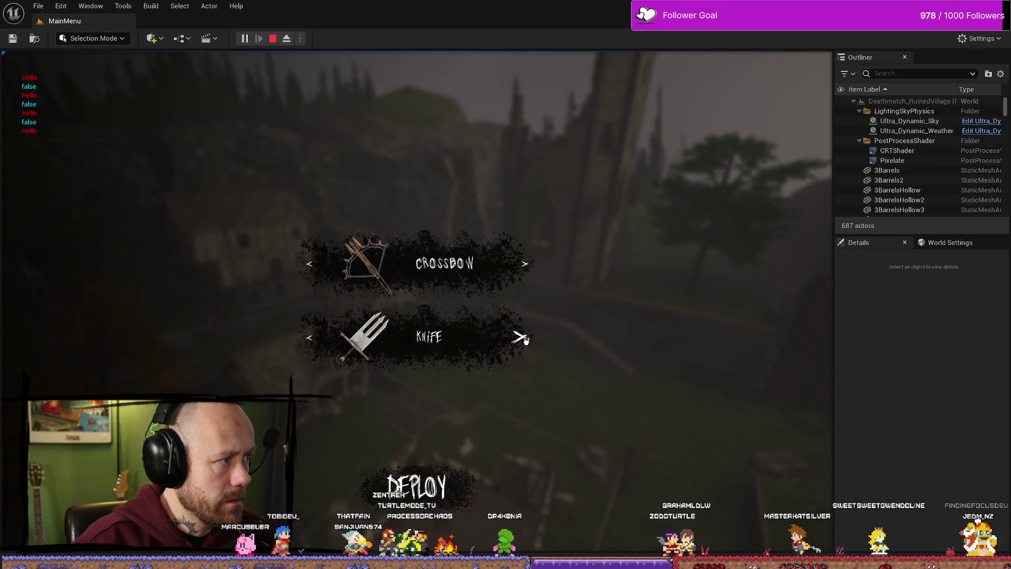
{"action": "left_click", "coordinate": [524, 339]}
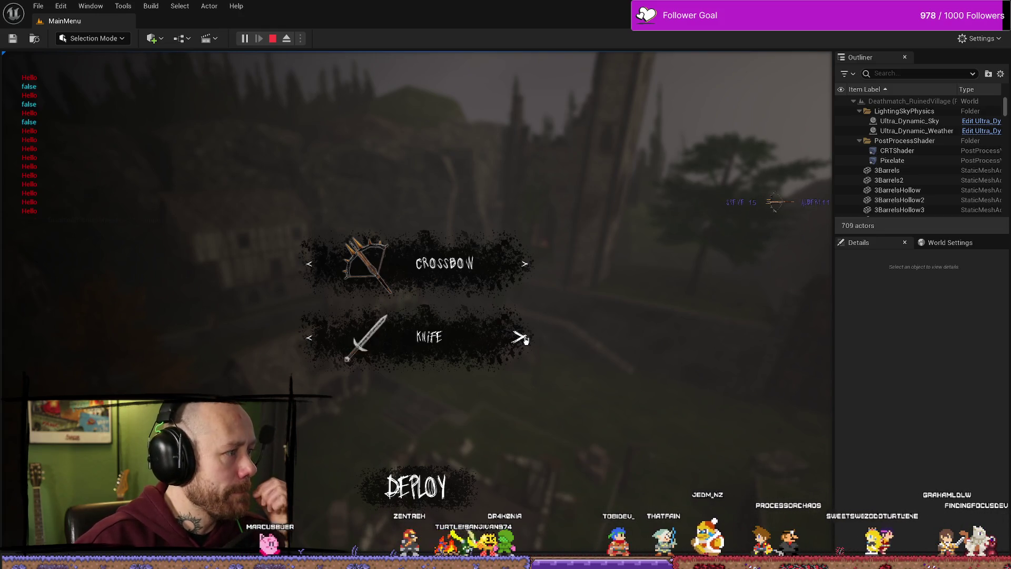
{"action": "left_click", "coordinate": [525, 340]}
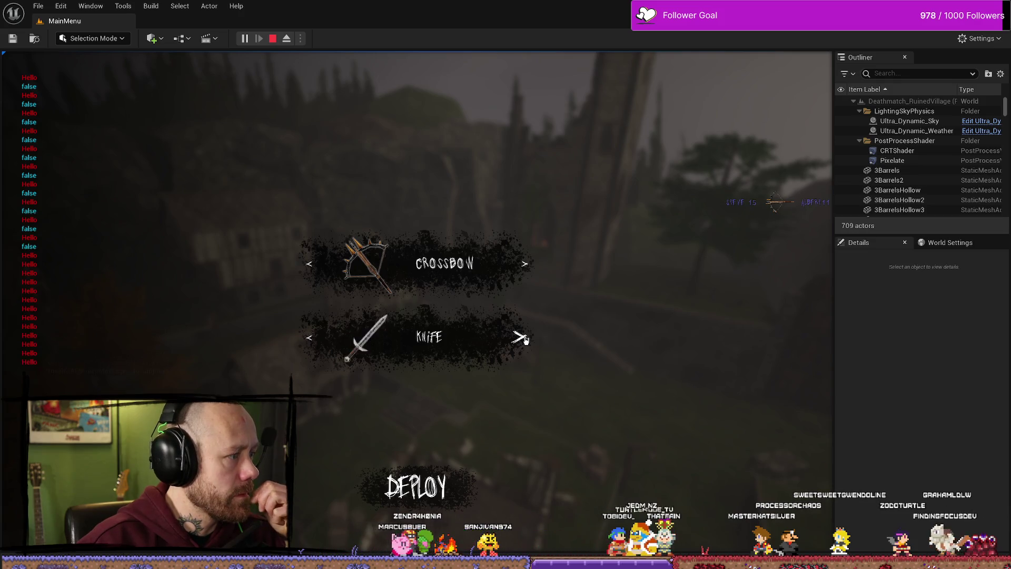
{"action": "left_click", "coordinate": [273, 39]}
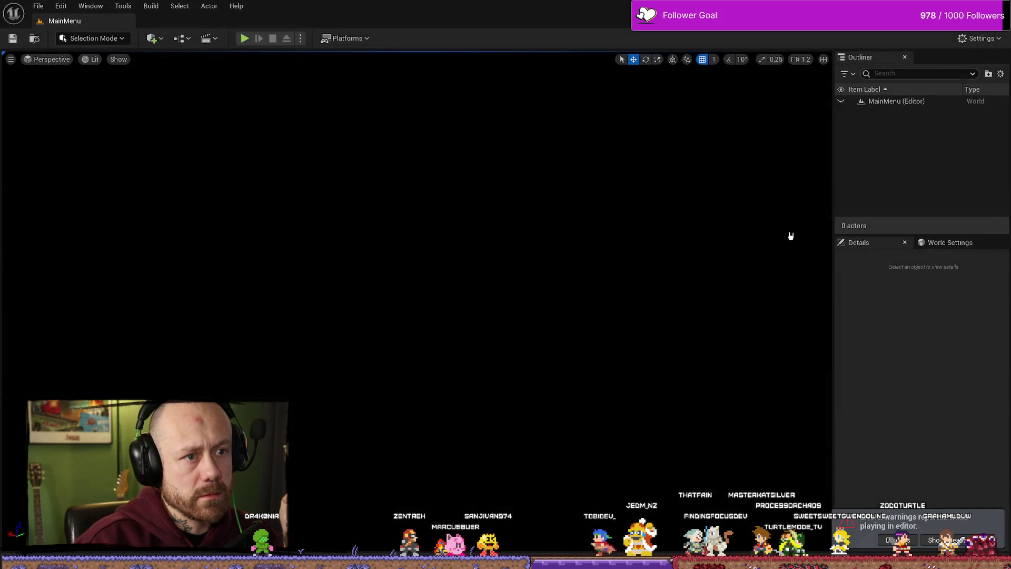
Open the WB_CharacterSelection widget blueprint from the asset search.
{"action": "key", "text": "ctrl+space"}
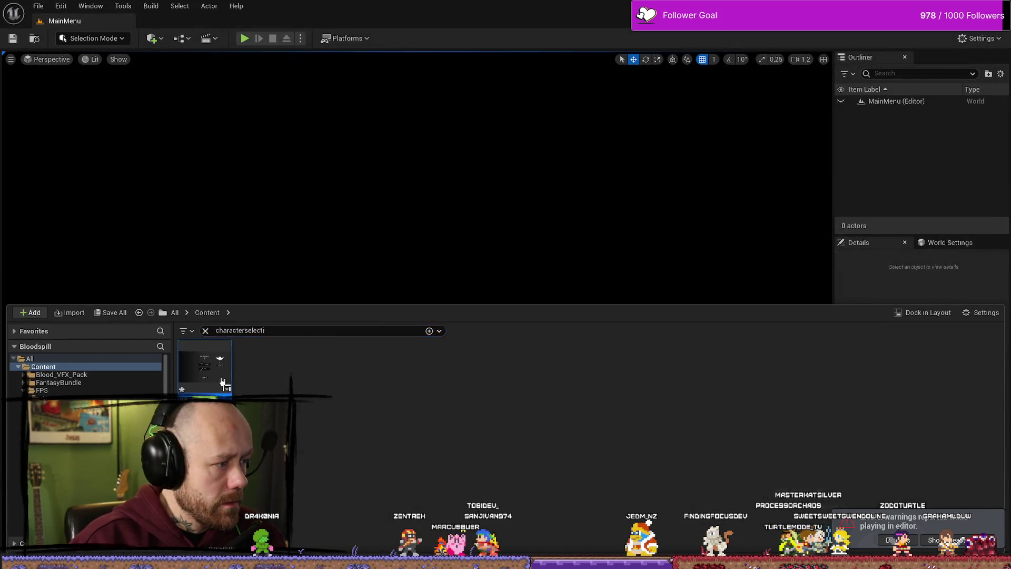
{"action": "double_click", "coordinate": [223, 383]}
{"action": "mouse_move", "coordinate": [442, 348]}
{"action": "left_mouse_down"}
{"action": "mouse_move", "coordinate": [400, 184]}
{"action": "mouse_move", "coordinate": [489, 148]}
{"action": "mouse_move", "coordinate": [488, 368]}
{"action": "left_mouse_up"}
Delete the IsA, Print String and reroute nodes, and rewire Unlock Side Arms to the Branch.
{"action": "left_click_drag", "start_coordinate": [475, 416], "coordinate": [526, 288]}
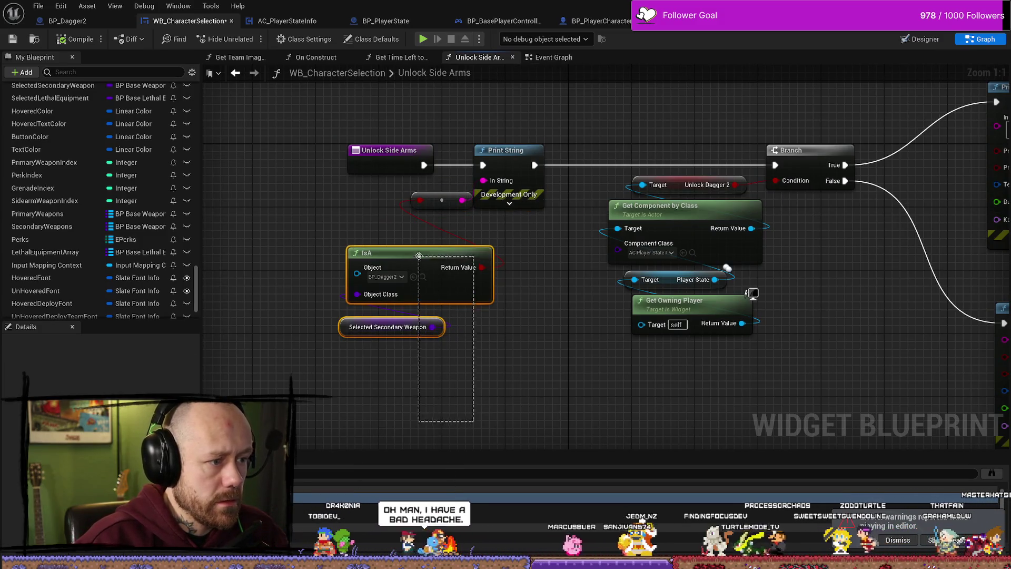
{"action": "key", "text": "Delete"}
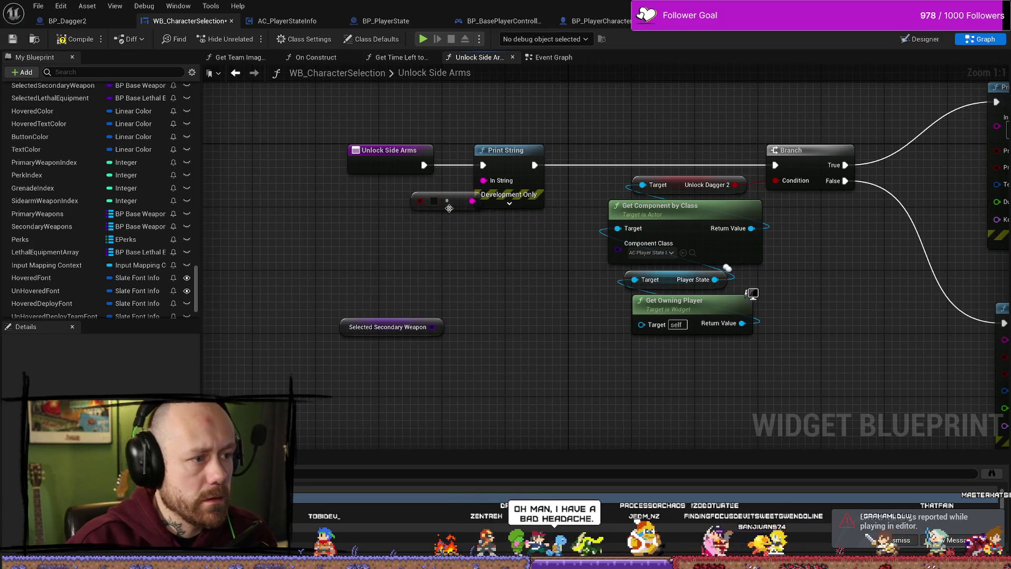
{"action": "left_click_drag", "start_coordinate": [521, 253], "coordinate": [410, 190]}
{"action": "key", "text": "Delete"}
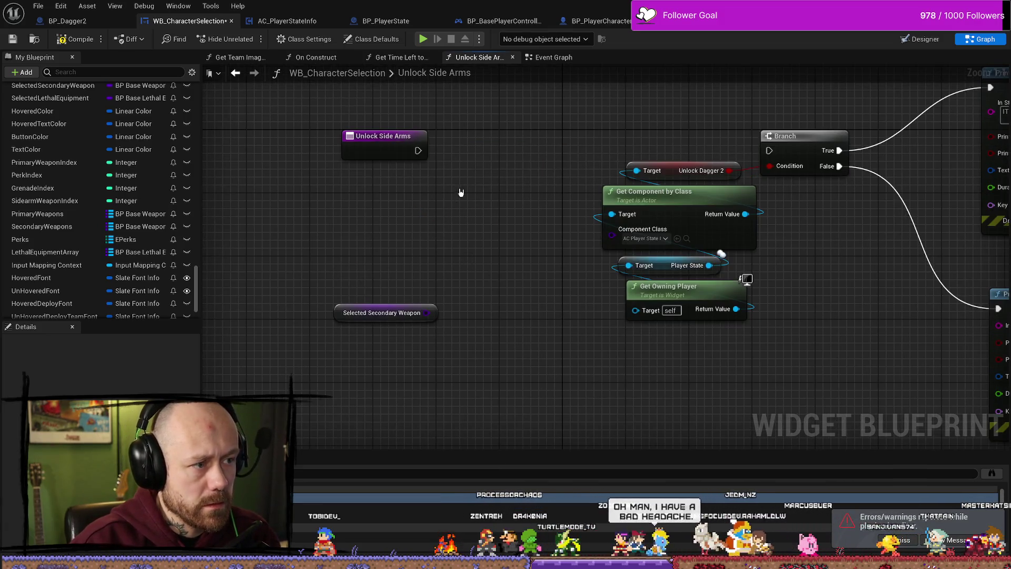
{"action": "scroll", "coordinate": [411, 185], "scroll_direction": "up", "scroll_amount": 1}
{"action": "left_click_drag", "start_coordinate": [416, 169], "coordinate": [767, 169]}
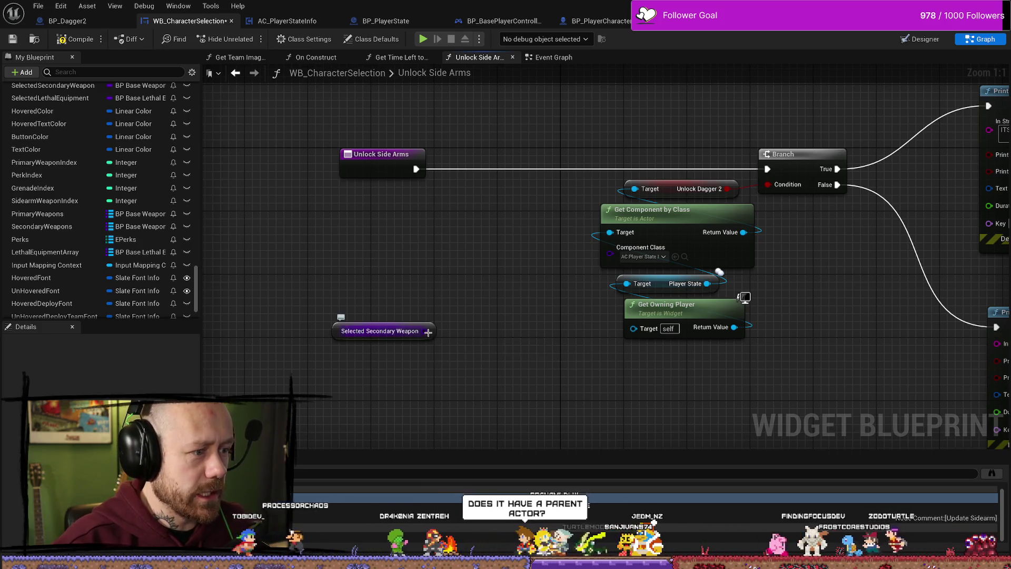
{"action": "left_click_drag", "start_coordinate": [425, 330], "coordinate": [428, 278]}
Add a Sidearm Weapon Index getter to the Unlock Side Arms graph and position it.
{"action": "key", "text": "Escape"}
{"action": "left_click", "coordinate": [384, 330]}
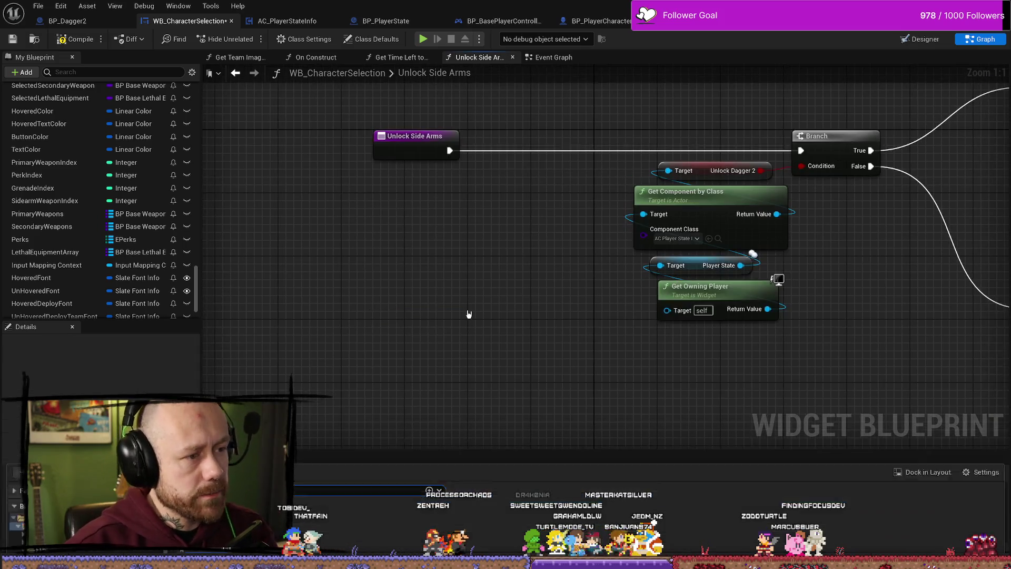
{"action": "key", "text": "ctrl+space"}
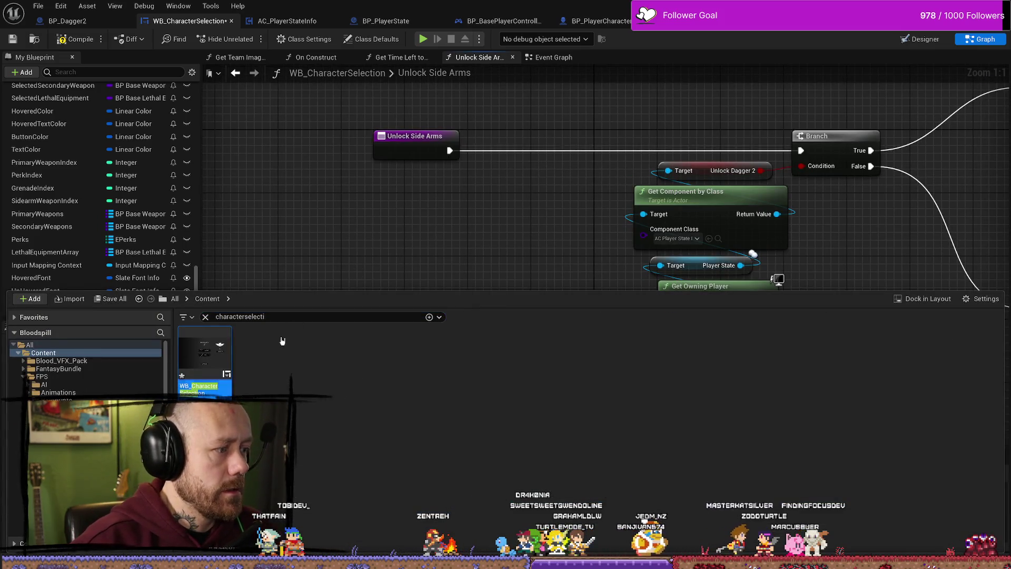
{"action": "left_click", "coordinate": [483, 249]}
{"action": "scroll", "coordinate": [120, 230], "scroll_direction": "up", "scroll_amount": 5}
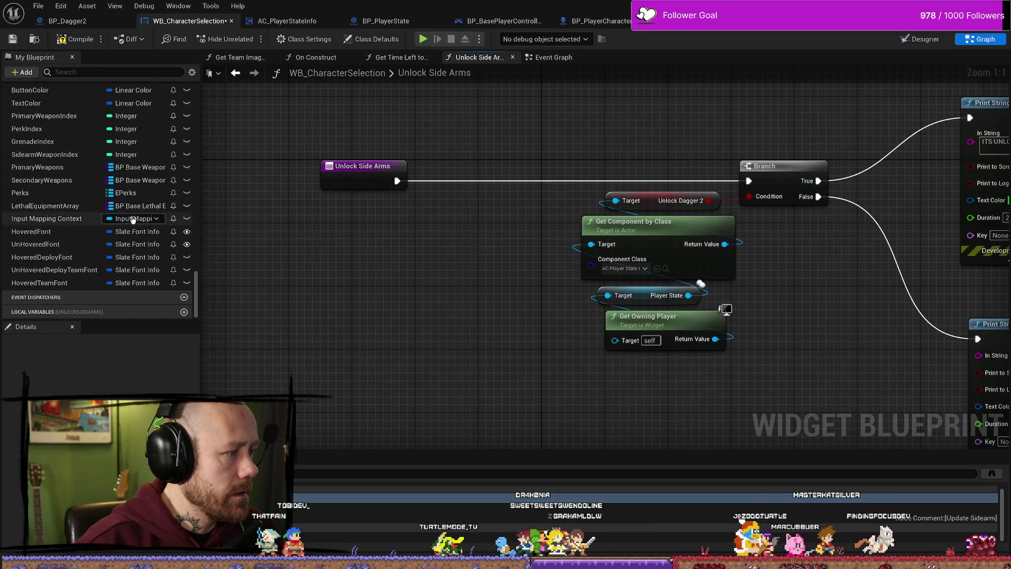
{"action": "scroll", "coordinate": [119, 231], "scroll_direction": "down", "scroll_amount": 5}
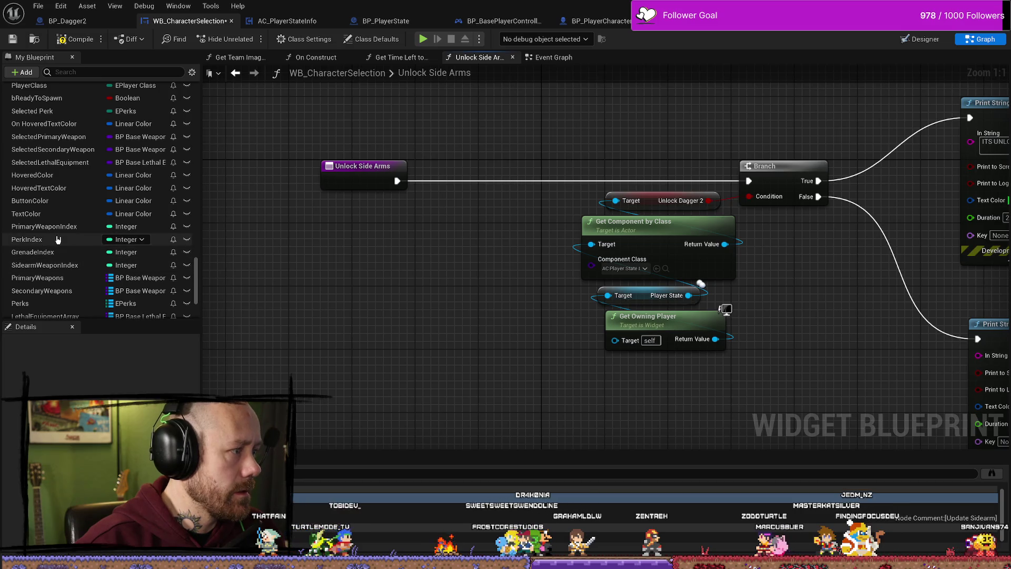
{"action": "scroll", "coordinate": [58, 284], "scroll_direction": "down", "scroll_amount": 3}
{"action": "left_click_drag", "start_coordinate": [52, 217], "coordinate": [436, 248]}
{"action": "left_click", "coordinate": [459, 260]}
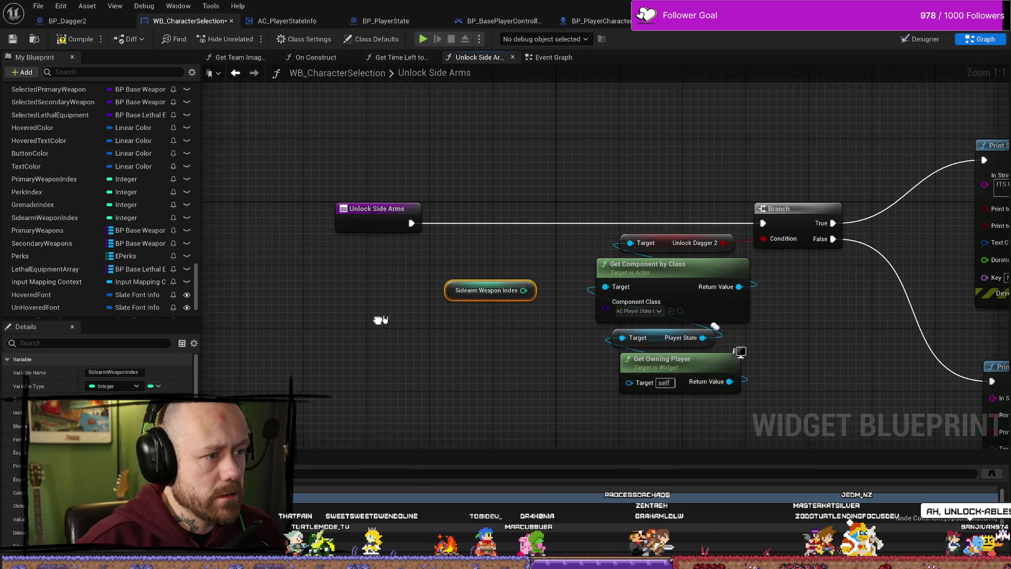
{"action": "mouse_move", "coordinate": [453, 296]}
{"action": "left_mouse_down"}
{"action": "mouse_move", "coordinate": [376, 311]}
{"action": "mouse_move", "coordinate": [376, 299]}
{"action": "left_mouse_up"}
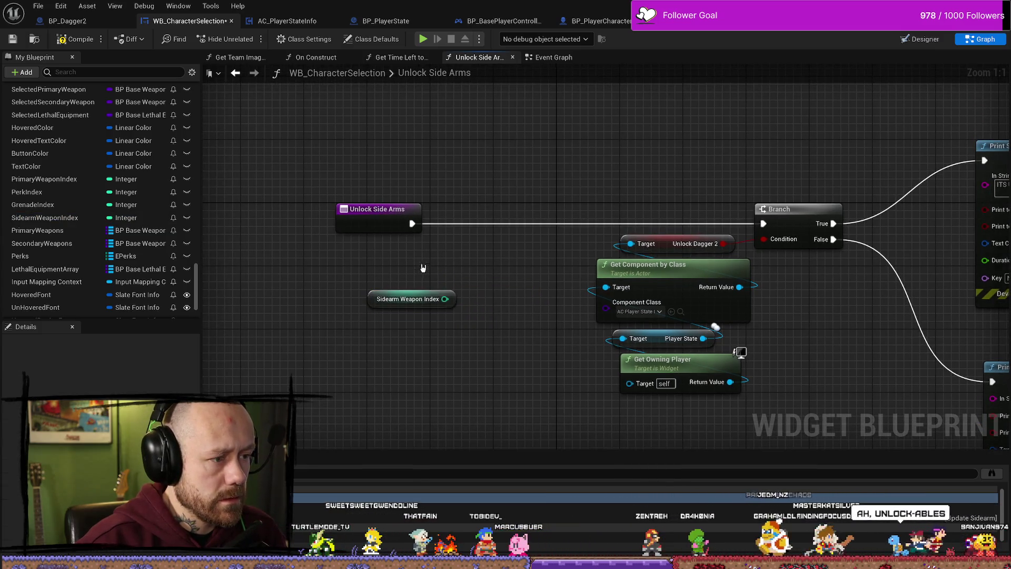
{"action": "left_click_drag", "start_coordinate": [369, 263], "coordinate": [369, 288]}
{"action": "left_click_drag", "start_coordinate": [499, 230], "coordinate": [455, 222]}
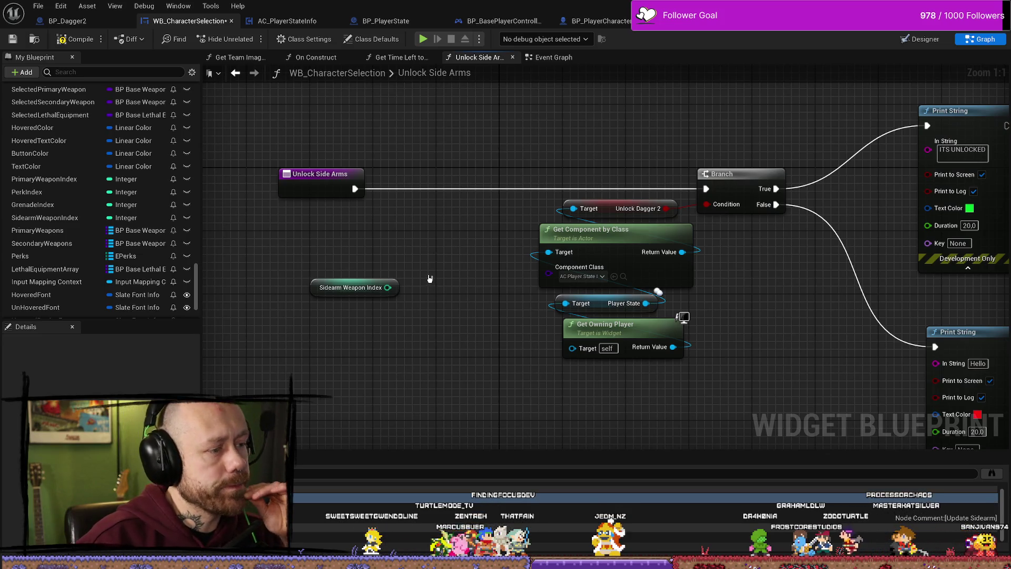
Try pulling wires from the getter and the function entry's execution output.
{"action": "left_click_drag", "start_coordinate": [388, 287], "coordinate": [392, 259]}
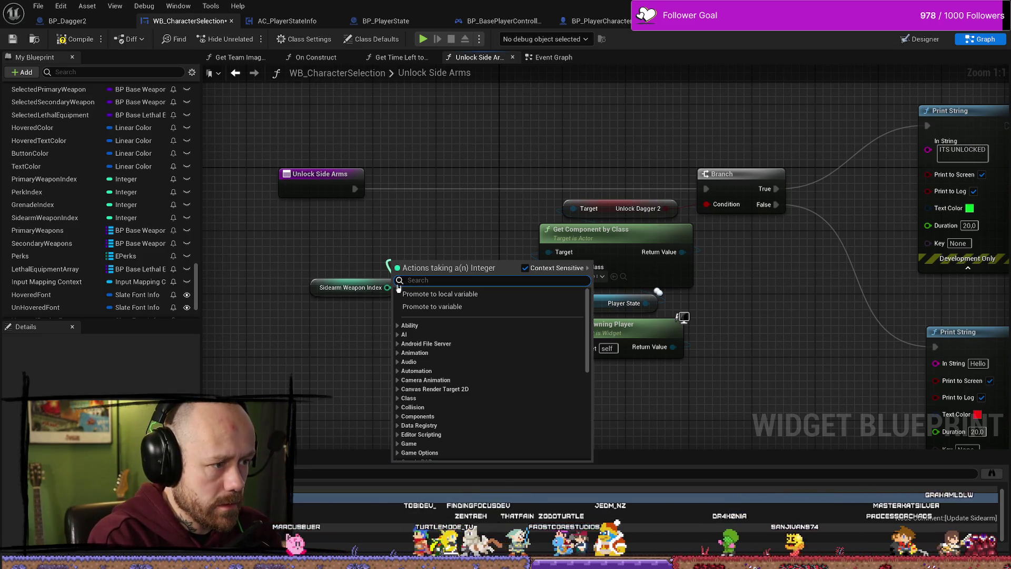
{"action": "left_click", "coordinate": [475, 215]}
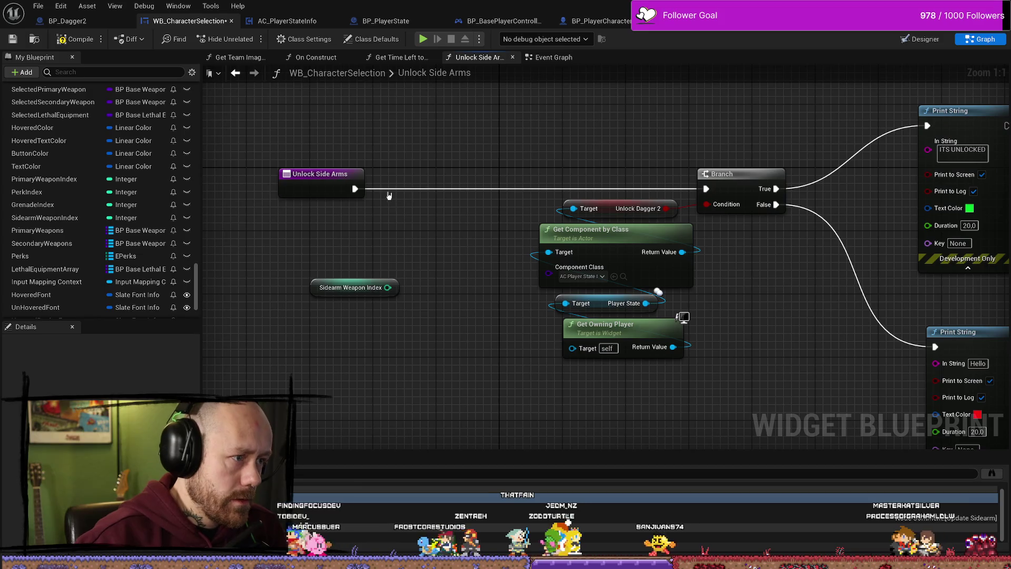
{"action": "mouse_move", "coordinate": [353, 188]}
{"action": "left_mouse_down"}
{"action": "mouse_move", "coordinate": [417, 219]}
{"action": "mouse_move", "coordinate": [392, 209]}
{"action": "left_mouse_up"}
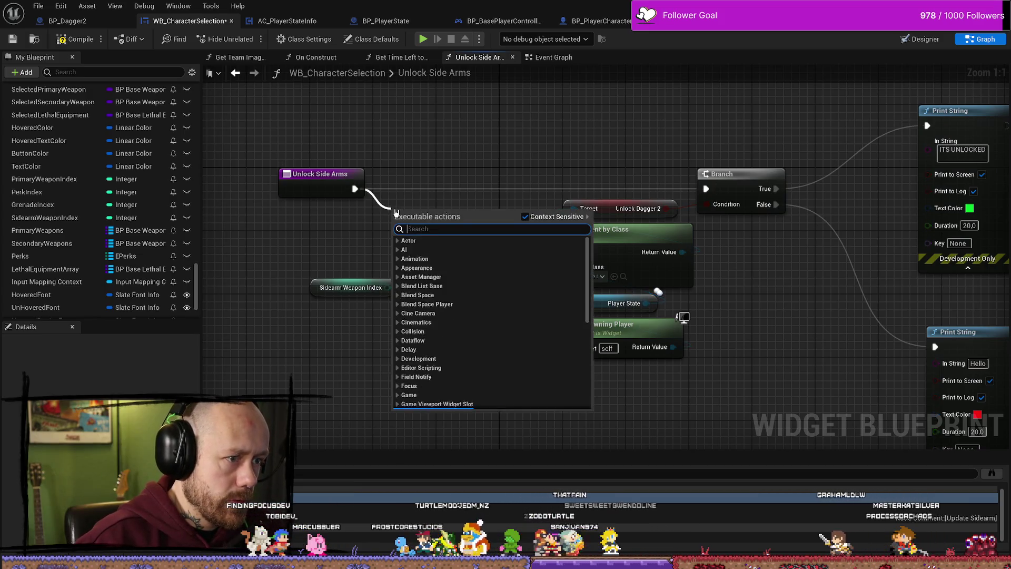
{"action": "left_click", "coordinate": [490, 157]}
{"action": "mouse_move", "coordinate": [471, 227]}
{"action": "left_mouse_down"}
{"action": "mouse_move", "coordinate": [429, 232]}
{"action": "mouse_move", "coordinate": [493, 238]}
{"action": "left_mouse_up"}
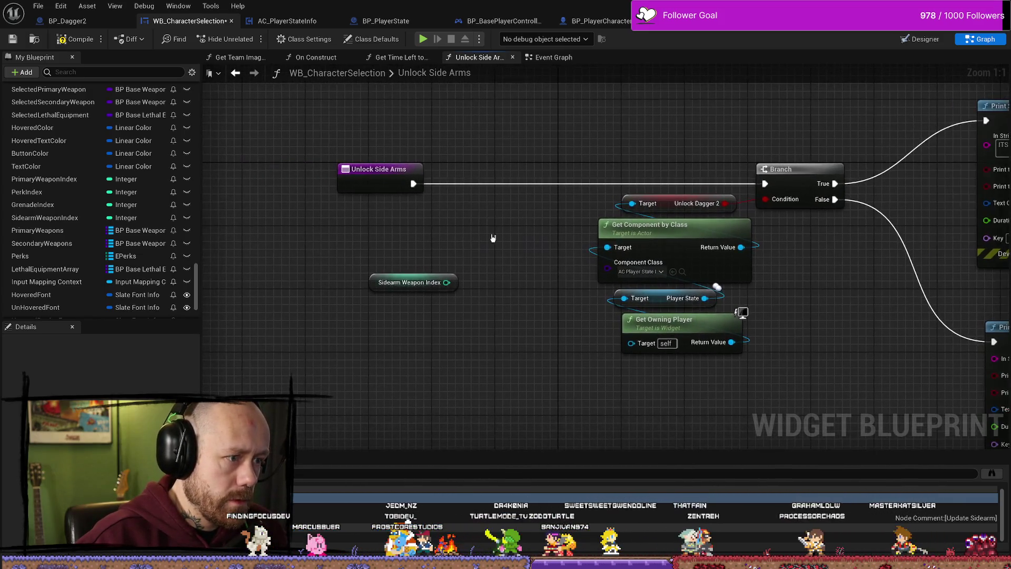
{"action": "left_click", "coordinate": [427, 281]}
{"action": "mouse_move", "coordinate": [413, 184]}
{"action": "left_mouse_down"}
{"action": "mouse_move", "coordinate": [451, 207]}
{"action": "mouse_move", "coordinate": [445, 198]}
{"action": "left_mouse_up"}
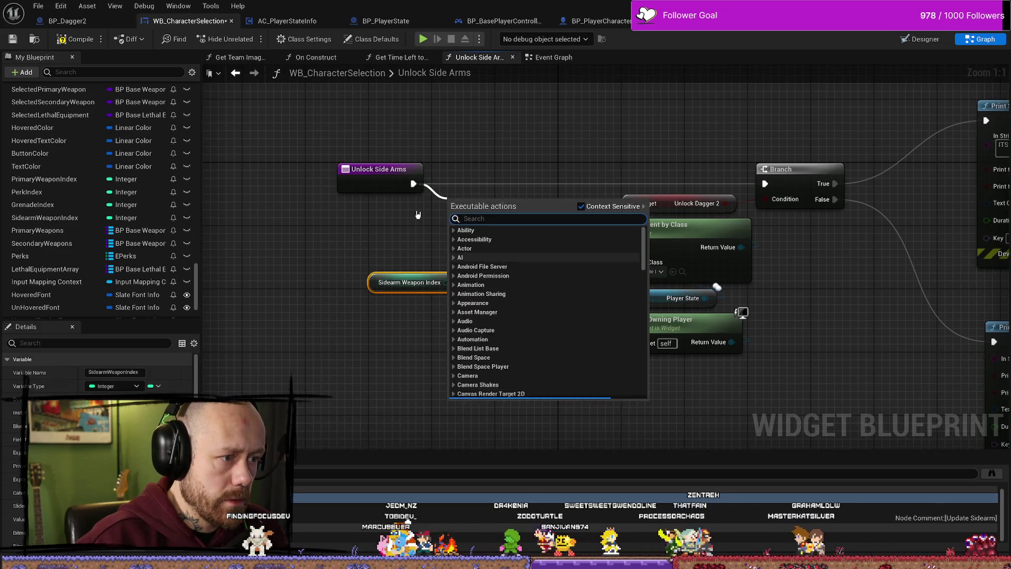
{"action": "key", "text": "Escape"}
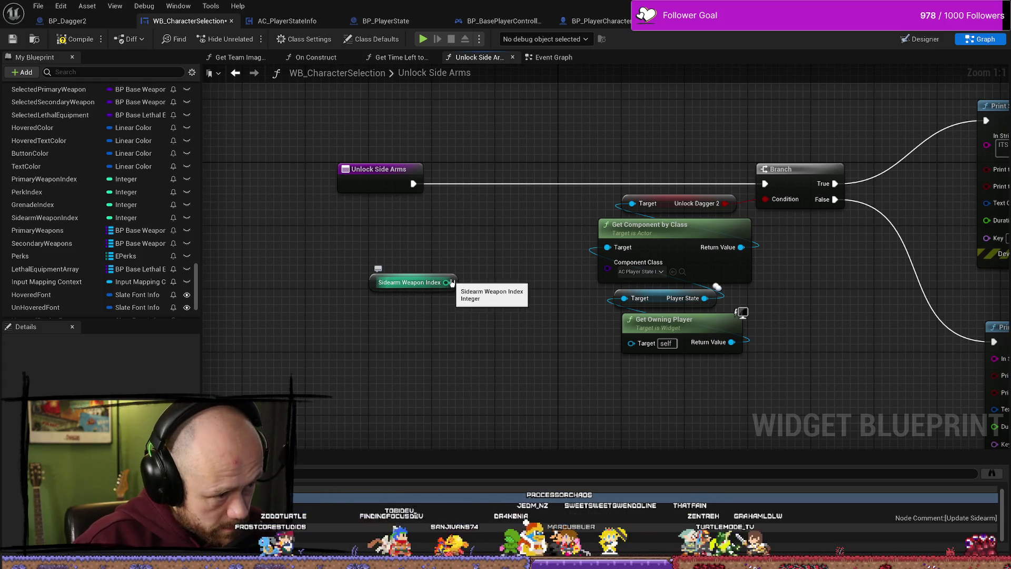
Add an == node on Sidearm Weapon Index that compares it against 1.
{"action": "left_click_drag", "start_coordinate": [451, 283], "coordinate": [476, 223]}
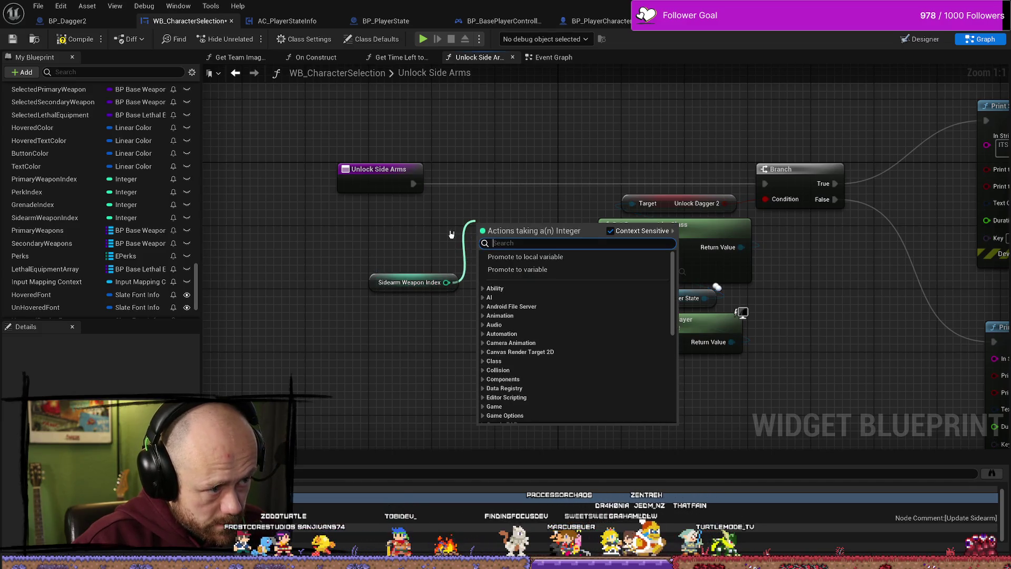
{"action": "left_click", "coordinate": [451, 234]}
{"action": "left_click_drag", "start_coordinate": [447, 283], "coordinate": [454, 232]}
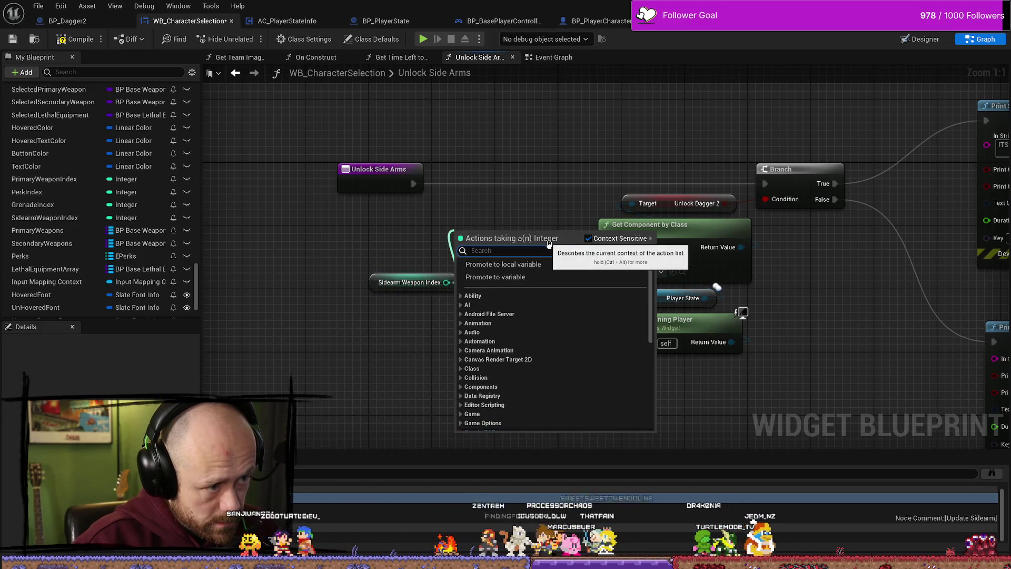
{"action": "left_click", "coordinate": [490, 213]}
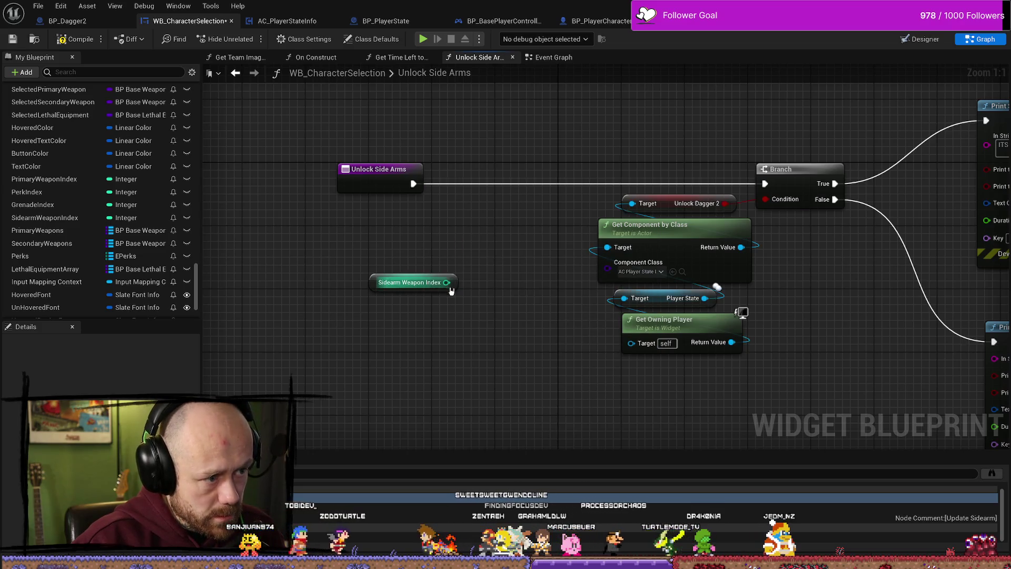
{"action": "left_click_drag", "start_coordinate": [450, 287], "coordinate": [480, 259]}
{"action": "type", "text": "=="}
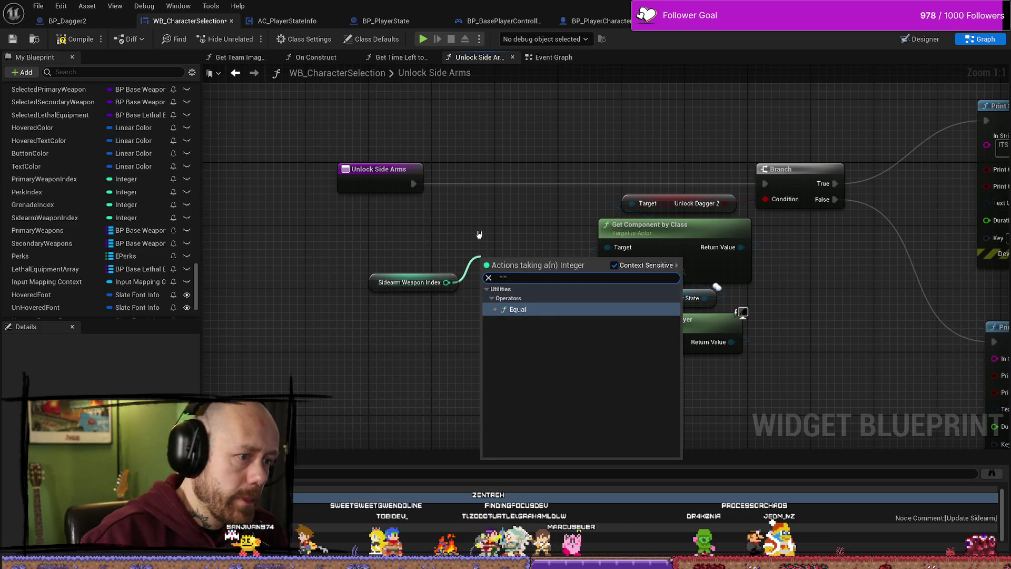
{"action": "left_click", "coordinate": [521, 310]}
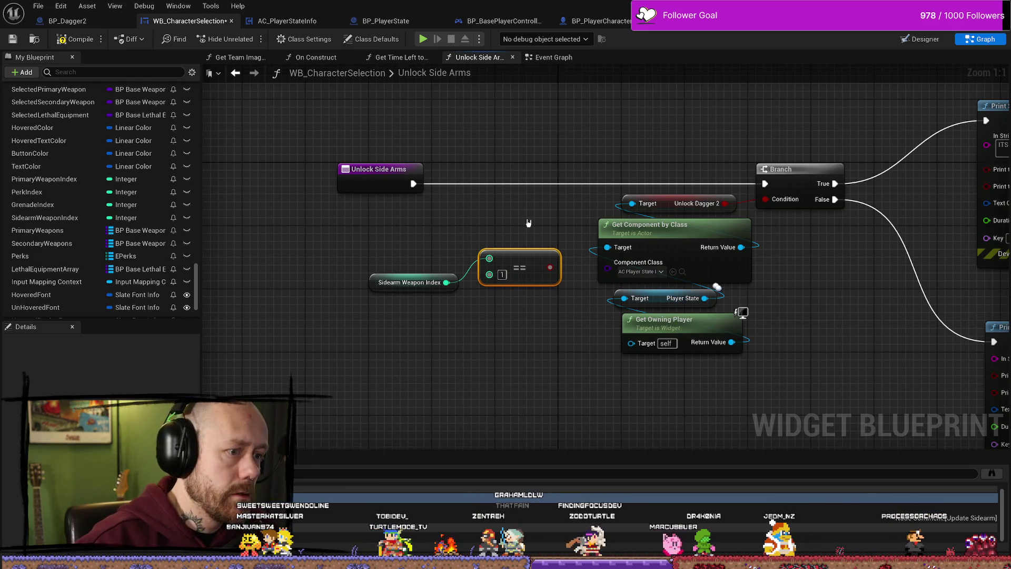
{"action": "left_click", "coordinate": [550, 268]}
Drive a new Branch from the == result and wire its True to the existing Branch.
{"action": "left_click_drag", "start_coordinate": [549, 267], "coordinate": [506, 213]}
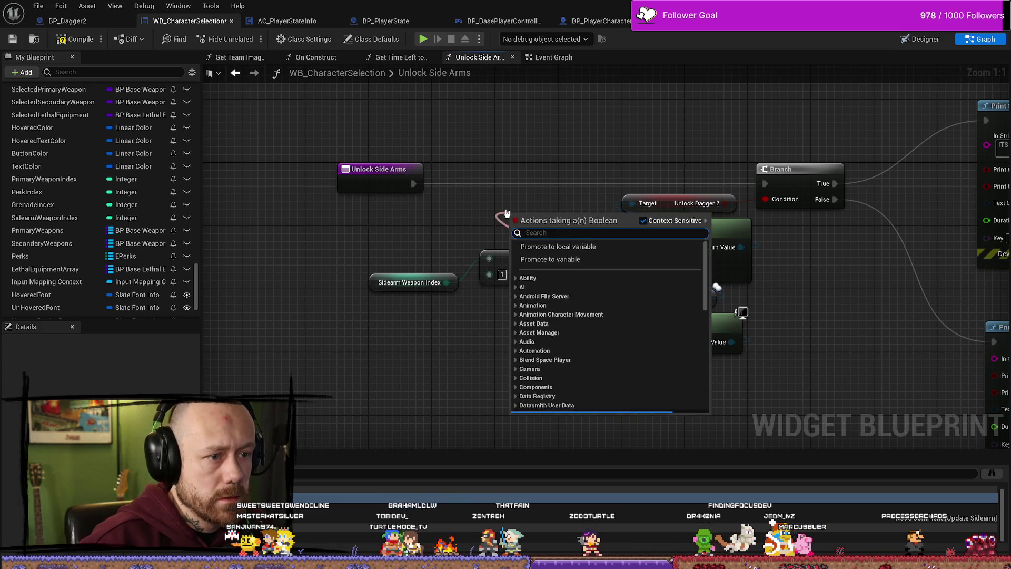
{"action": "type", "text": "bra"}
{"action": "key", "text": "Escape"}
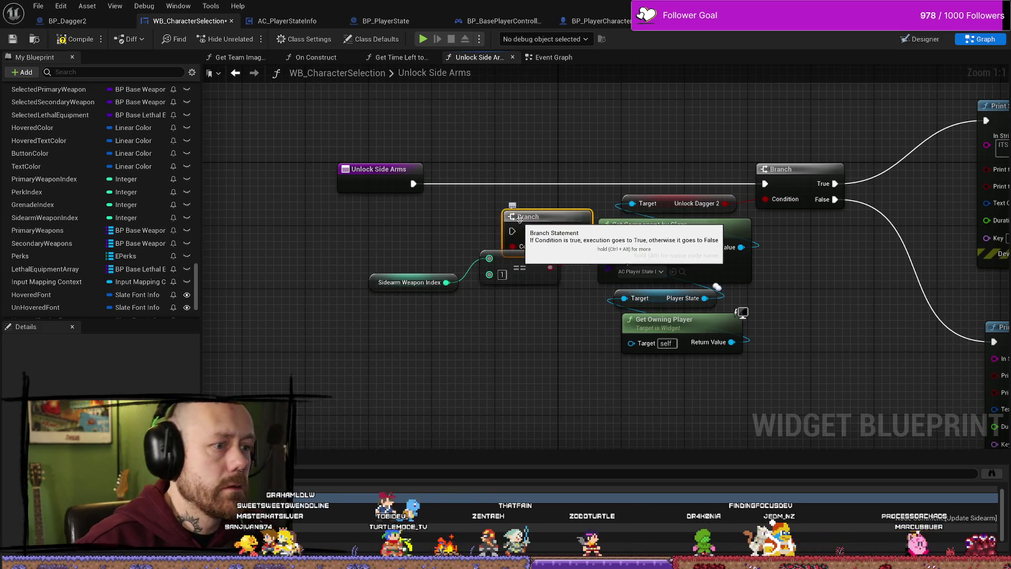
{"action": "left_click", "coordinate": [526, 221]}
{"action": "mouse_move", "coordinate": [413, 183]}
{"action": "left_mouse_down"}
{"action": "mouse_move", "coordinate": [457, 176]}
{"action": "mouse_move", "coordinate": [480, 187]}
{"action": "left_mouse_up"}
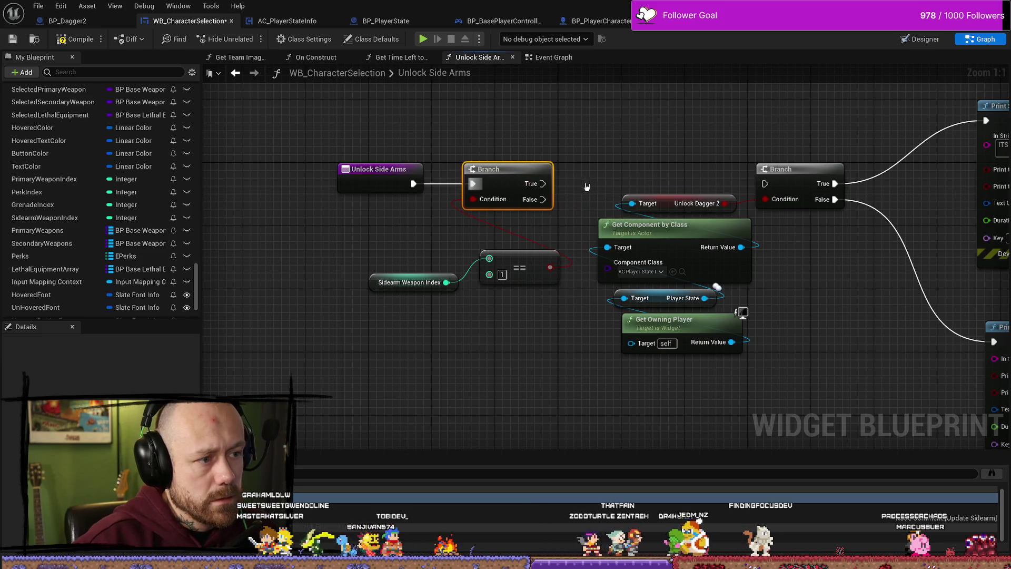
{"action": "left_click_drag", "start_coordinate": [544, 184], "coordinate": [765, 184]}
Tidy the comparison nodes below the Branch and compile the widget blueprint.
{"action": "left_click_drag", "start_coordinate": [394, 276], "coordinate": [488, 291]}
{"action": "left_click", "coordinate": [497, 255], "text": "shift"}
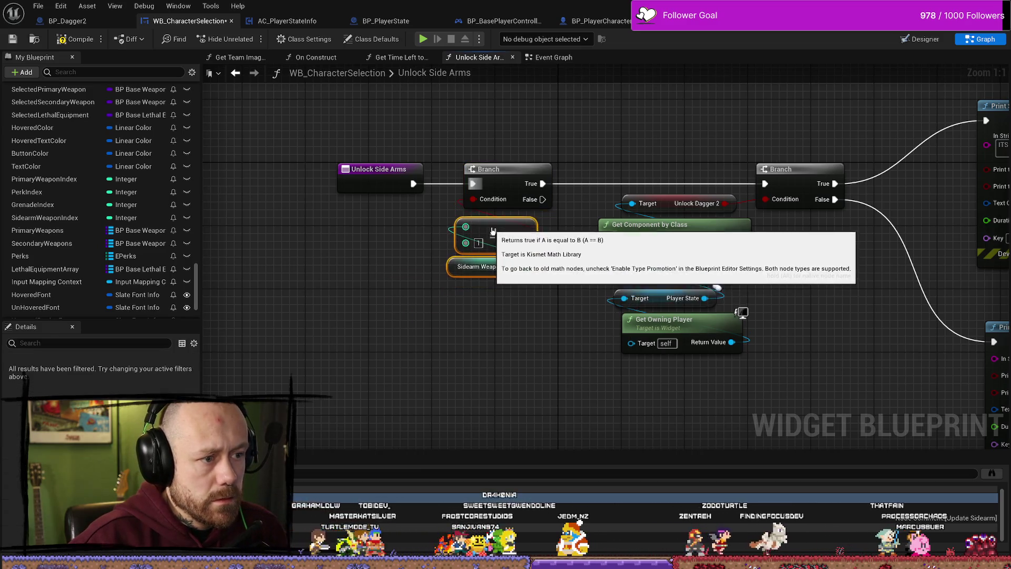
{"action": "left_click", "coordinate": [470, 324]}
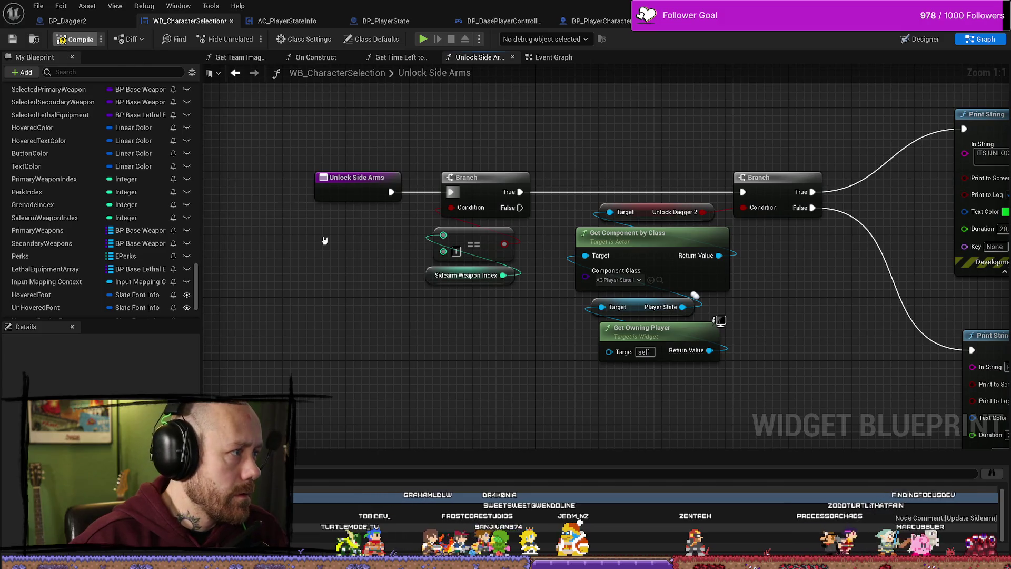
{"action": "left_click", "coordinate": [13, 39]}
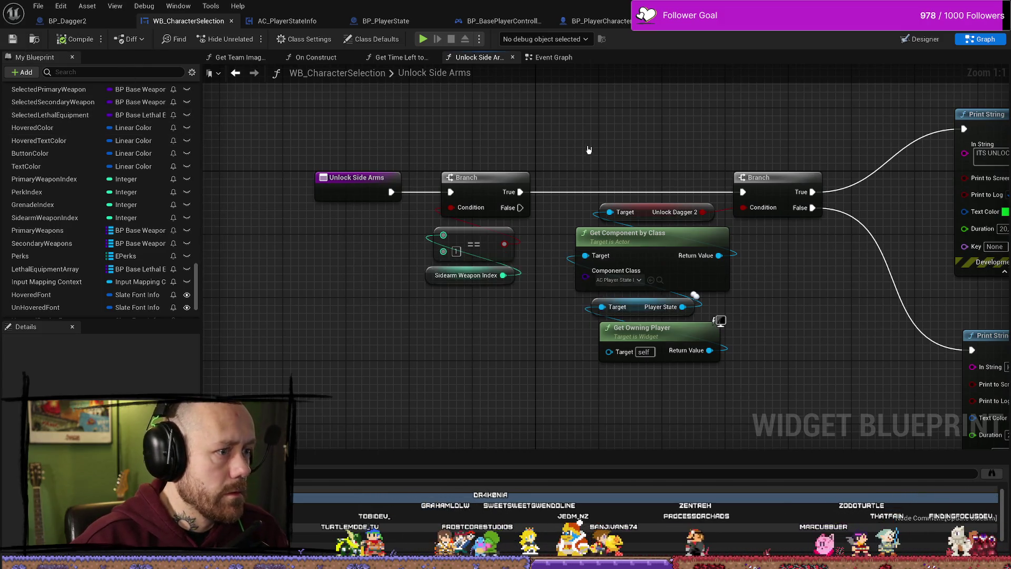
{"action": "key", "text": "alt+Tab"}
Launch a singleplayer Deathmatch play session, then exit it.
{"action": "left_click", "coordinate": [244, 39]}
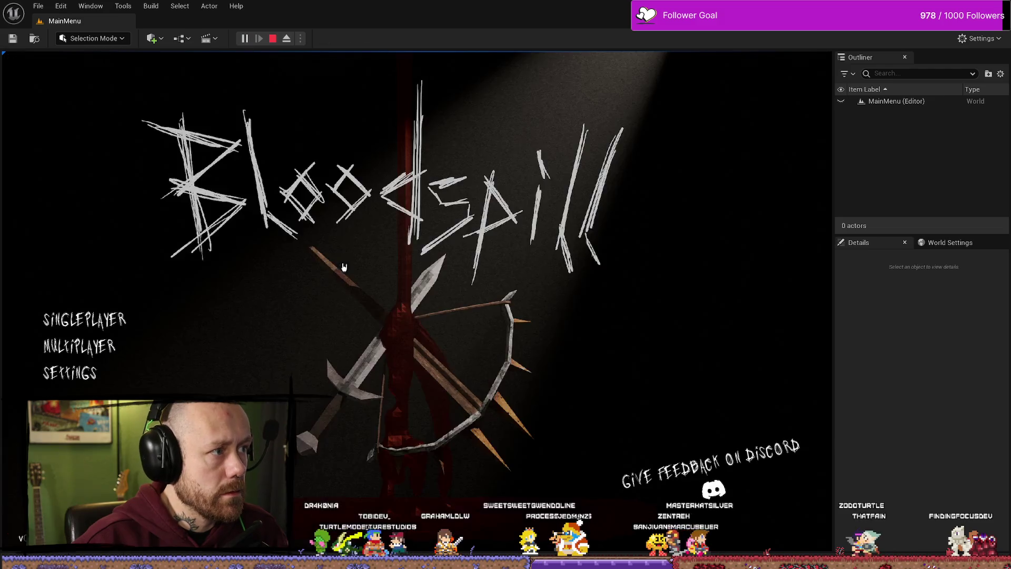
{"action": "left_click", "coordinate": [79, 357]}
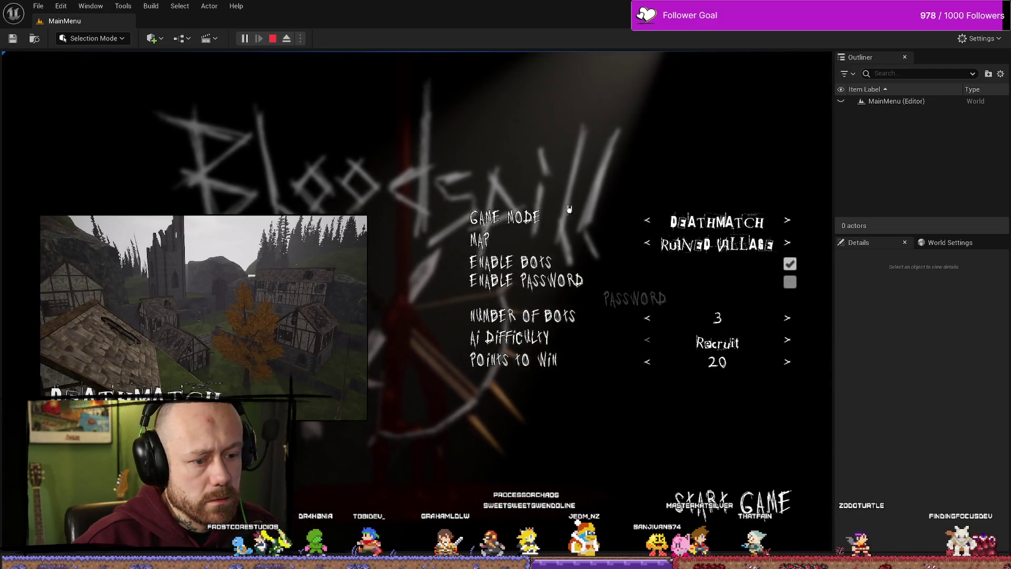
{"action": "left_click", "coordinate": [768, 508]}
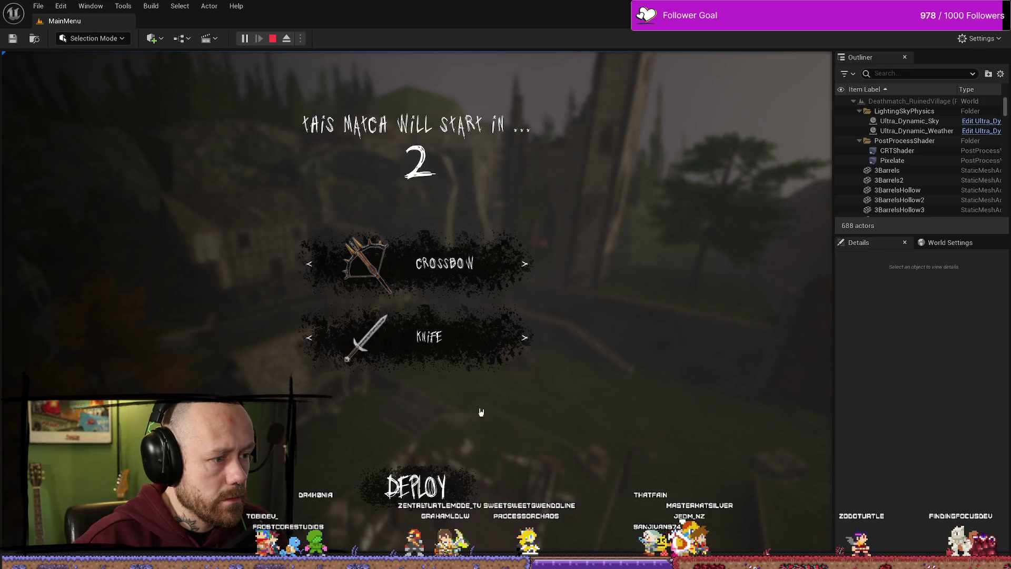
{"action": "key", "text": "Escape"}
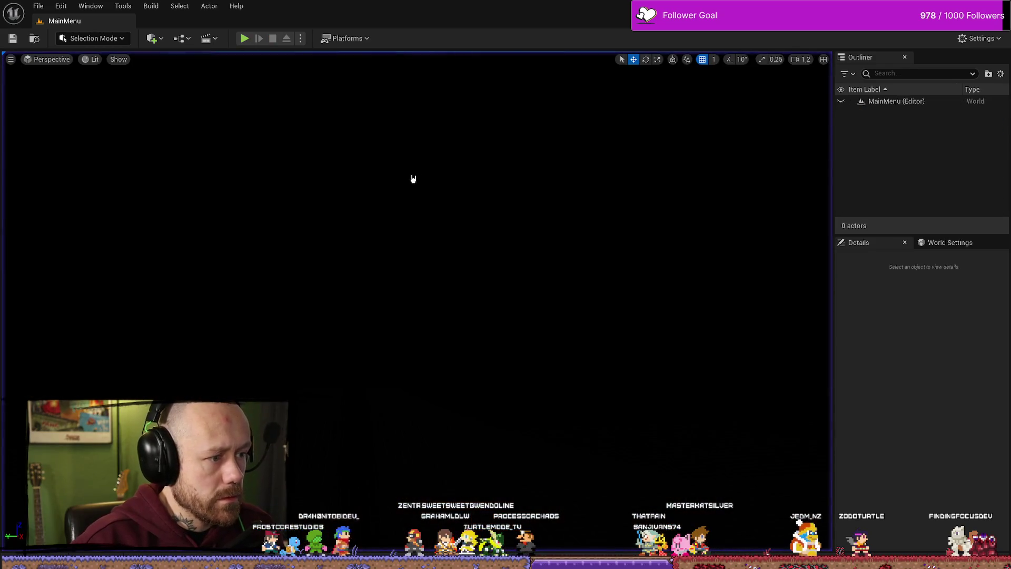
Start a singleplayer Ruined Village match, deploy, and knife an enemy.
{"action": "left_click", "coordinate": [248, 38]}
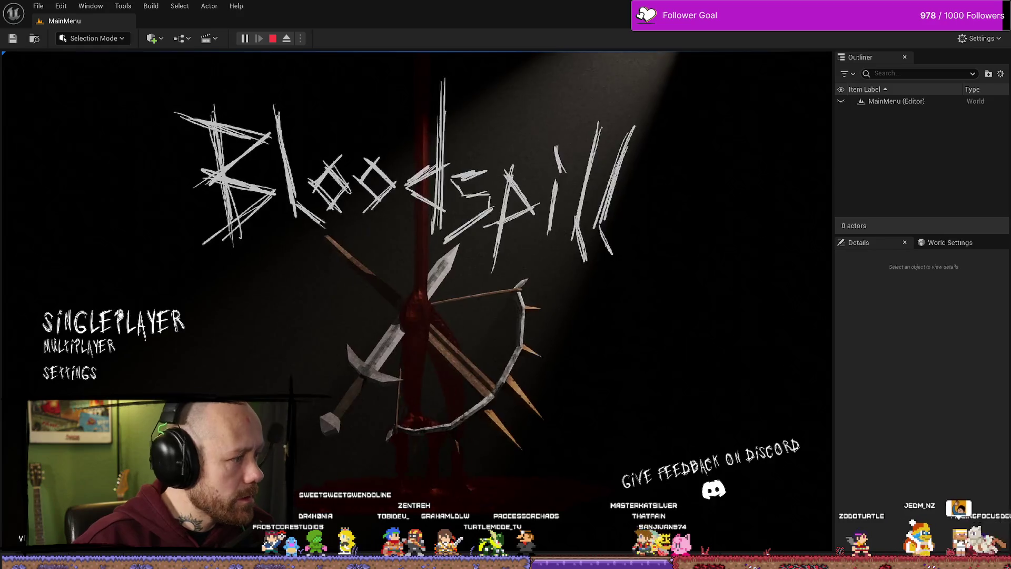
{"action": "left_click", "coordinate": [120, 316]}
{"action": "left_click", "coordinate": [748, 547]}
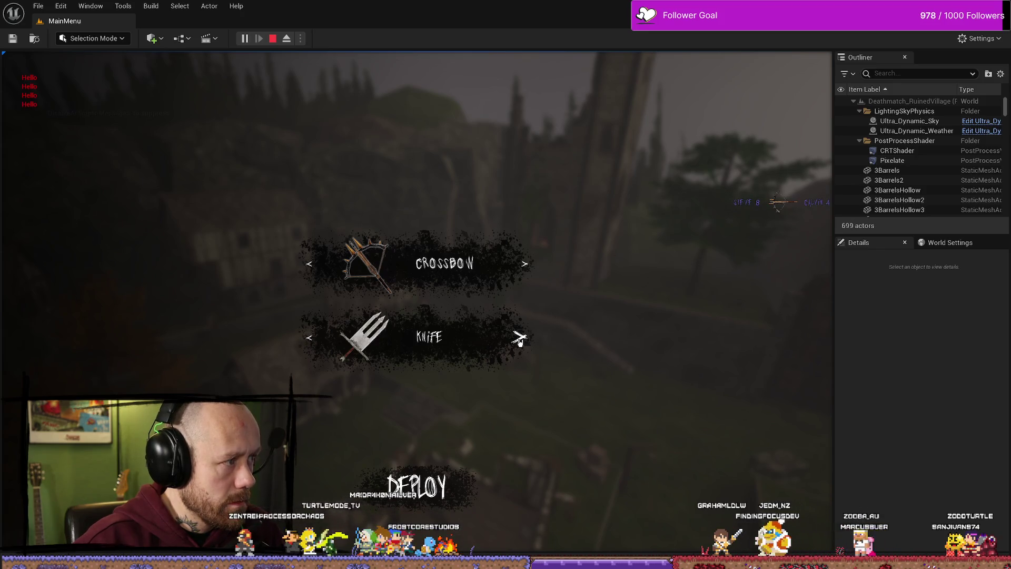
{"action": "left_click", "coordinate": [442, 489]}
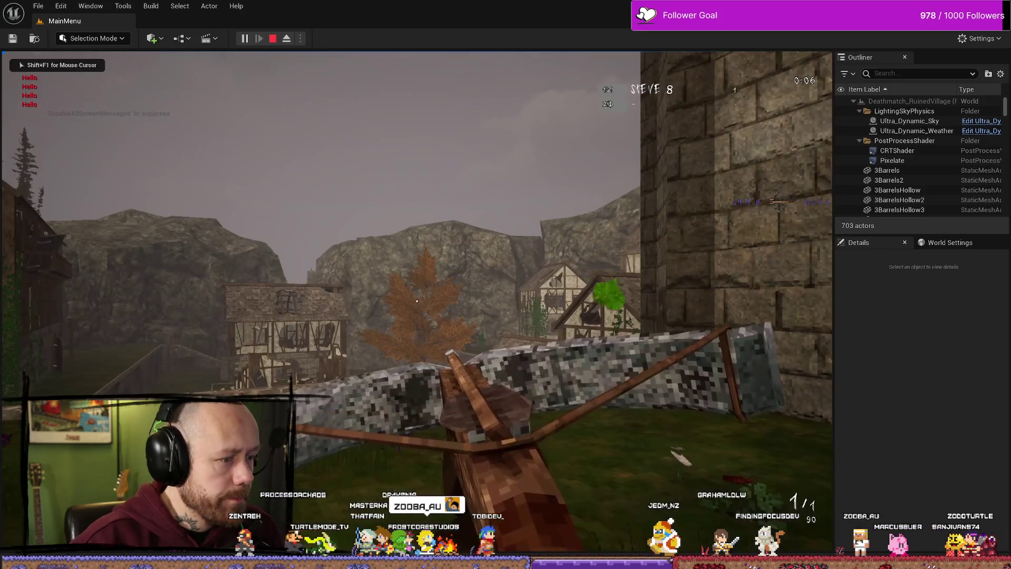
{"action": "key", "text": "2"}
{"action": "key", "text": "w"}
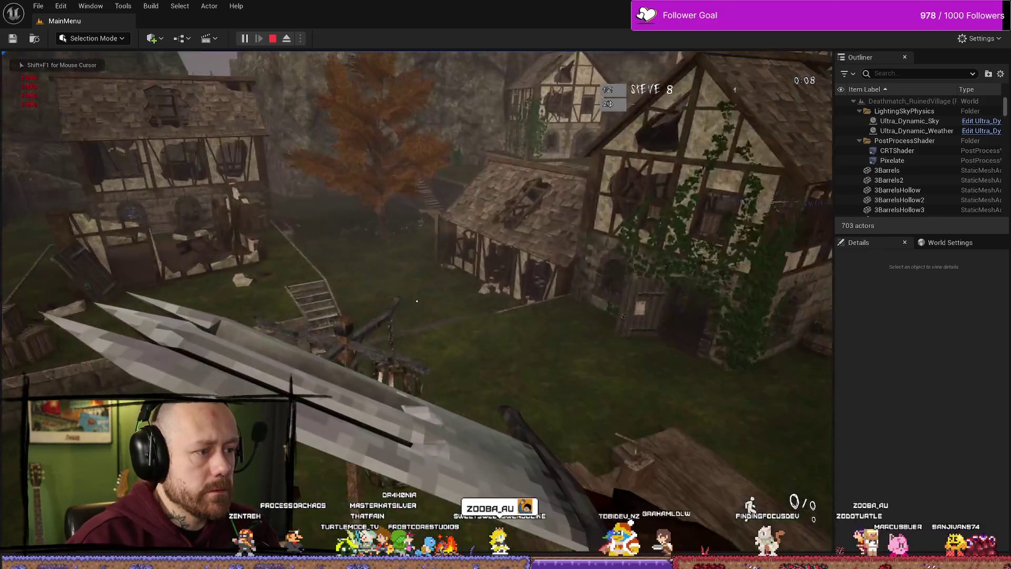
{"action": "key", "text": "w"}
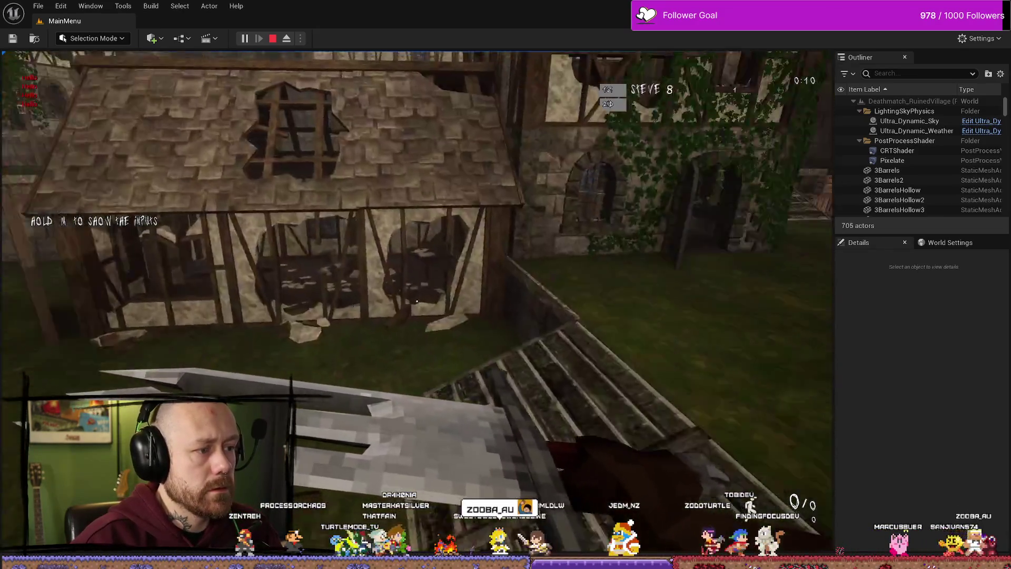
{"action": "key", "text": "w"}
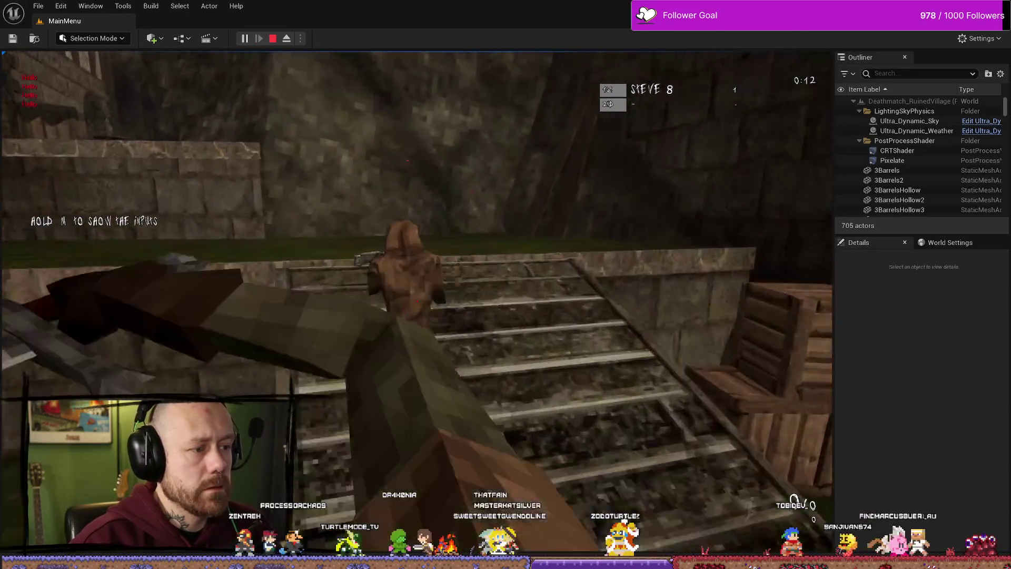
{"action": "left_click", "coordinate": [417, 301]}
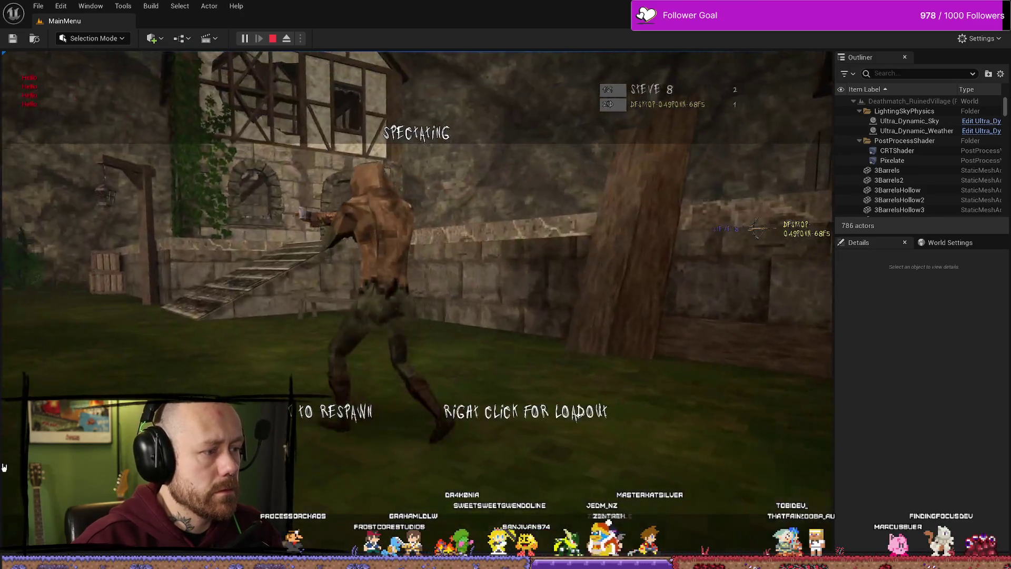
Open the loadout, cycle the knife slot to the next side arm, and stop play.
{"action": "right_click", "coordinate": [3, 467]}
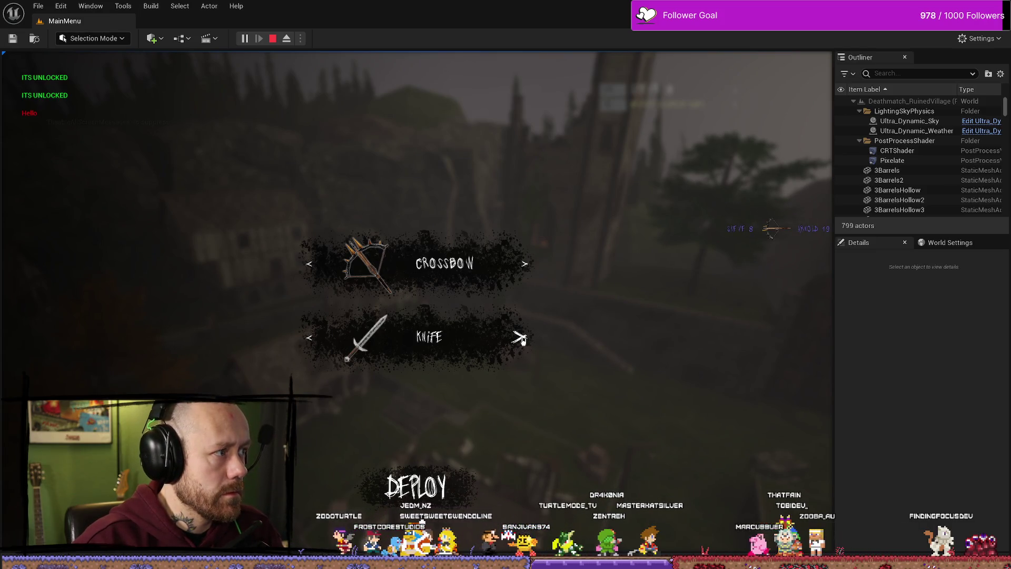
{"action": "left_click", "coordinate": [522, 340]}
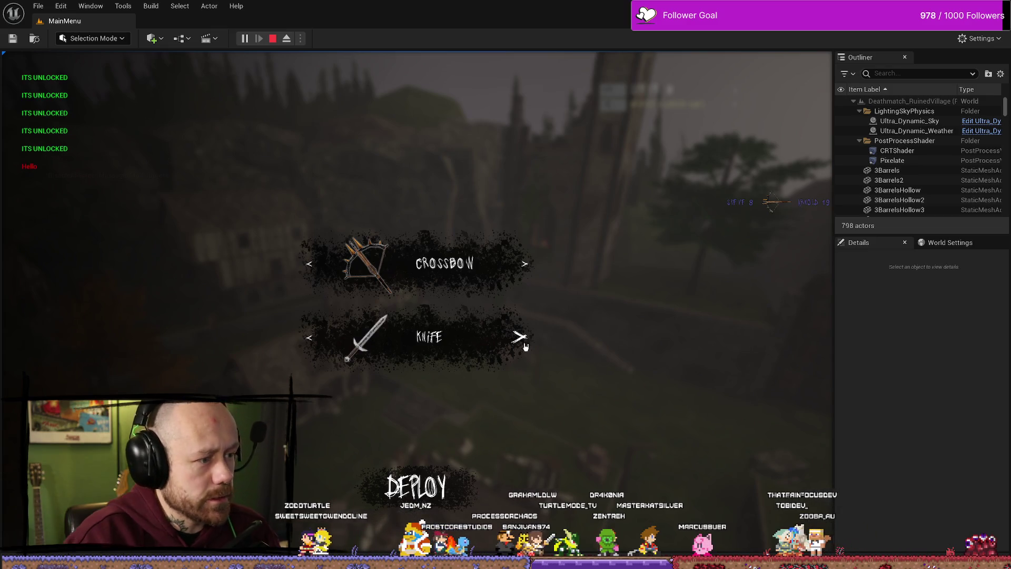
{"action": "left_click", "coordinate": [271, 39]}
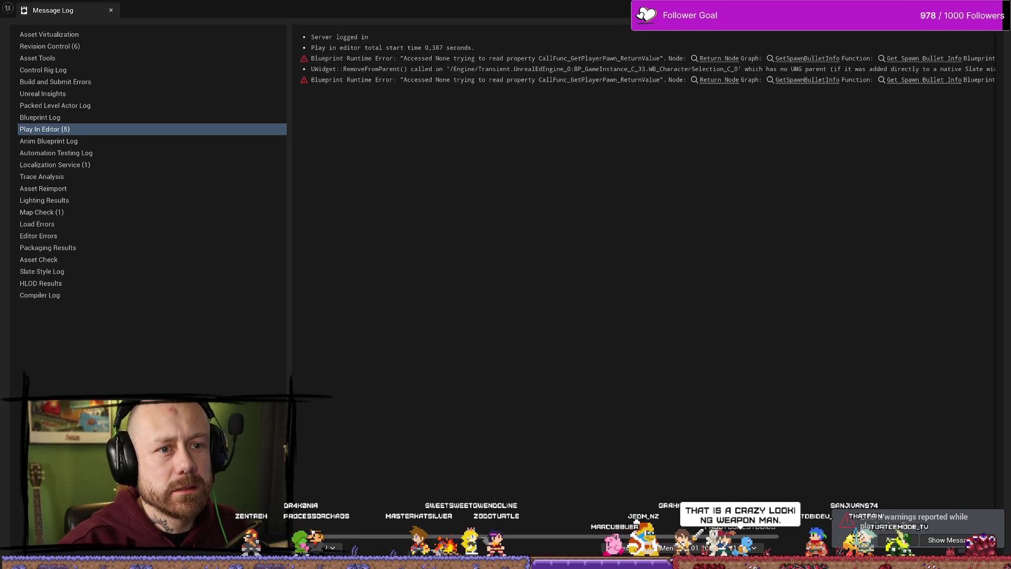
Open WB_CharacterSelection with both Print String nodes in view, then open a blank Firefox tab.
{"action": "key", "text": "alt+Tab"}
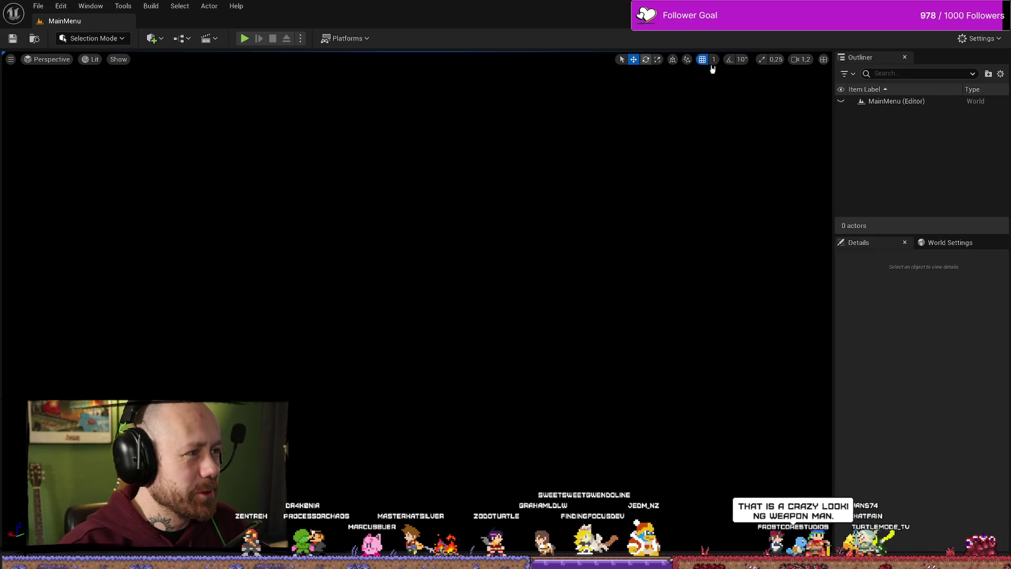
{"action": "key", "text": "super+d"}
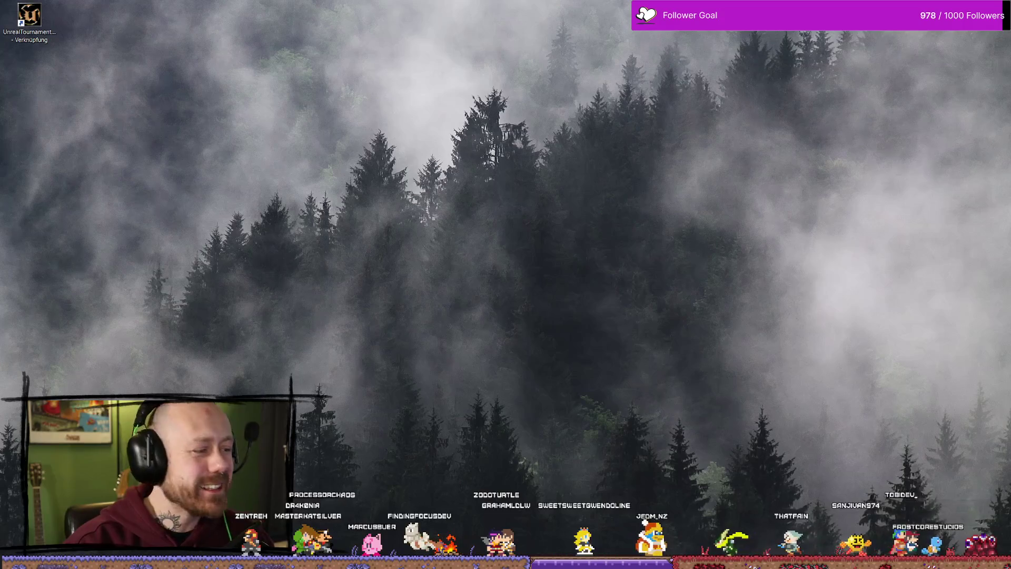
{"action": "key", "text": "super+d"}
{"action": "key", "text": "ctrl+space"}
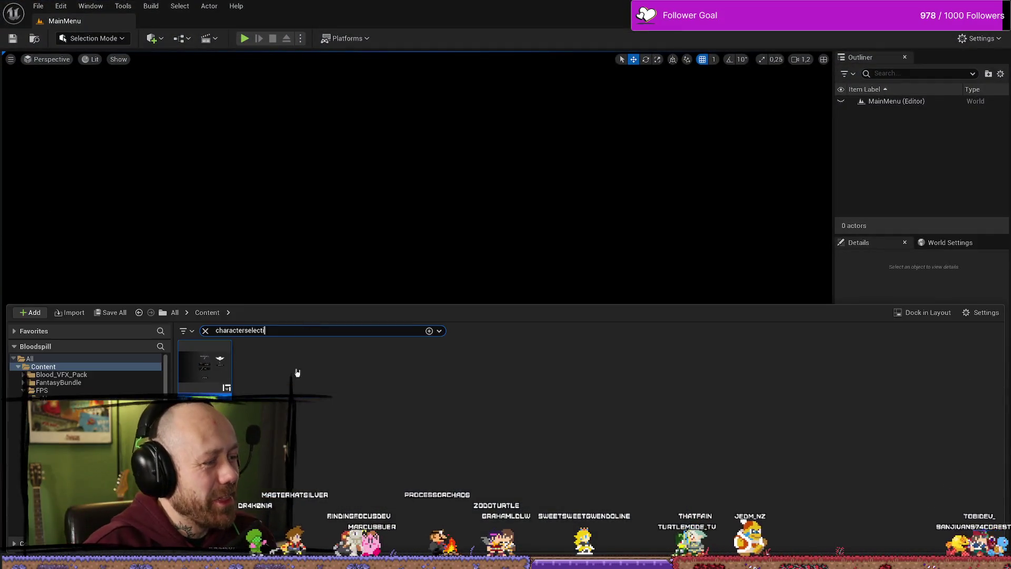
{"action": "double_click", "coordinate": [219, 378]}
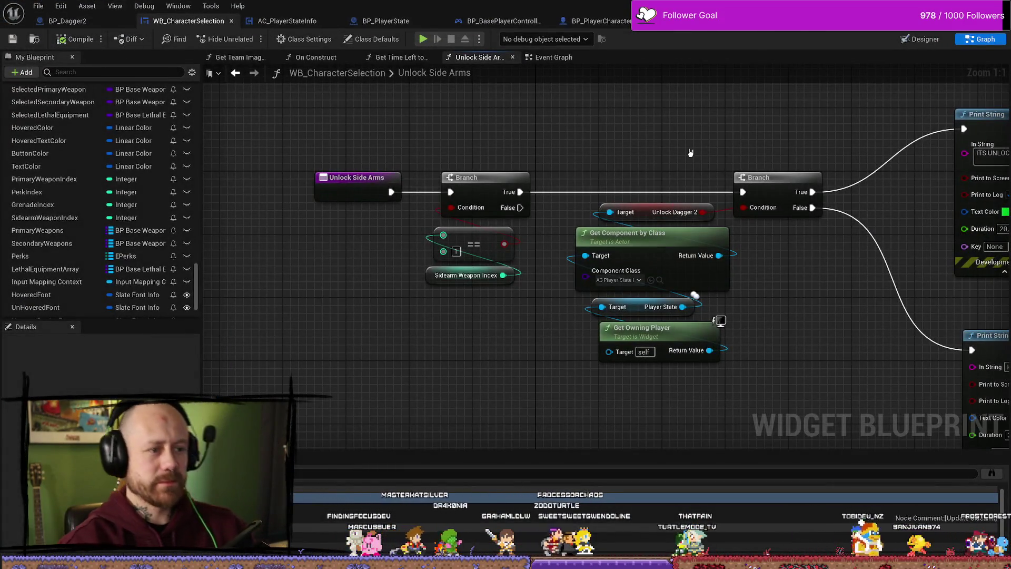
{"action": "left_click_drag", "start_coordinate": [753, 304], "coordinate": [611, 276]}
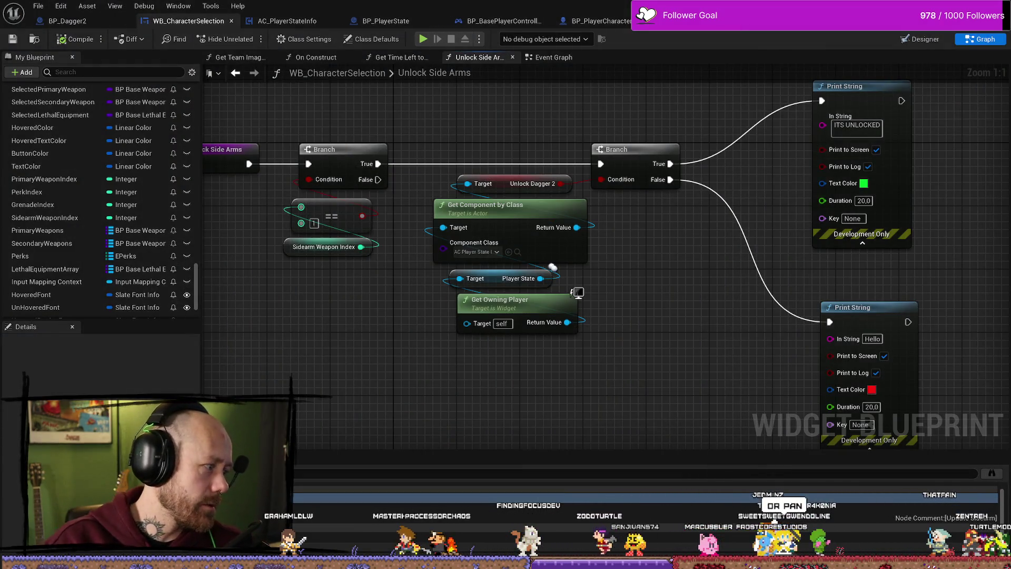
{"action": "key", "text": "alt+Tab"}
{"action": "left_click", "coordinate": [353, 46]}
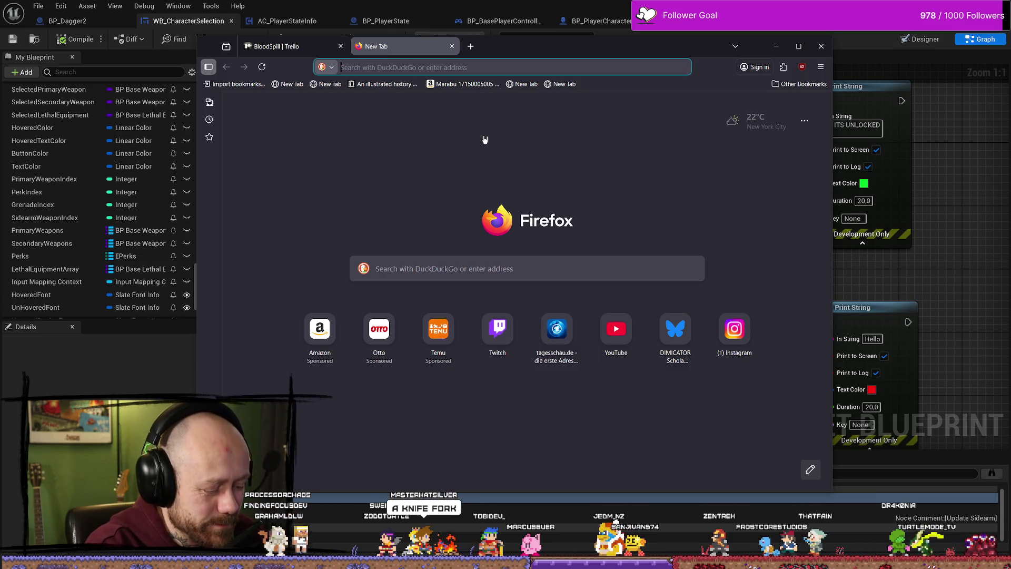
Drag the Firefox window off to the left so the Blueprint graph shows.
{"action": "left_click_drag", "start_coordinate": [560, 36], "coordinate": [0, 37]}
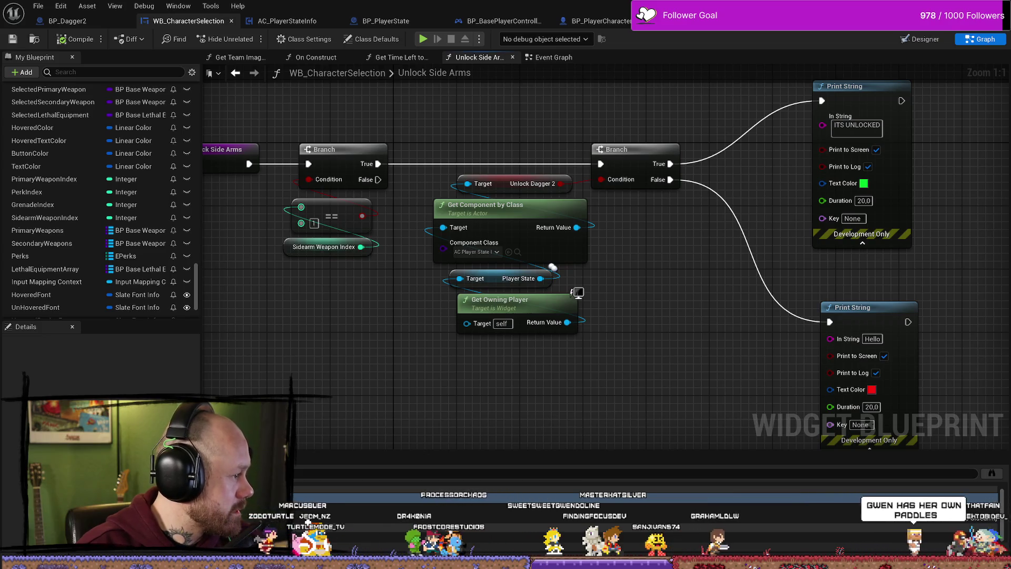
{"action": "key", "text": "alt+Tab"}
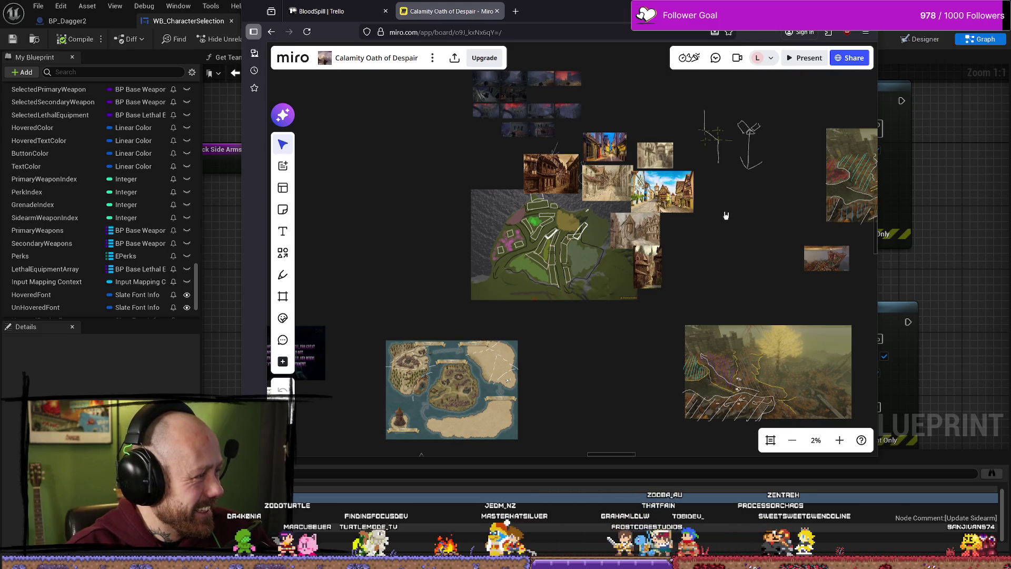
Scroll the Calamity Oath of Despair Miro board in Firefox.
{"action": "scroll", "coordinate": [723, 226], "scroll_direction": "down", "scroll_amount": 8}
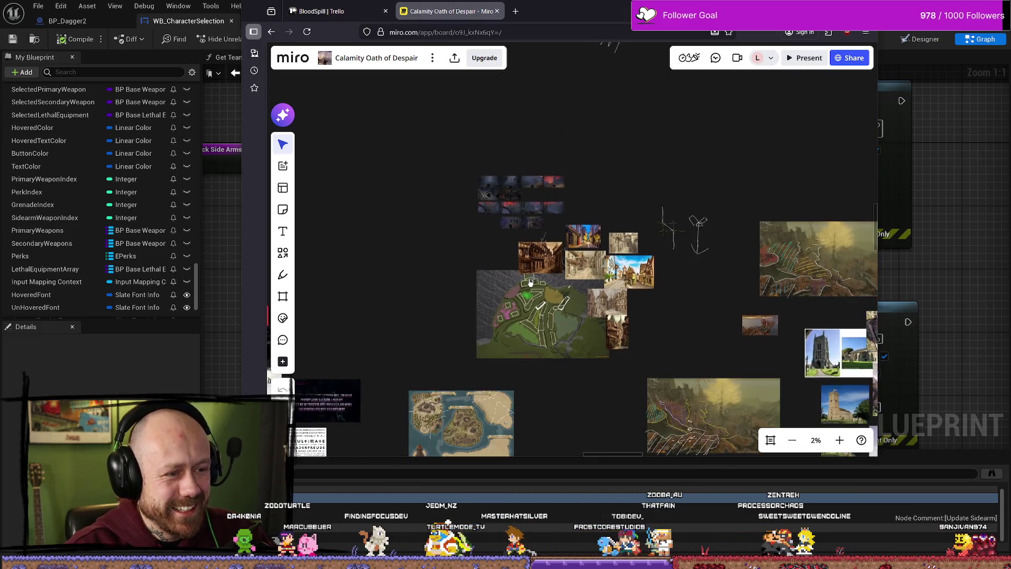
Pan and zoom the Miro board over to the armoured character design images.
{"action": "mouse_move", "coordinate": [649, 285]}
{"action": "left_mouse_down"}
{"action": "mouse_move", "coordinate": [745, 188]}
{"action": "mouse_move", "coordinate": [930, 173]}
{"action": "left_mouse_up"}
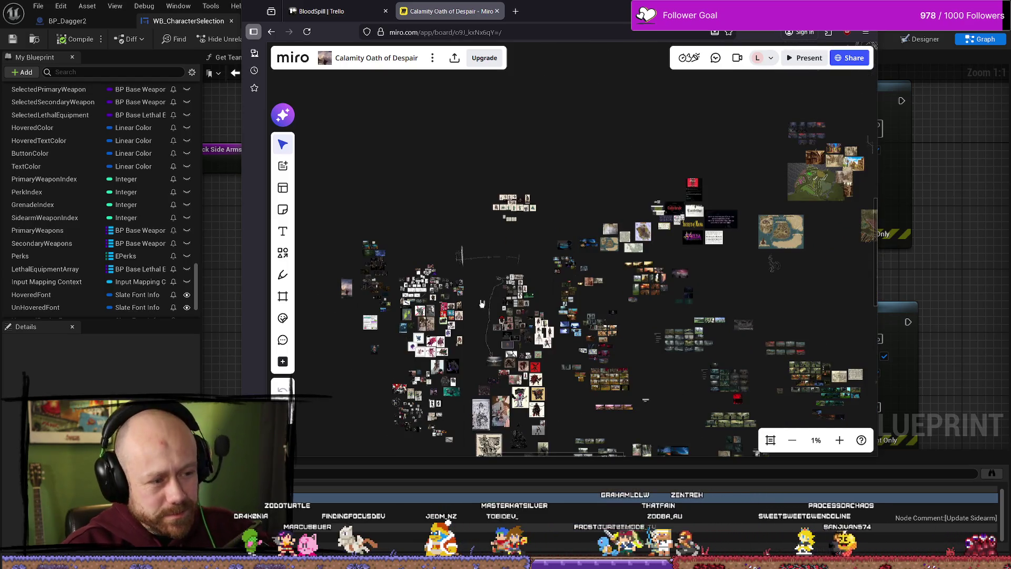
{"action": "scroll", "coordinate": [504, 298], "scroll_direction": "up", "scroll_amount": 3}
{"action": "scroll", "coordinate": [511, 308], "scroll_direction": "up", "scroll_amount": 5}
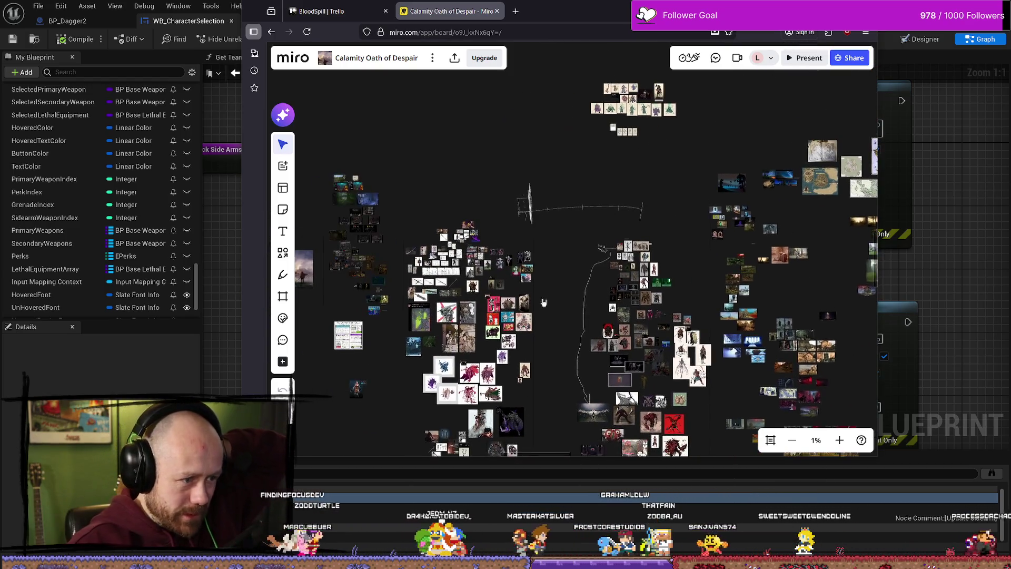
{"action": "scroll", "coordinate": [506, 311], "scroll_direction": "up", "scroll_amount": 4}
{"action": "scroll", "coordinate": [458, 221], "scroll_direction": "down", "scroll_amount": 1}
{"action": "mouse_move", "coordinate": [456, 217]}
{"action": "left_mouse_down"}
{"action": "mouse_move", "coordinate": [496, 346]}
{"action": "mouse_move", "coordinate": [515, 354]}
{"action": "mouse_move", "coordinate": [555, 334]}
{"action": "left_mouse_up"}
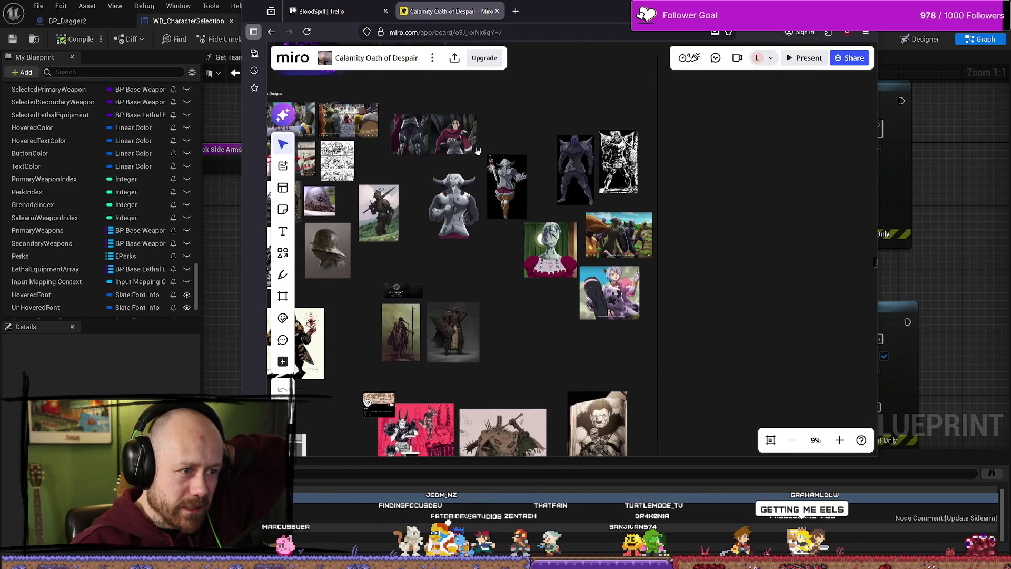
{"action": "scroll", "coordinate": [483, 130], "scroll_direction": "up", "scroll_amount": 6}
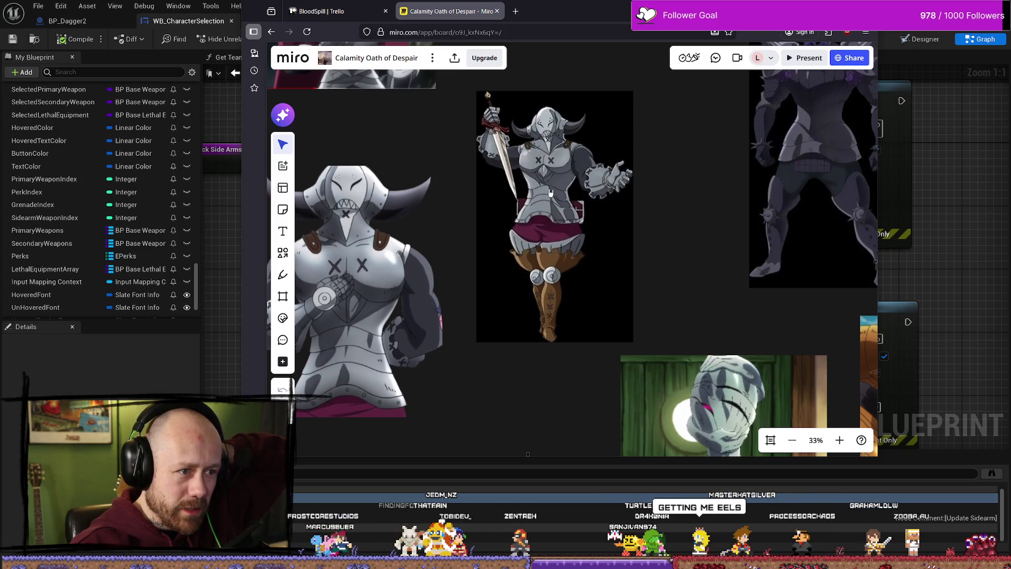
{"action": "left_click_drag", "start_coordinate": [550, 159], "coordinate": [570, 199]}
{"action": "scroll", "coordinate": [536, 180], "scroll_direction": "up", "scroll_amount": 3}
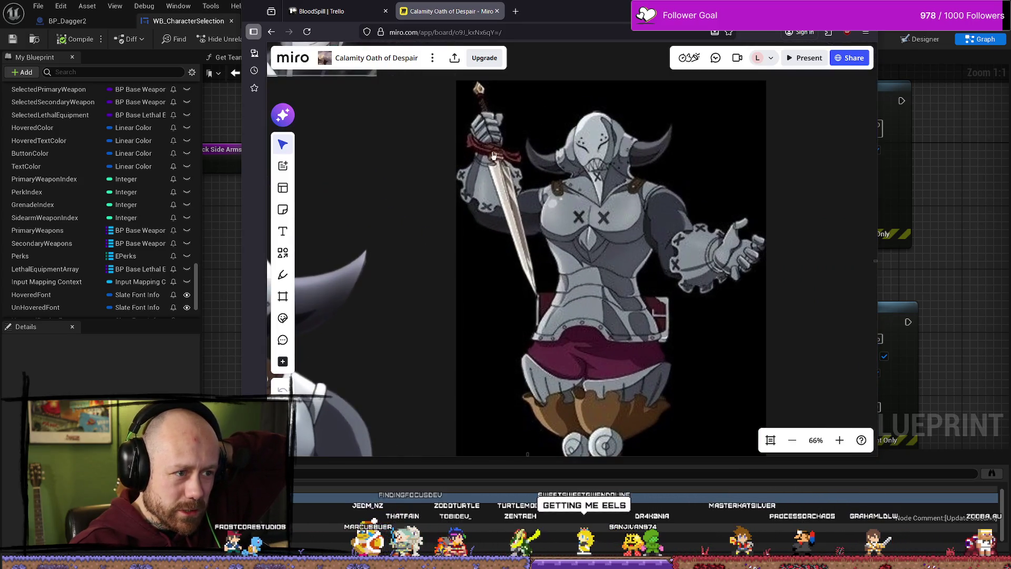
{"action": "scroll", "coordinate": [566, 205], "scroll_direction": "down", "scroll_amount": 2}
{"action": "scroll", "coordinate": [622, 279], "scroll_direction": "down", "scroll_amount": 2}
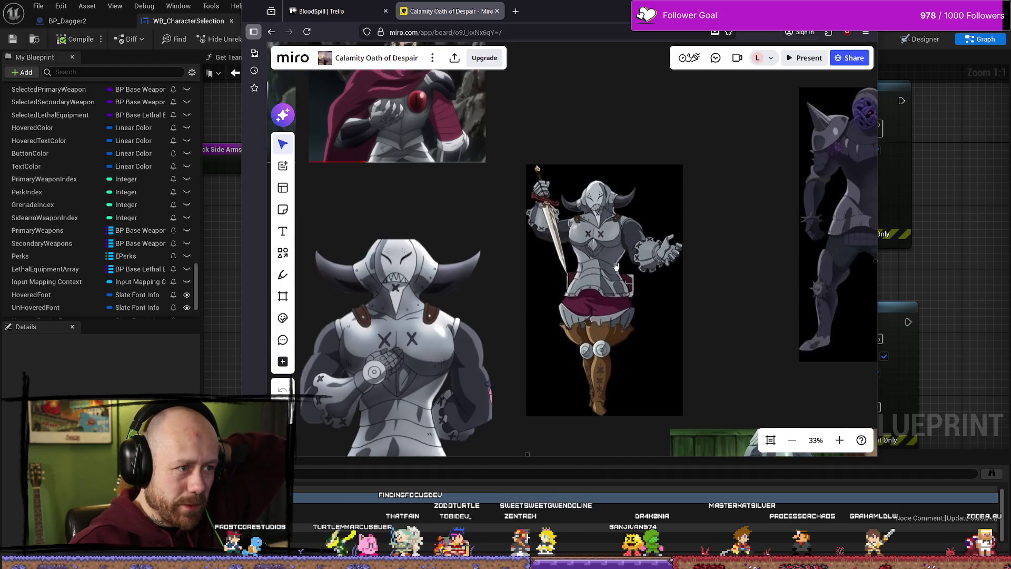
{"action": "scroll", "coordinate": [616, 265], "scroll_direction": "down", "scroll_amount": 5}
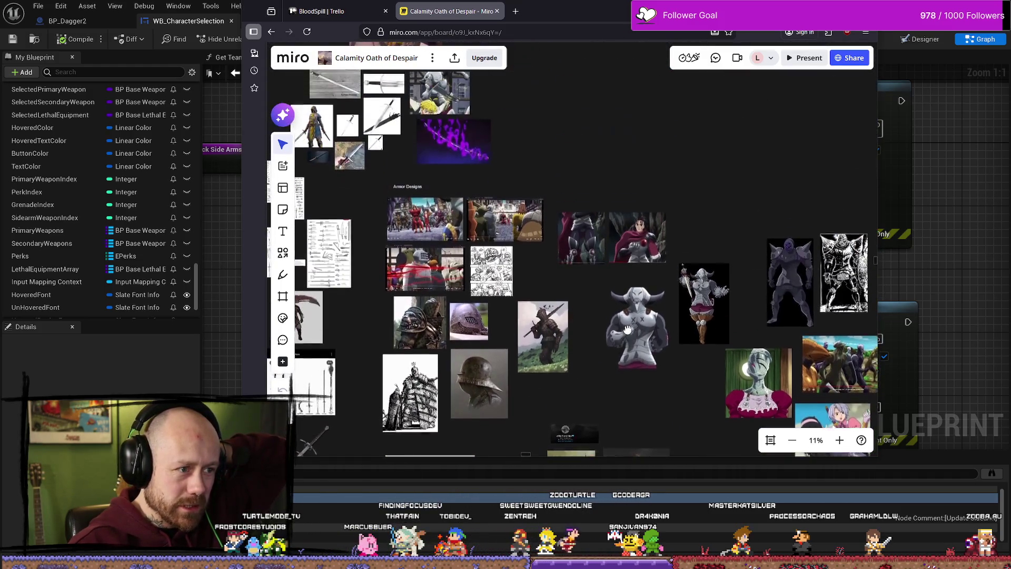
{"action": "scroll", "coordinate": [626, 329], "scroll_direction": "up", "scroll_amount": 5}
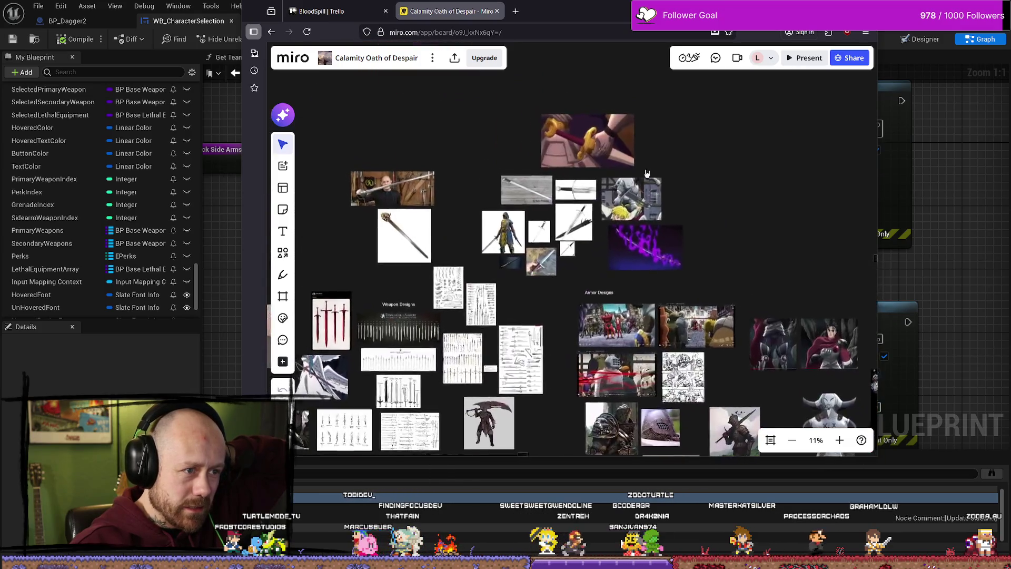
{"action": "scroll", "coordinate": [647, 173], "scroll_direction": "up", "scroll_amount": 9}
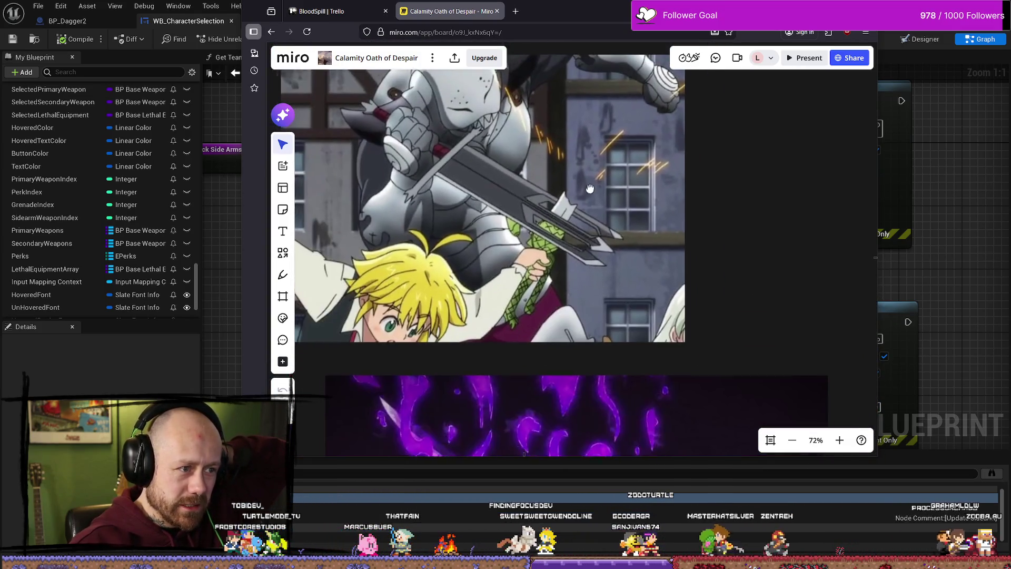
Examine the knight reference image up close, then minimise Firefox.
{"action": "left_click_drag", "start_coordinate": [590, 188], "coordinate": [615, 233]}
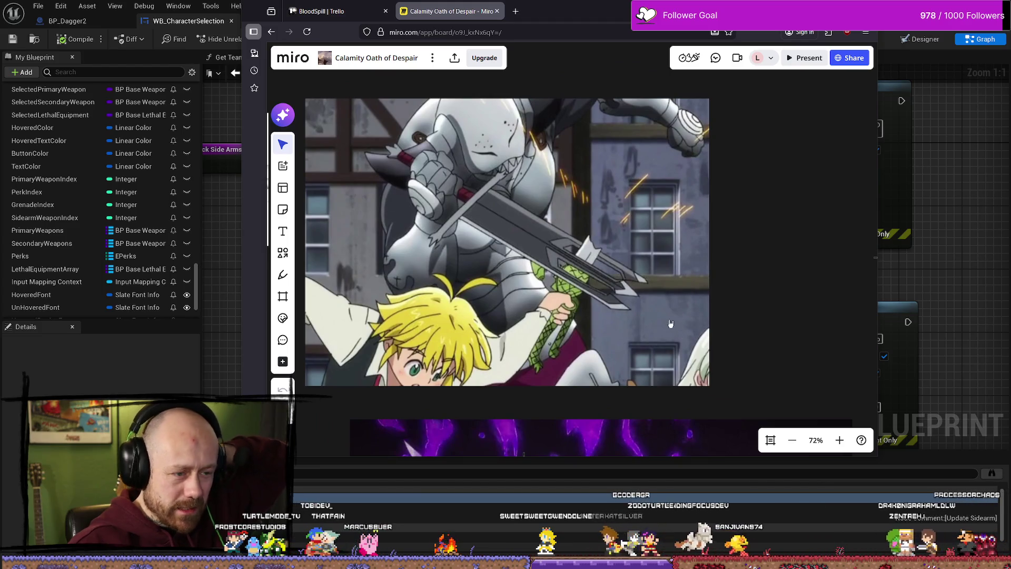
{"action": "scroll", "coordinate": [559, 235], "scroll_direction": "down", "scroll_amount": 3}
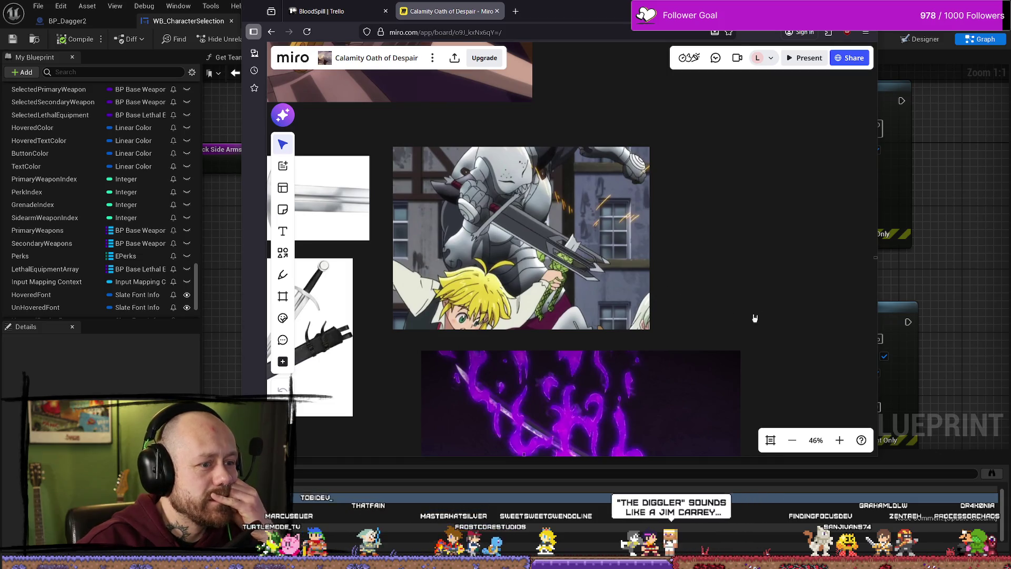
{"action": "mouse_move", "coordinate": [784, 324]}
{"action": "left_mouse_down"}
{"action": "mouse_move", "coordinate": [656, 200]}
{"action": "mouse_move", "coordinate": [670, 273]}
{"action": "left_mouse_up"}
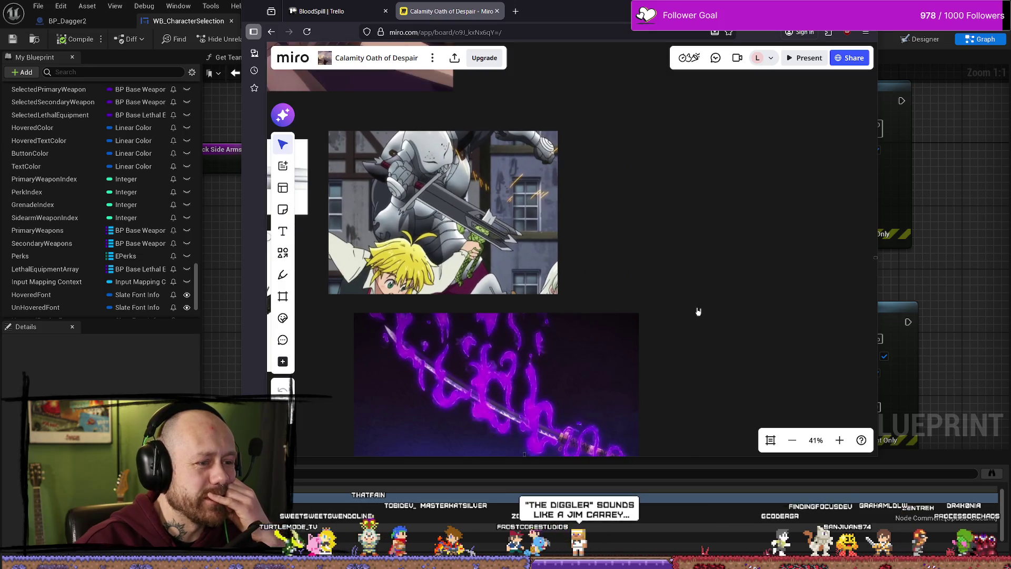
{"action": "scroll", "coordinate": [696, 307], "scroll_direction": "down", "scroll_amount": 3}
{"action": "scroll", "coordinate": [653, 234], "scroll_direction": "up", "scroll_amount": 1}
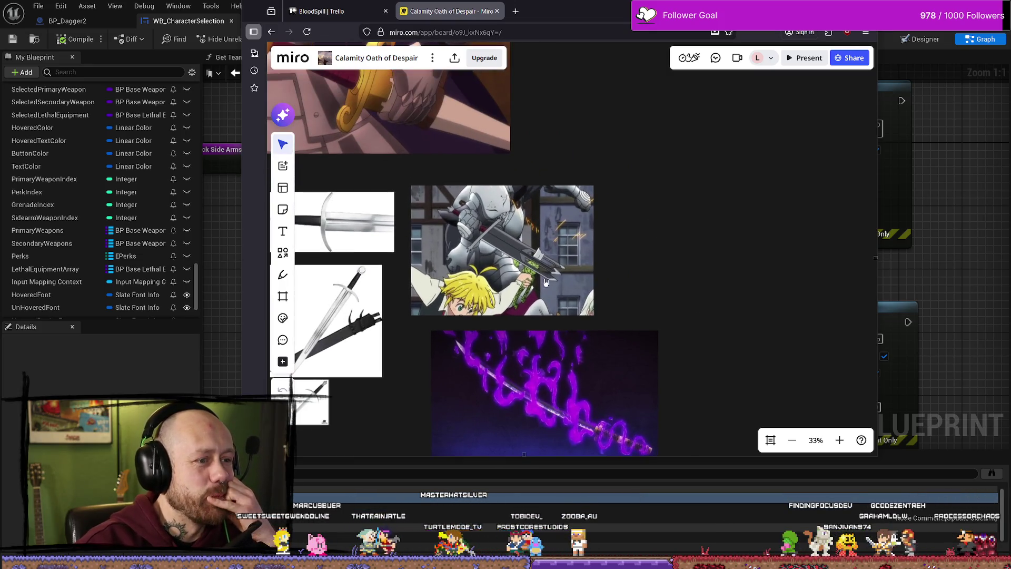
{"action": "scroll", "coordinate": [662, 305], "scroll_direction": "down", "scroll_amount": 5}
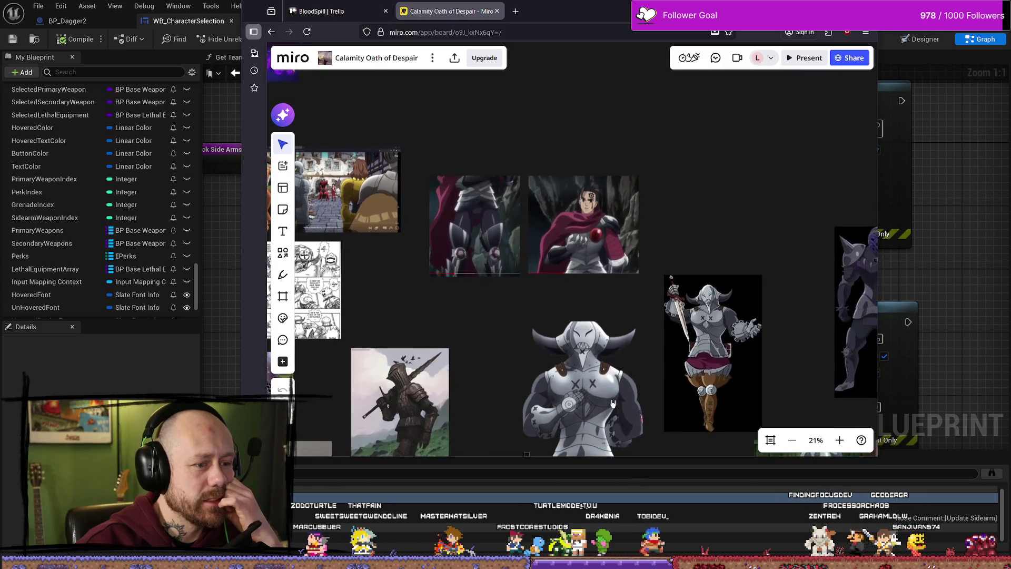
{"action": "scroll", "coordinate": [607, 251], "scroll_direction": "down", "scroll_amount": 2}
{"action": "scroll", "coordinate": [608, 251], "scroll_direction": "up", "scroll_amount": 1}
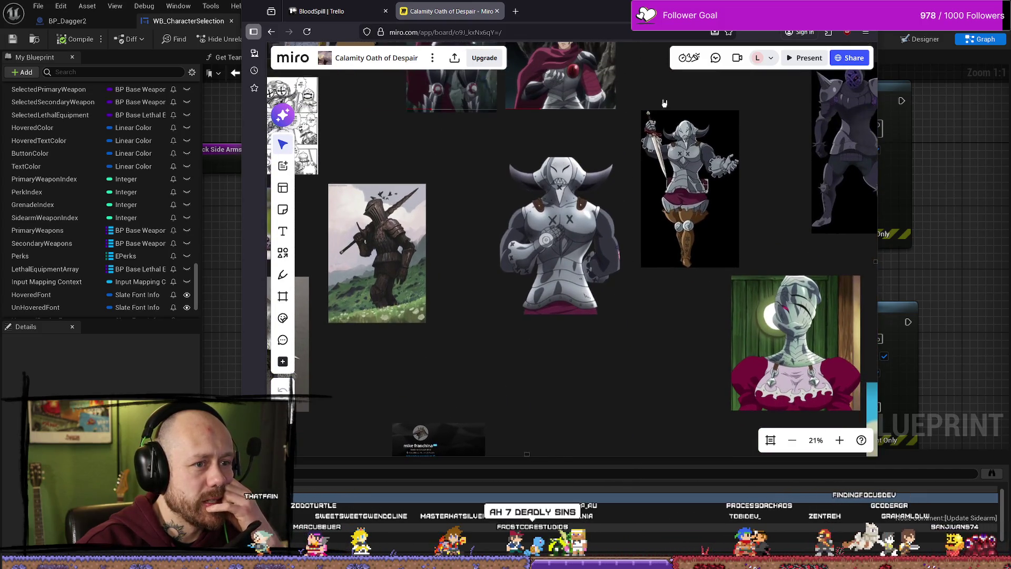
{"action": "left_click", "coordinate": [825, 10]}
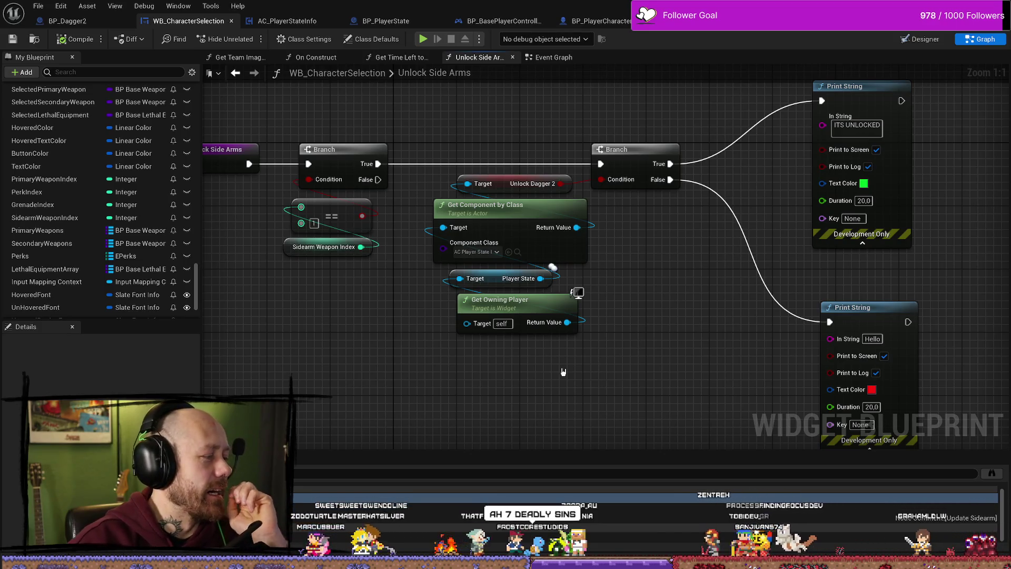
Bring the entry node into view and trial-select the first Branch with its condition nodes.
{"action": "left_click_drag", "start_coordinate": [546, 363], "coordinate": [665, 387]}
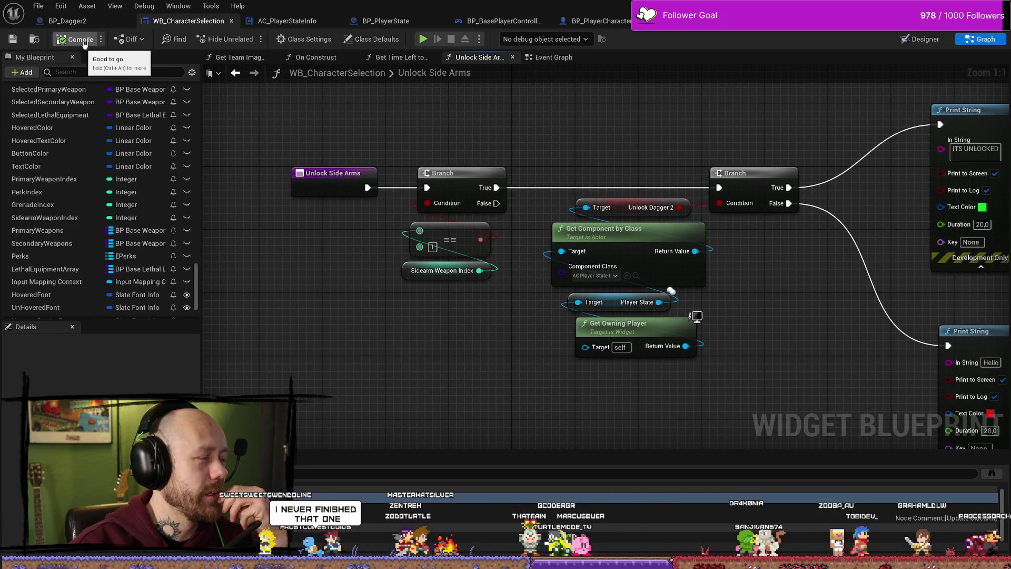
{"action": "left_click_drag", "start_coordinate": [429, 166], "coordinate": [434, 276]}
{"action": "left_click", "coordinate": [430, 149]}
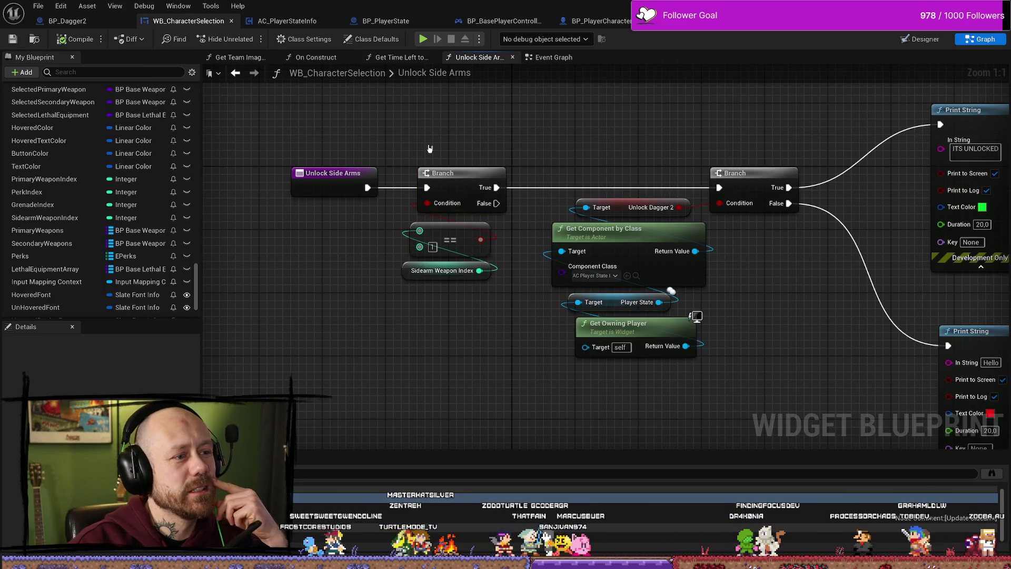
{"action": "mouse_move", "coordinate": [530, 124]}
{"action": "left_mouse_down"}
{"action": "mouse_move", "coordinate": [411, 343]}
{"action": "mouse_move", "coordinate": [467, 232]}
{"action": "left_mouse_up"}
{"action": "left_click", "coordinate": [498, 154]}
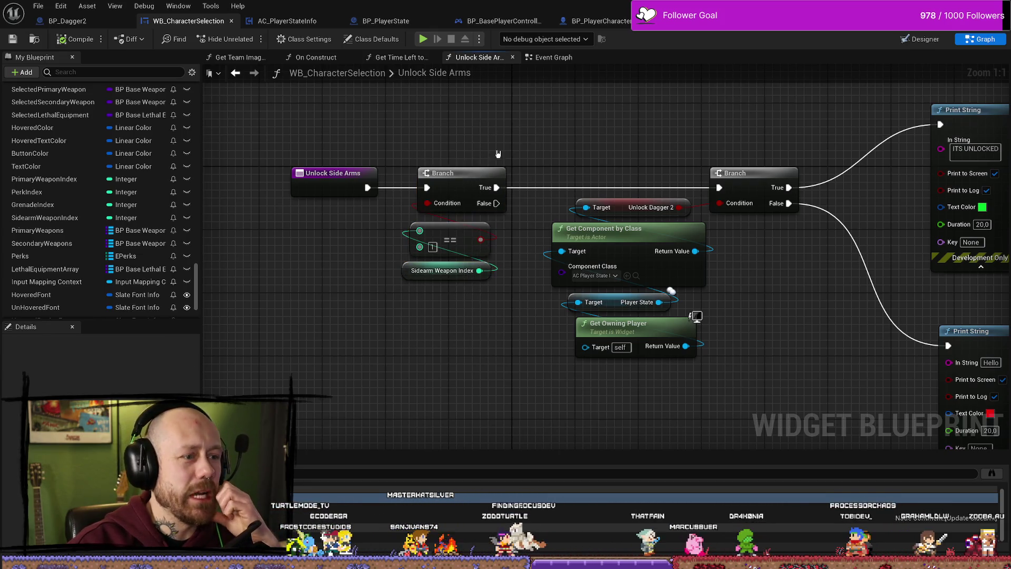
Nudge the lower Print String node slightly to the left.
{"action": "mouse_move", "coordinate": [619, 183]}
{"action": "left_mouse_down"}
{"action": "mouse_move", "coordinate": [339, 189]}
{"action": "mouse_move", "coordinate": [604, 175]}
{"action": "mouse_move", "coordinate": [620, 305]}
{"action": "mouse_move", "coordinate": [568, 264]}
{"action": "left_mouse_up"}
{"action": "left_click", "coordinate": [665, 306]}
{"action": "left_click_drag", "start_coordinate": [665, 305], "coordinate": [647, 305]}
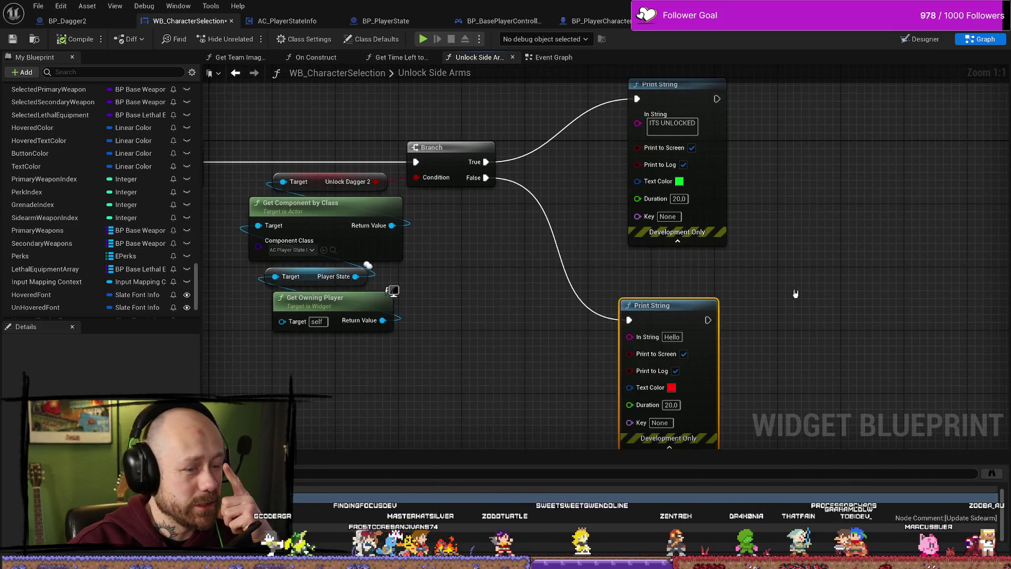
{"action": "left_click_drag", "start_coordinate": [743, 255], "coordinate": [777, 226]}
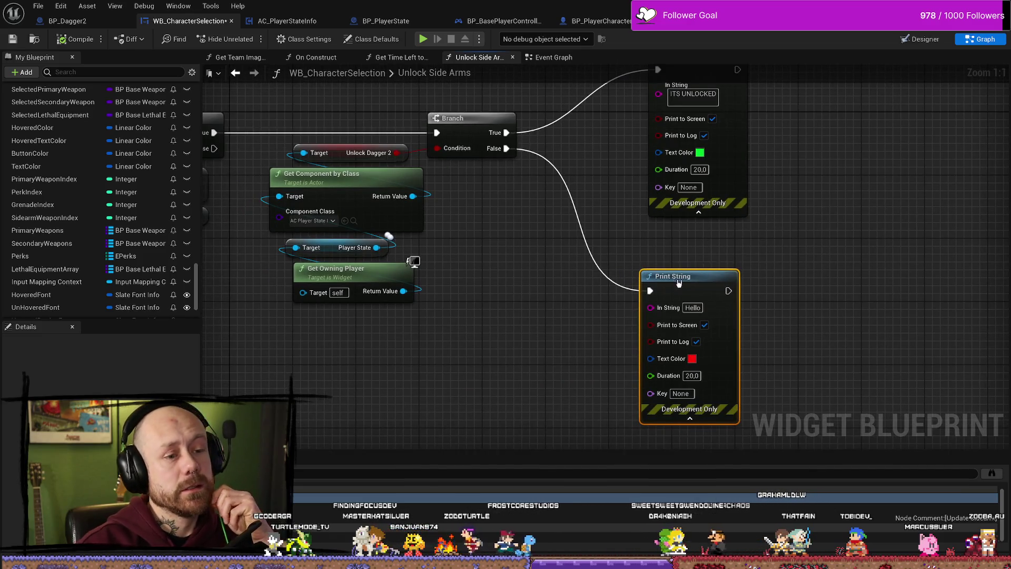
{"action": "left_click", "coordinate": [800, 200]}
Move the Unlock Side Arms entry node further left.
{"action": "left_click_drag", "start_coordinate": [876, 259], "coordinate": [867, 298]}
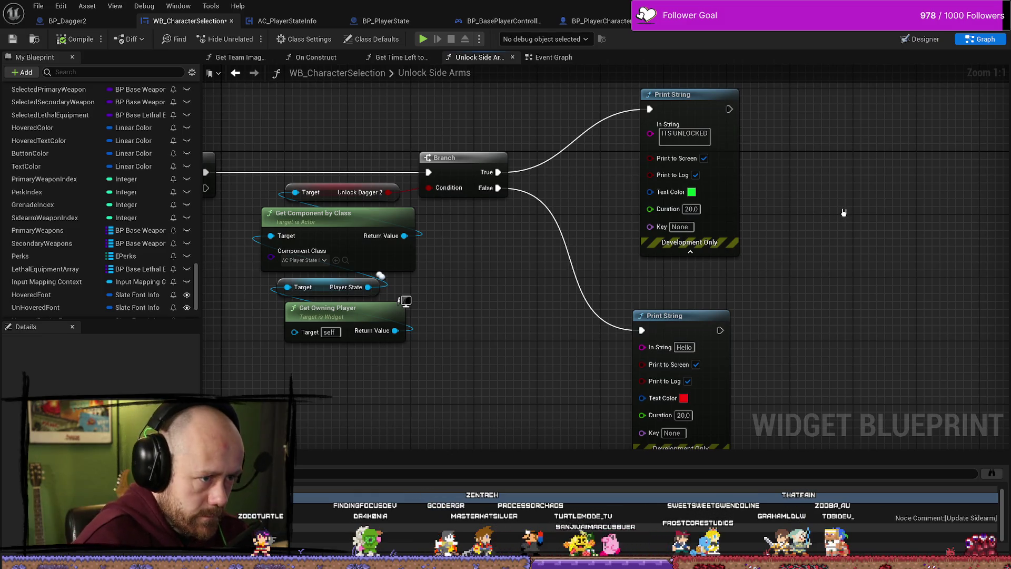
{"action": "scroll", "coordinate": [830, 280], "scroll_direction": "down", "scroll_amount": 3}
{"action": "scroll", "coordinate": [505, 388], "scroll_direction": "up", "scroll_amount": 2}
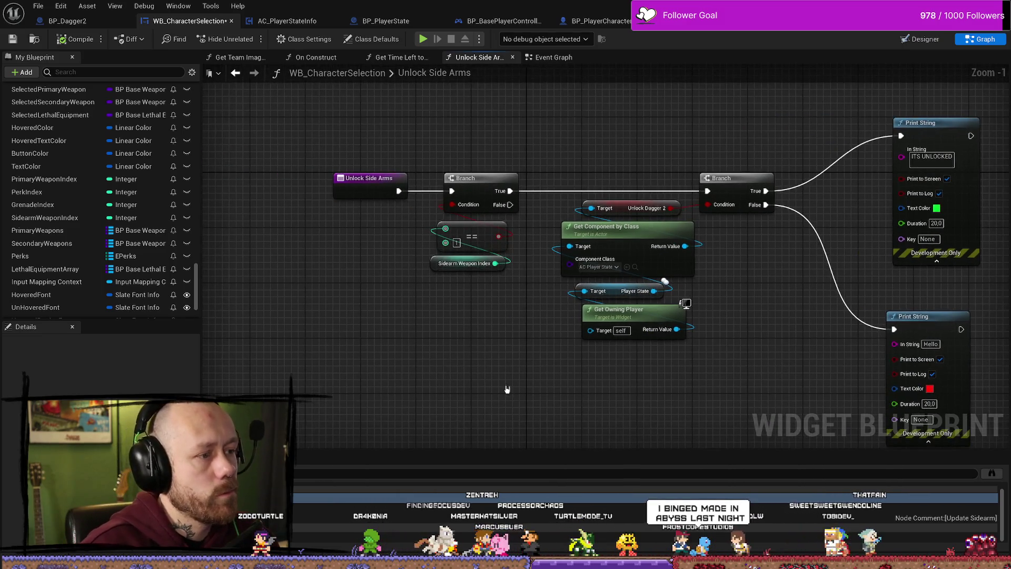
{"action": "scroll", "coordinate": [469, 347], "scroll_direction": "down", "scroll_amount": 1}
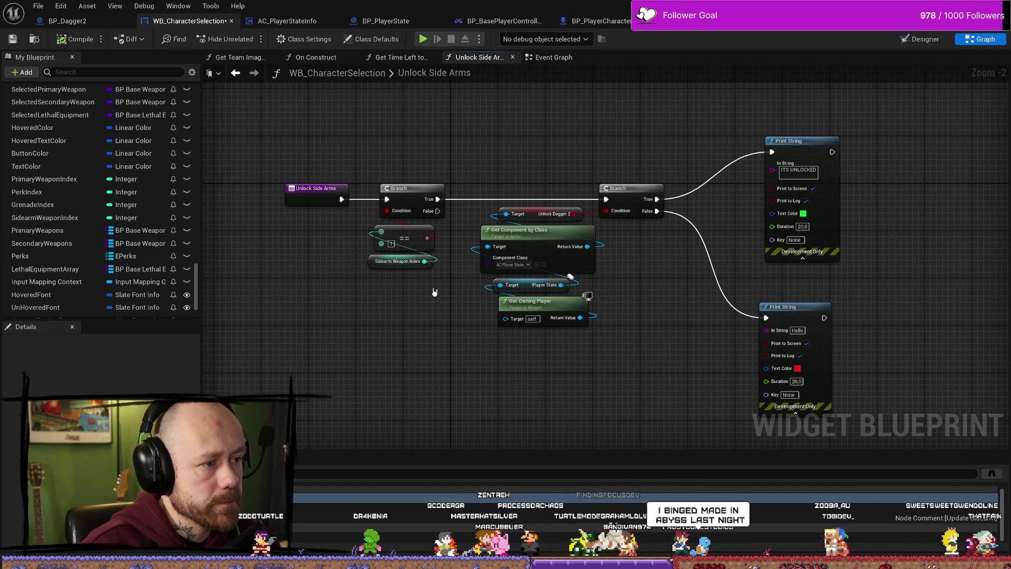
{"action": "scroll", "coordinate": [436, 269], "scroll_direction": "up", "scroll_amount": 2}
{"action": "left_click_drag", "start_coordinate": [415, 276], "coordinate": [425, 314]}
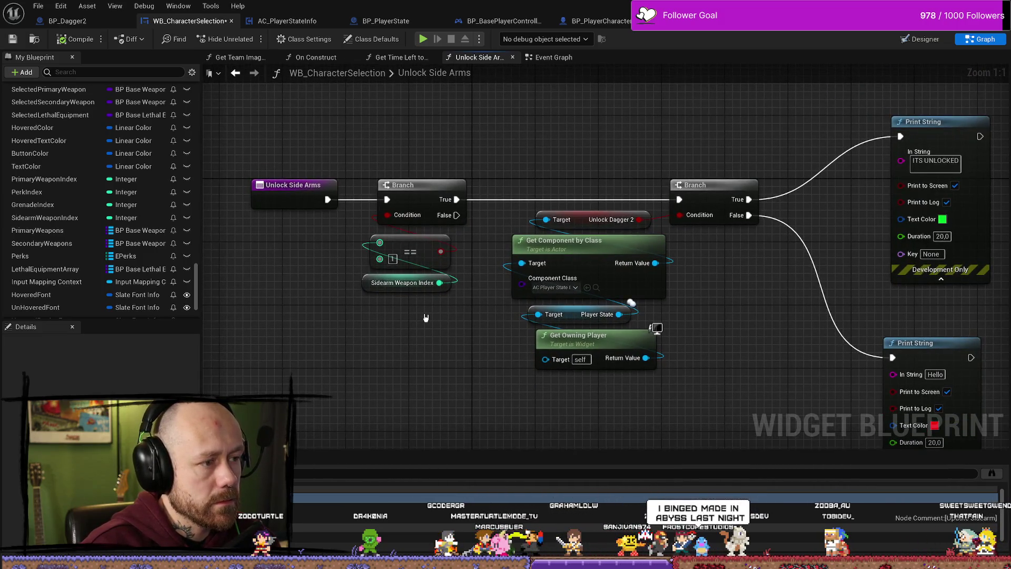
{"action": "left_click_drag", "start_coordinate": [439, 372], "coordinate": [462, 330]}
{"action": "mouse_move", "coordinate": [478, 268]}
{"action": "left_mouse_down"}
{"action": "mouse_move", "coordinate": [463, 316]}
{"action": "mouse_move", "coordinate": [484, 297]}
{"action": "left_mouse_up"}
{"action": "mouse_move", "coordinate": [294, 156]}
{"action": "left_mouse_down"}
{"action": "mouse_move", "coordinate": [223, 147]}
{"action": "mouse_move", "coordinate": [286, 181]}
{"action": "left_mouse_up"}
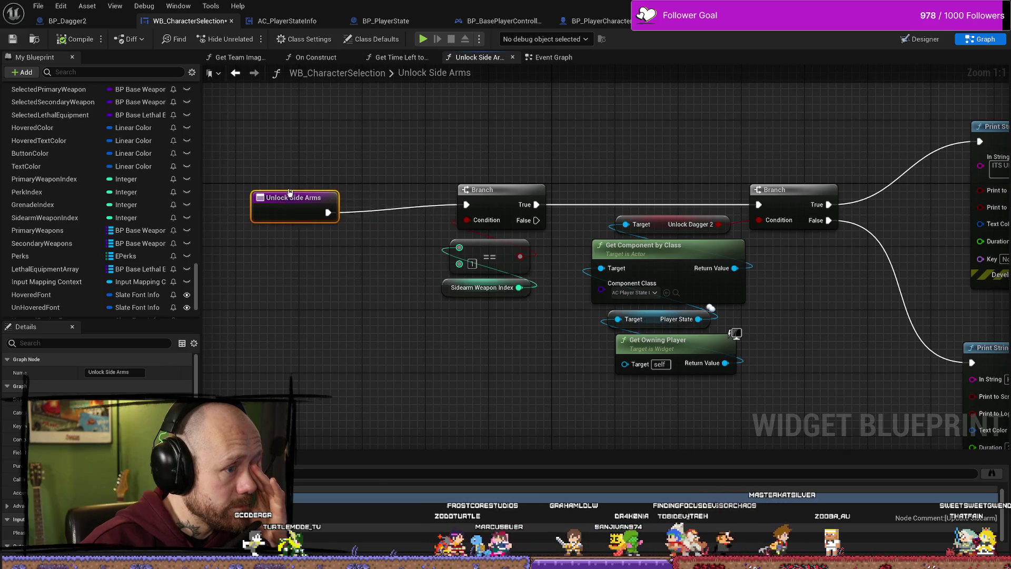
Duplicate the Sidearm Weapon Index getter and shift the Branch, == and getter nodes left.
{"action": "left_click", "coordinate": [448, 291]}
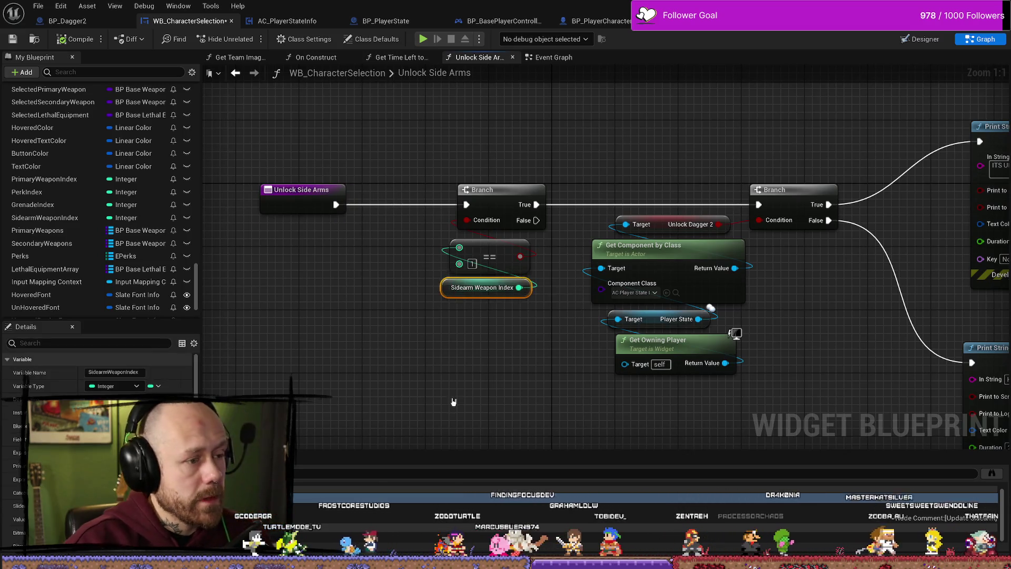
{"action": "key", "text": "ctrl+c"}
{"action": "key", "text": "ctrl+v"}
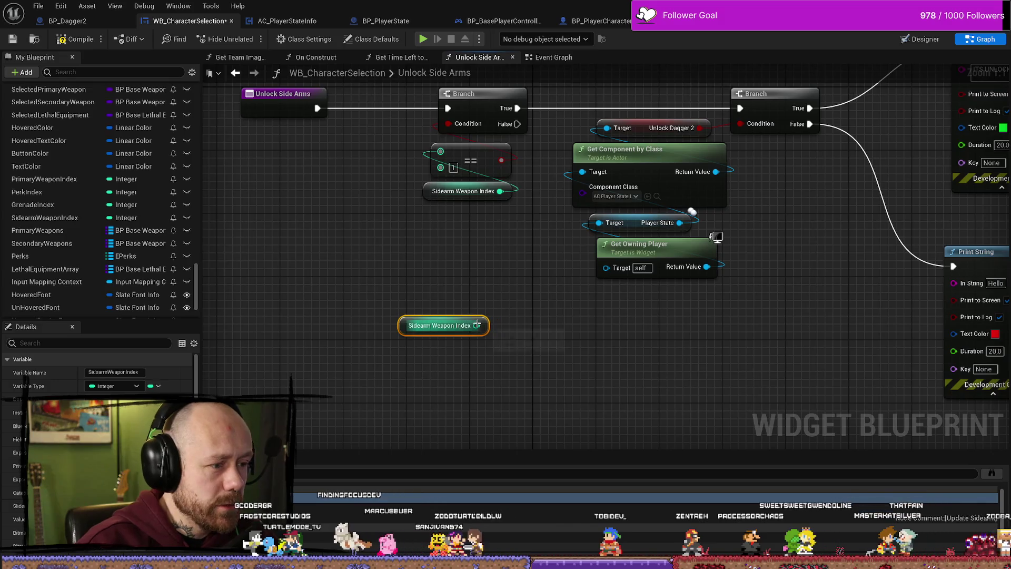
{"action": "left_click_drag", "start_coordinate": [426, 317], "coordinate": [362, 317]}
{"action": "scroll", "coordinate": [489, 298], "scroll_direction": "up", "scroll_amount": 2}
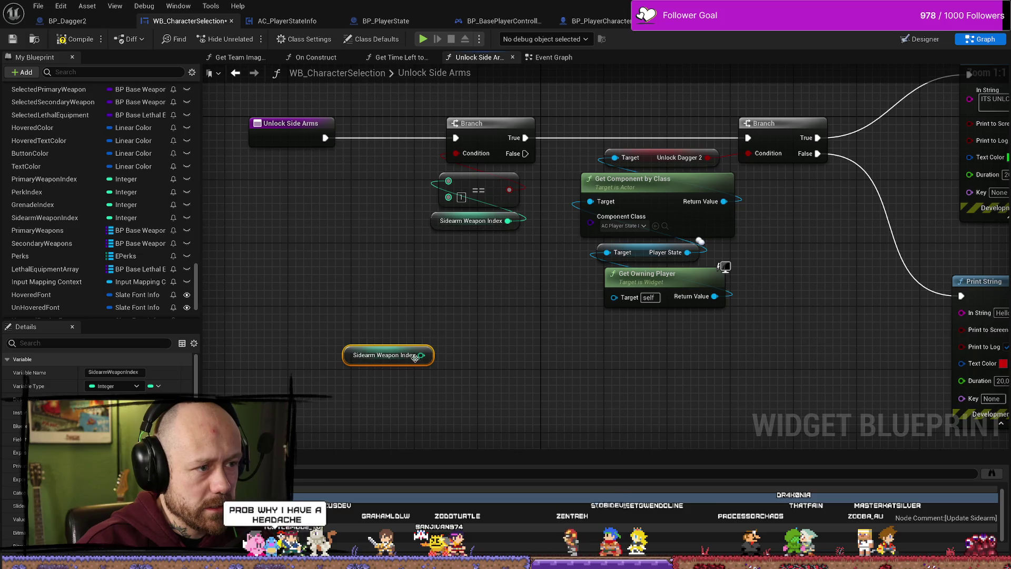
{"action": "mouse_move", "coordinate": [464, 264]}
{"action": "left_mouse_down"}
{"action": "mouse_move", "coordinate": [445, 117]}
{"action": "mouse_move", "coordinate": [413, 124]}
{"action": "left_mouse_up"}
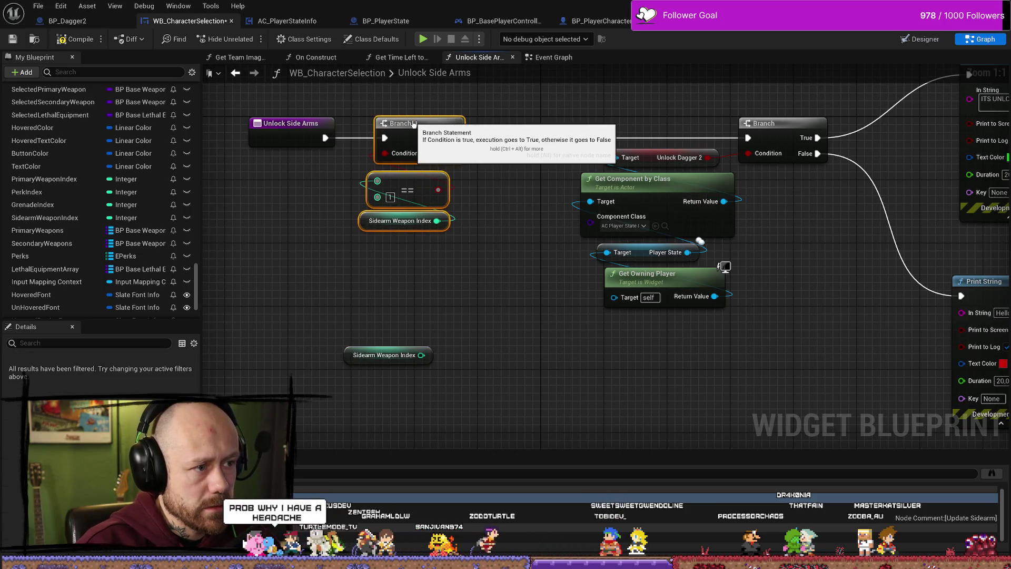
{"action": "left_click", "coordinate": [491, 292]}
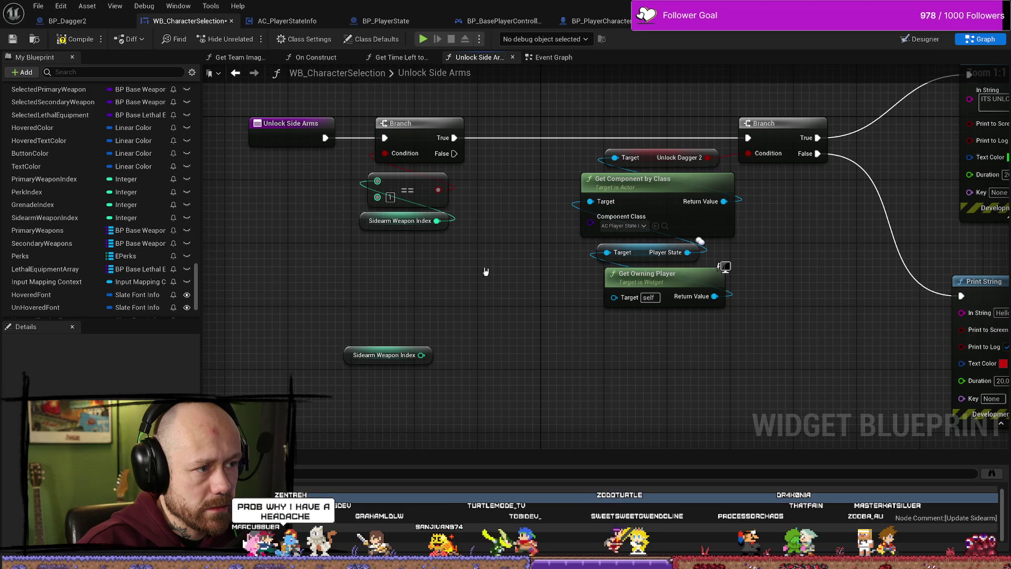
Delete the extra getter copy and select the False-path Print String.
{"action": "scroll", "coordinate": [523, 248], "scroll_direction": "up", "scroll_amount": 1}
{"action": "left_click", "coordinate": [377, 345]}
{"action": "key", "text": "Delete"}
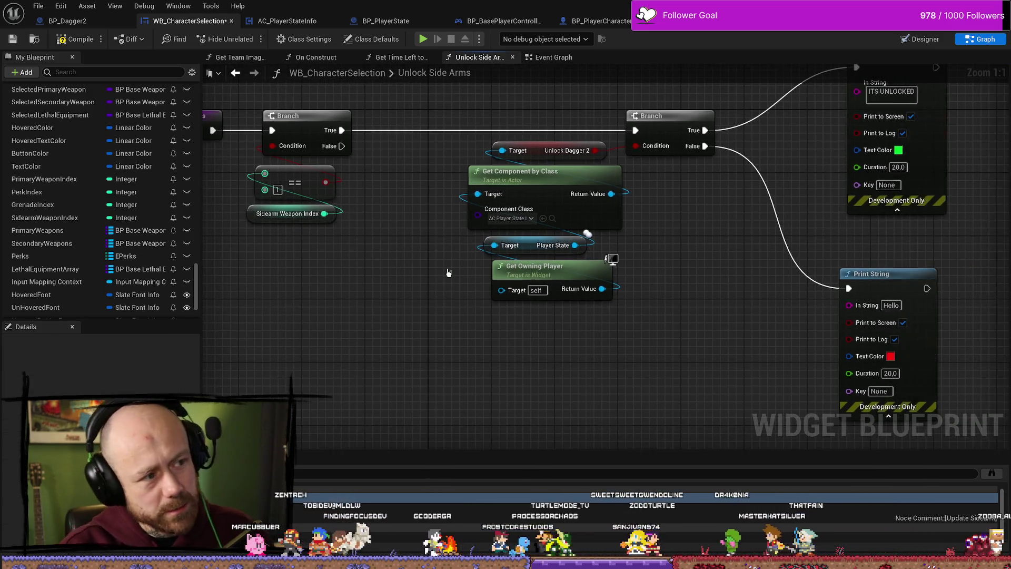
{"action": "scroll", "coordinate": [453, 273], "scroll_direction": "down", "scroll_amount": 2}
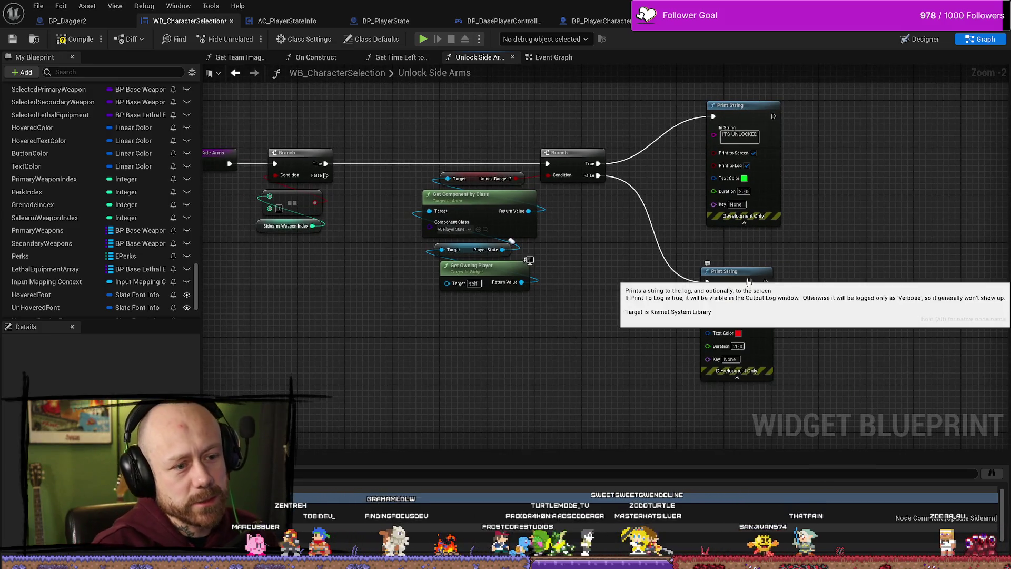
{"action": "left_click", "coordinate": [707, 283]}
{"action": "scroll", "coordinate": [140, 295], "scroll_direction": "down", "scroll_amount": 3}
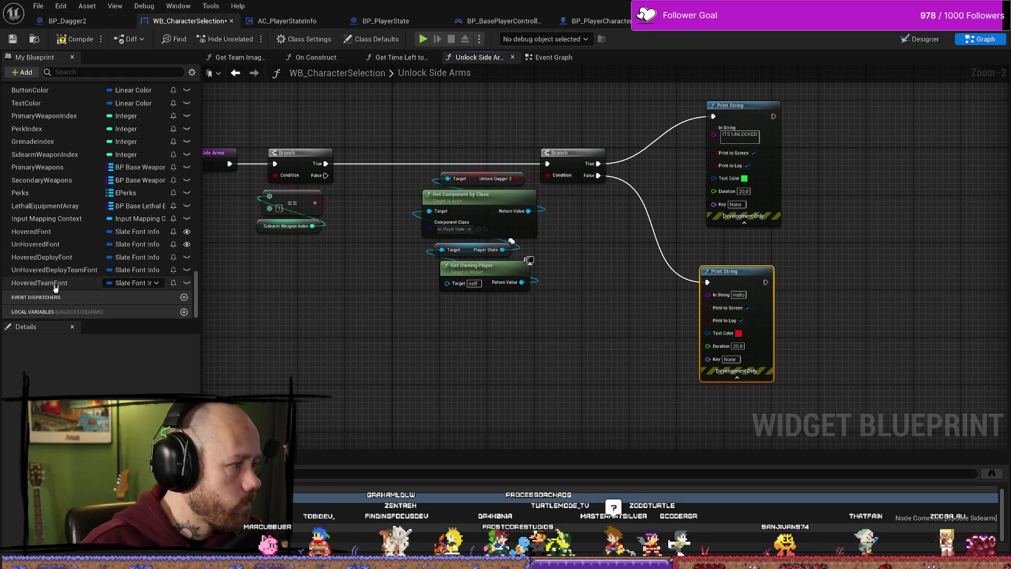
Add a new Boolean variable named IsUnlocked.
{"action": "scroll", "coordinate": [78, 193], "scroll_direction": "up", "scroll_amount": 5}
{"action": "scroll", "coordinate": [78, 193], "scroll_direction": "up", "scroll_amount": 10}
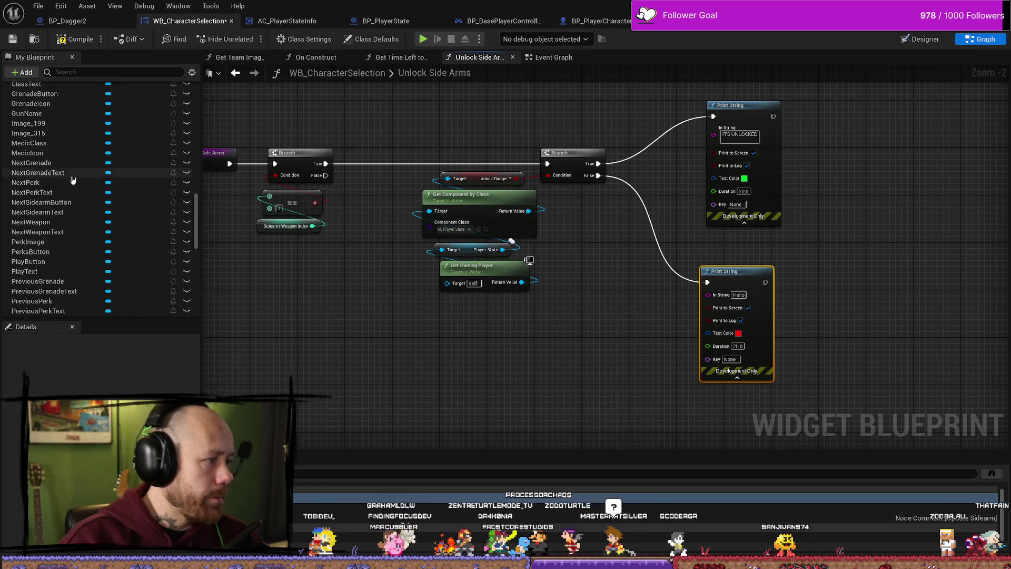
{"action": "scroll", "coordinate": [171, 197], "scroll_direction": "up", "scroll_amount": 15}
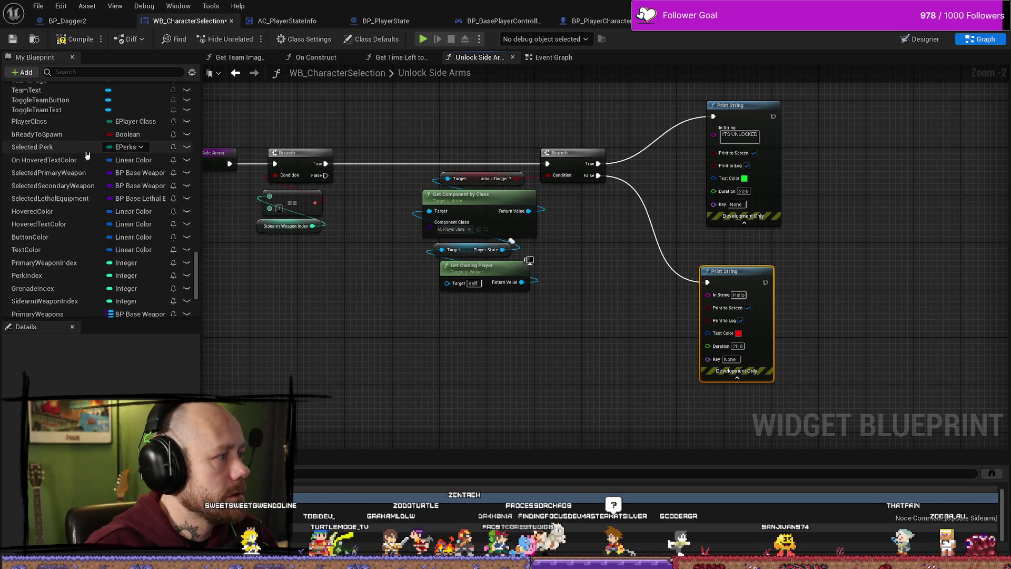
{"action": "scroll", "coordinate": [79, 173], "scroll_direction": "up", "scroll_amount": 8}
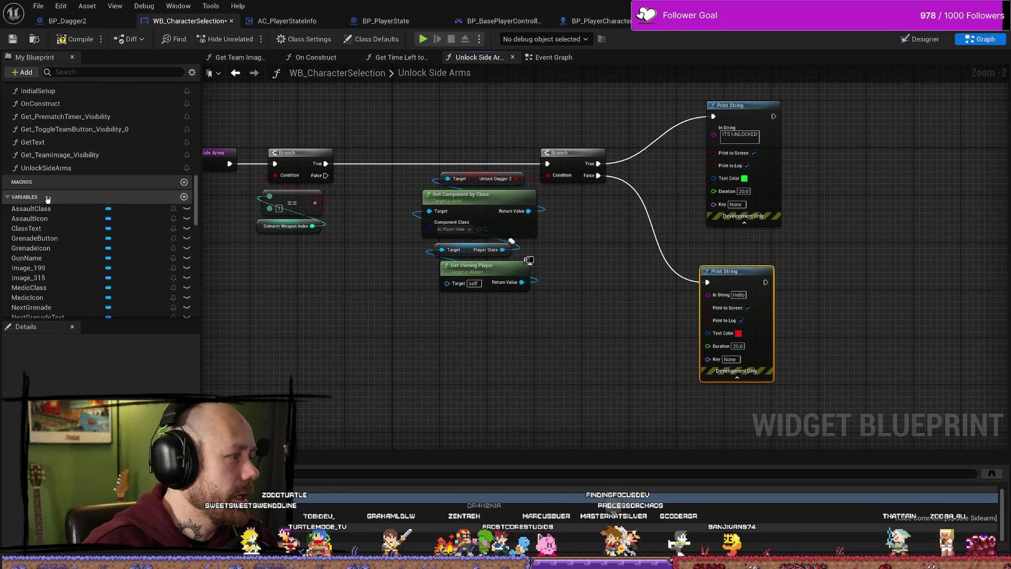
{"action": "left_click", "coordinate": [184, 197]}
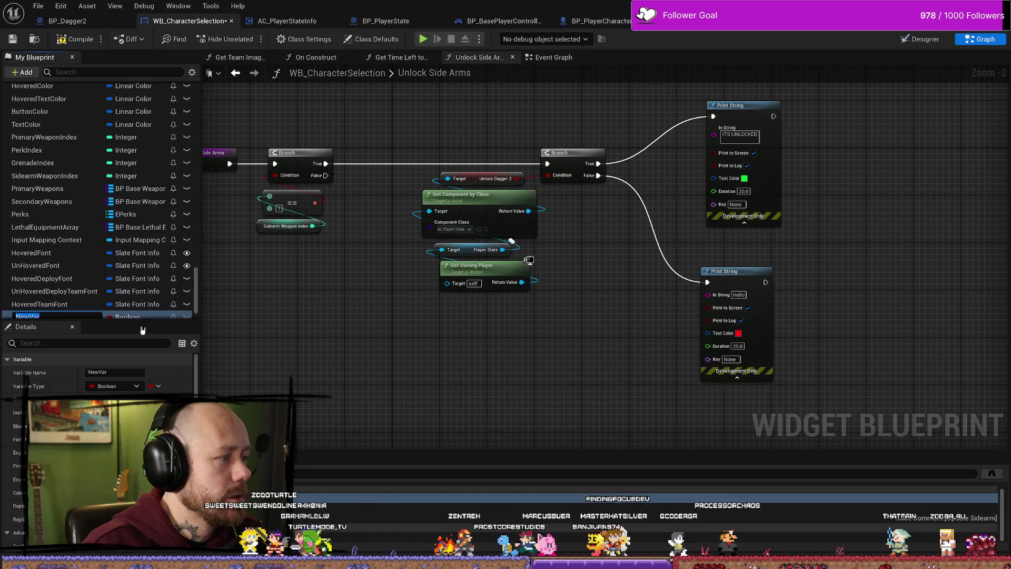
{"action": "key", "text": "Return"}
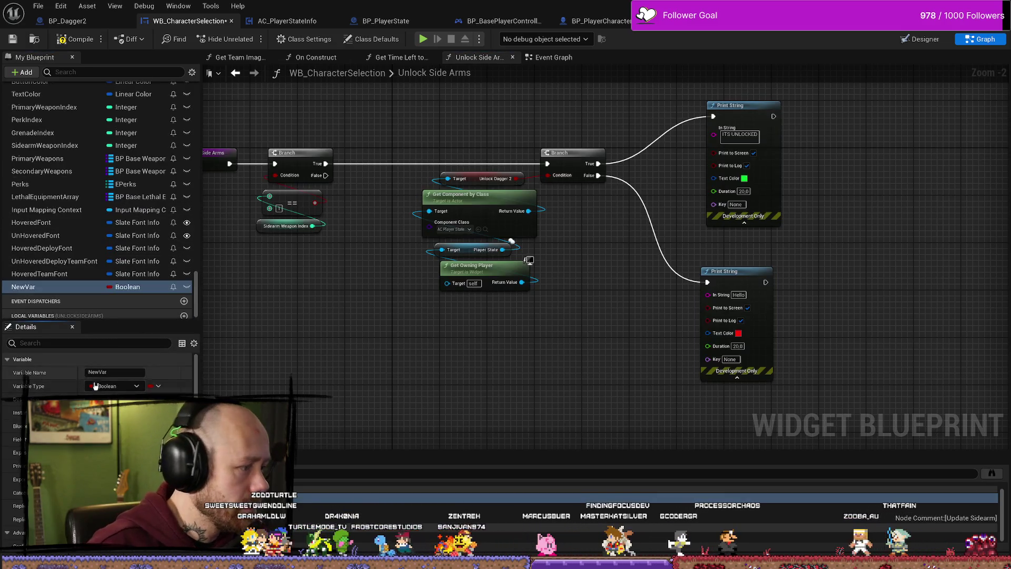
{"action": "left_click", "coordinate": [94, 372]}
{"action": "double_click", "coordinate": [94, 372]}
{"action": "type", "text": "Is"}
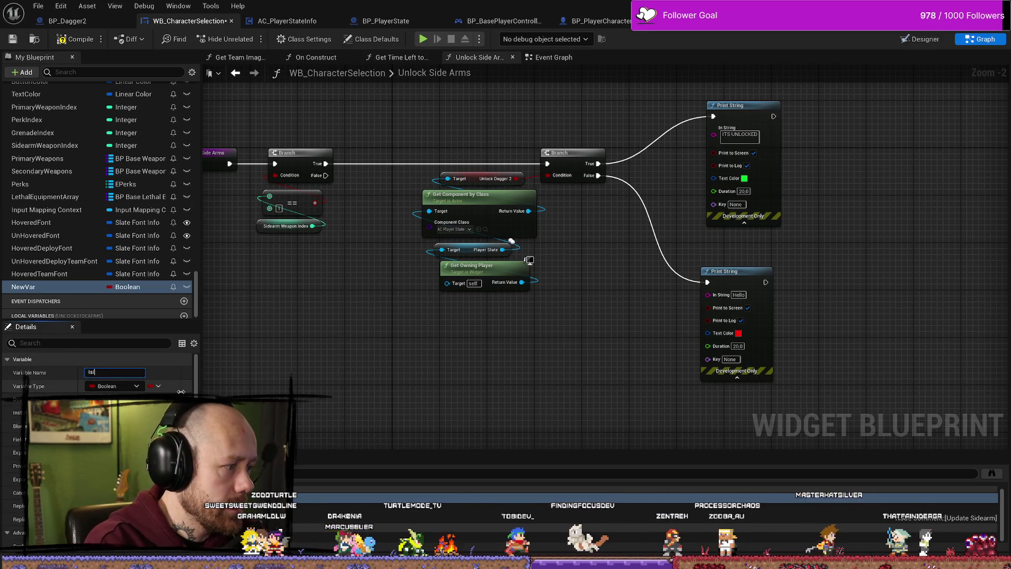
{"action": "type", "text": "Unlocked"}
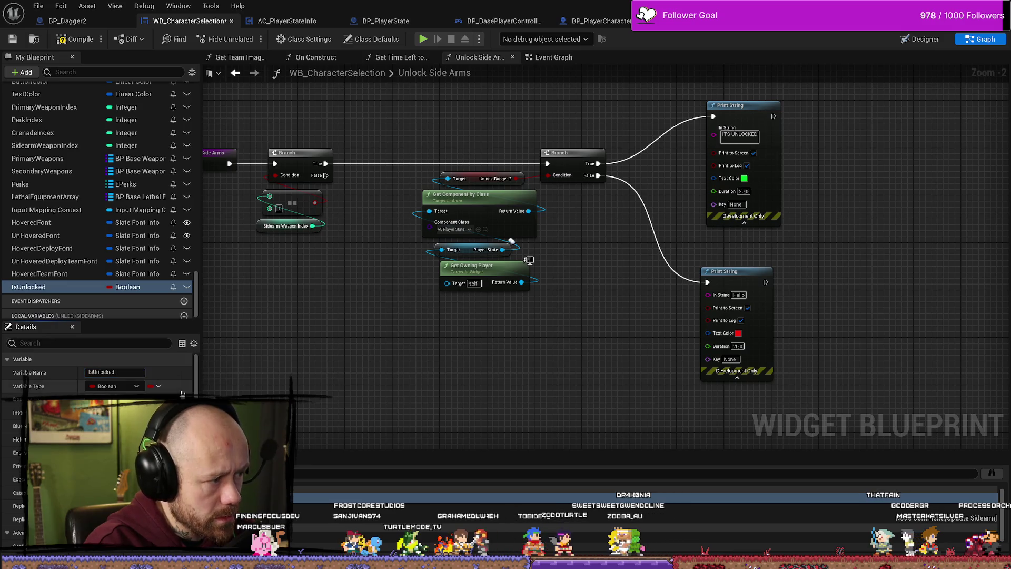
{"action": "scroll", "coordinate": [105, 316], "scroll_direction": "down", "scroll_amount": 1}
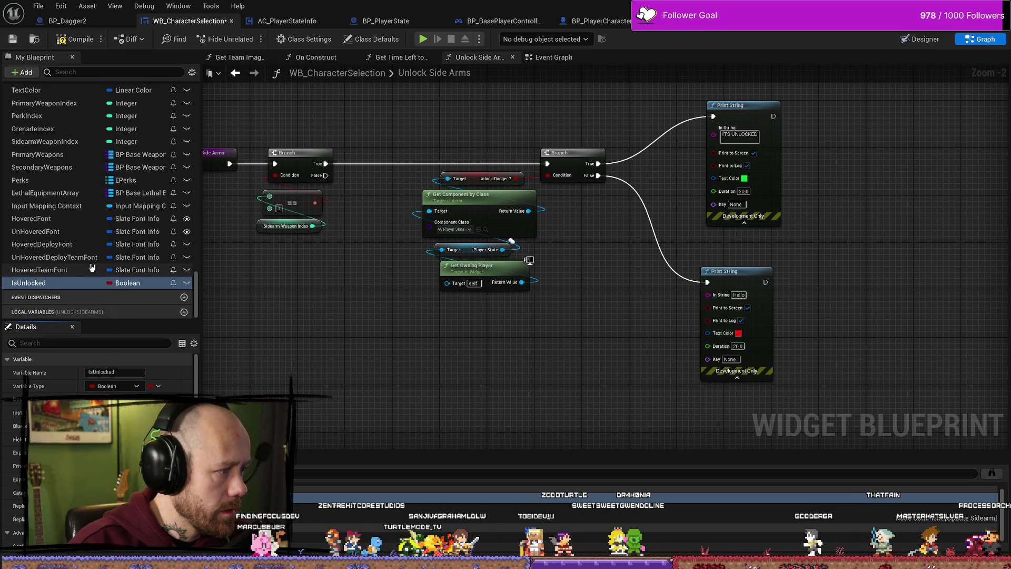
Duplicate IsUnlocked as IsLocked and compile the widget blueprint.
{"action": "right_click", "coordinate": [65, 286]}
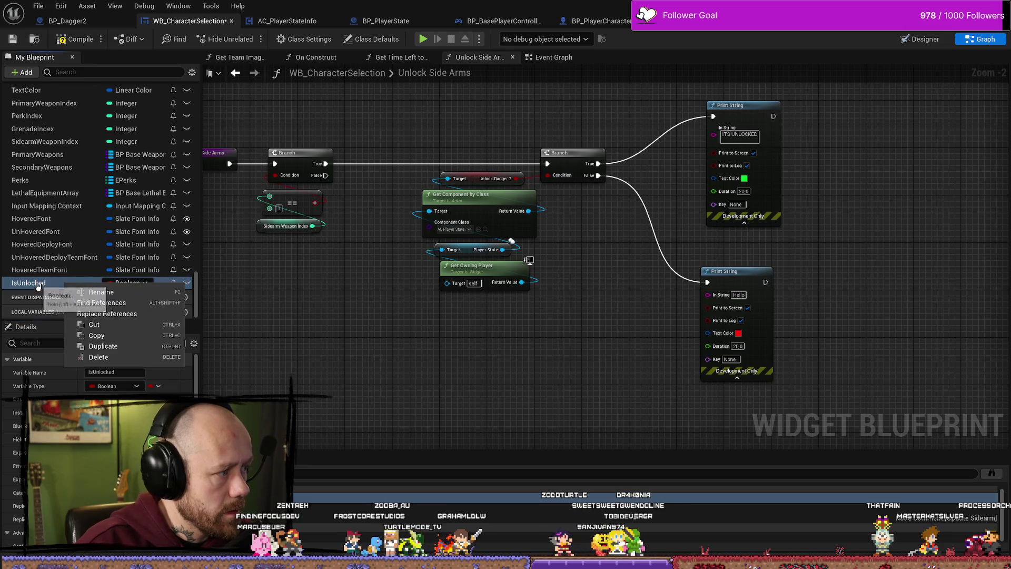
{"action": "left_click", "coordinate": [52, 286]}
{"action": "key", "text": "Return"}
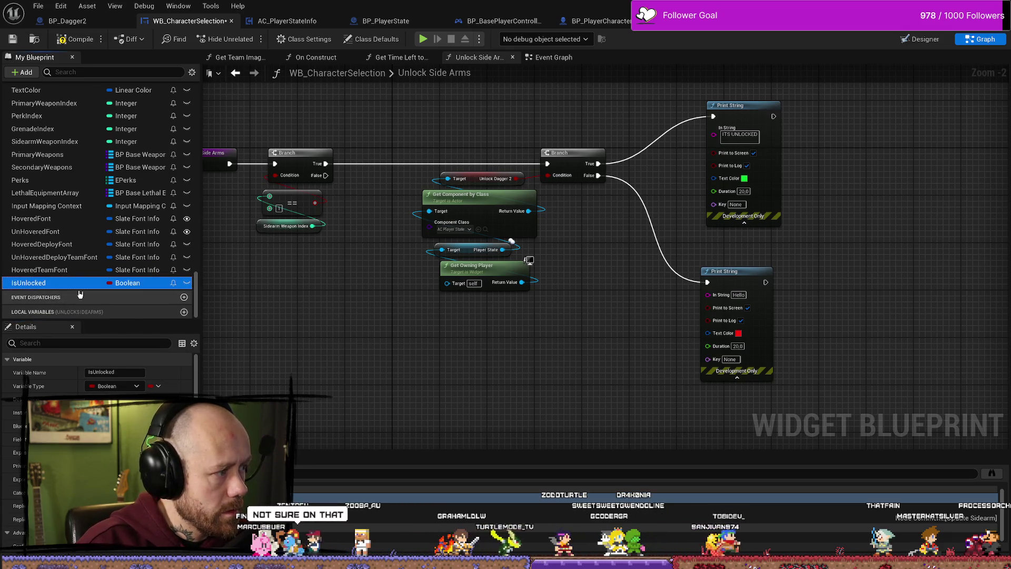
{"action": "key", "text": "ctrl+d"}
{"action": "left_click", "coordinate": [129, 372]}
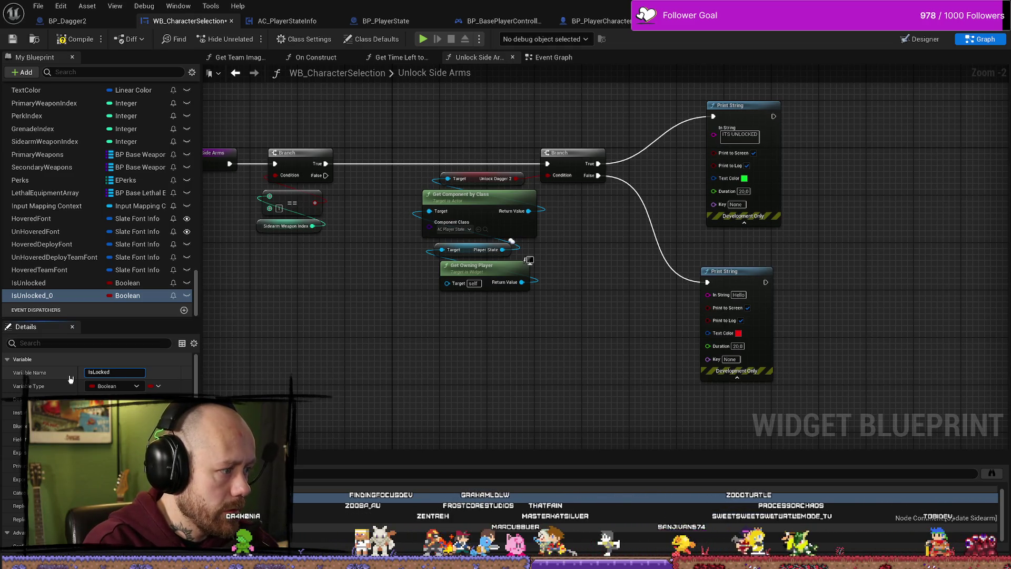
{"action": "key", "text": "Return"}
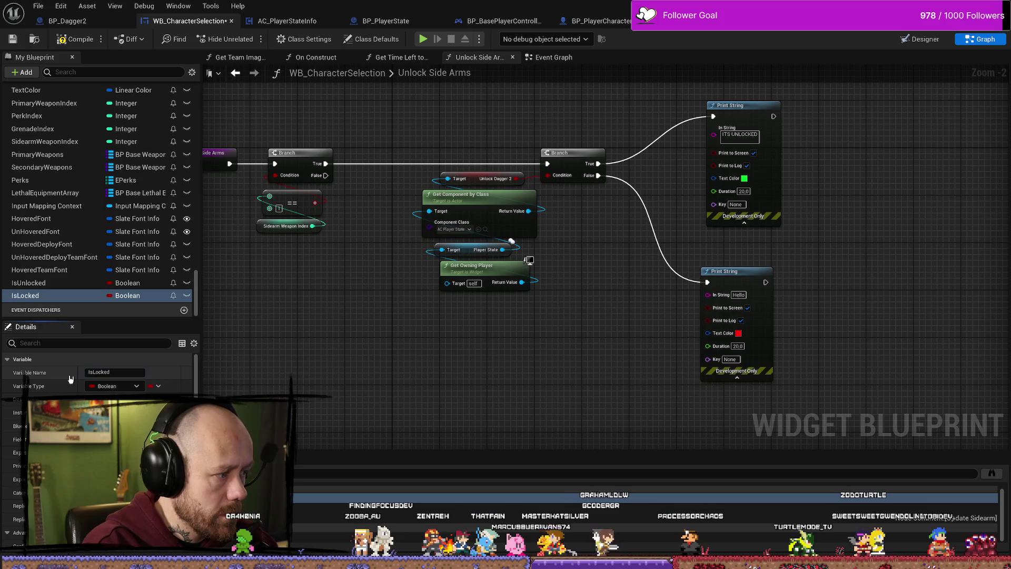
{"action": "left_click", "coordinate": [58, 40]}
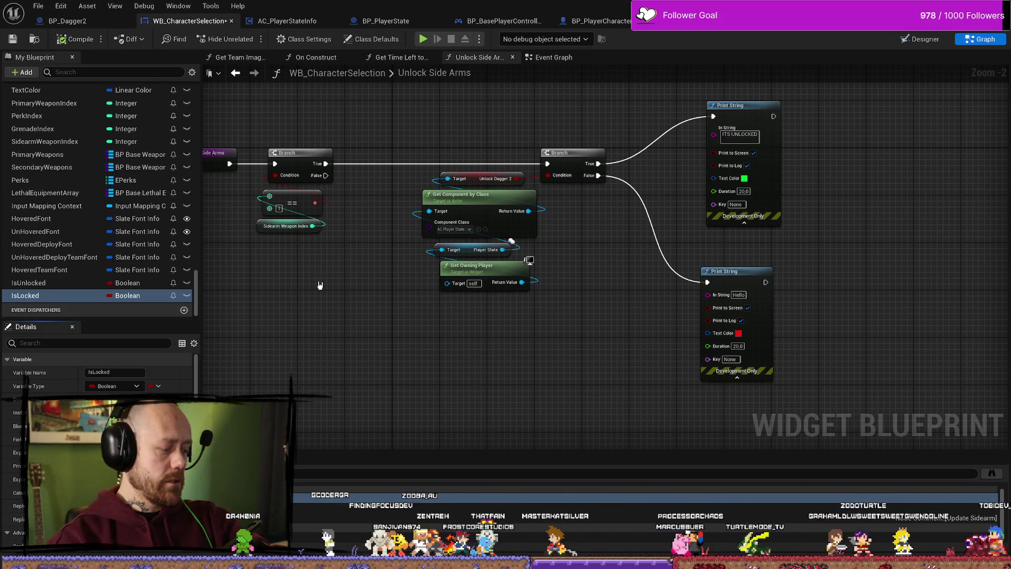
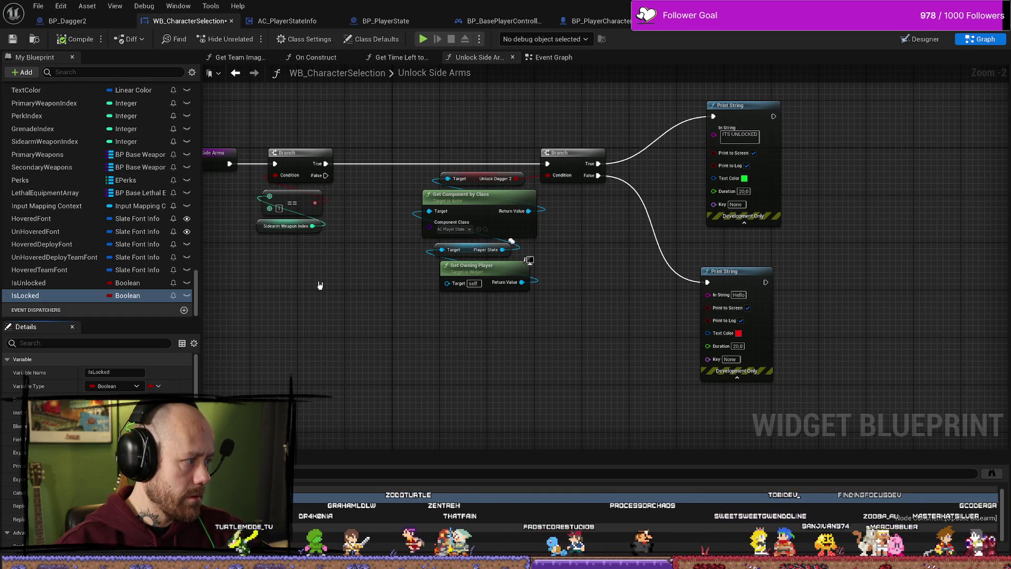
Duplicate the Sidearm Weapon Index getter in the Unlock Side Arms graph.
{"action": "left_click_drag", "start_coordinate": [319, 285], "coordinate": [445, 366]}
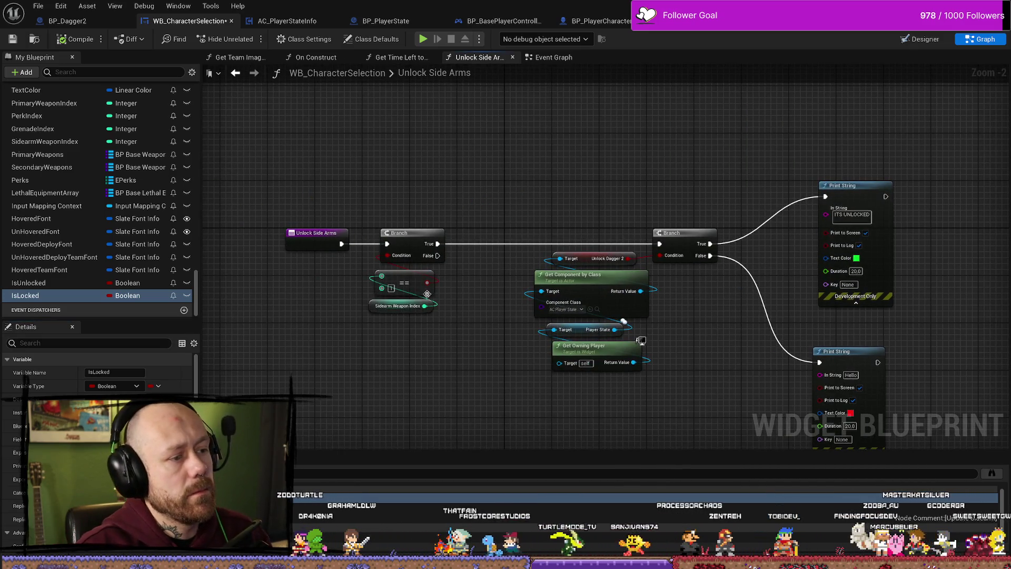
{"action": "left_click_drag", "start_coordinate": [440, 317], "coordinate": [357, 238]}
{"action": "left_click", "coordinate": [332, 198]}
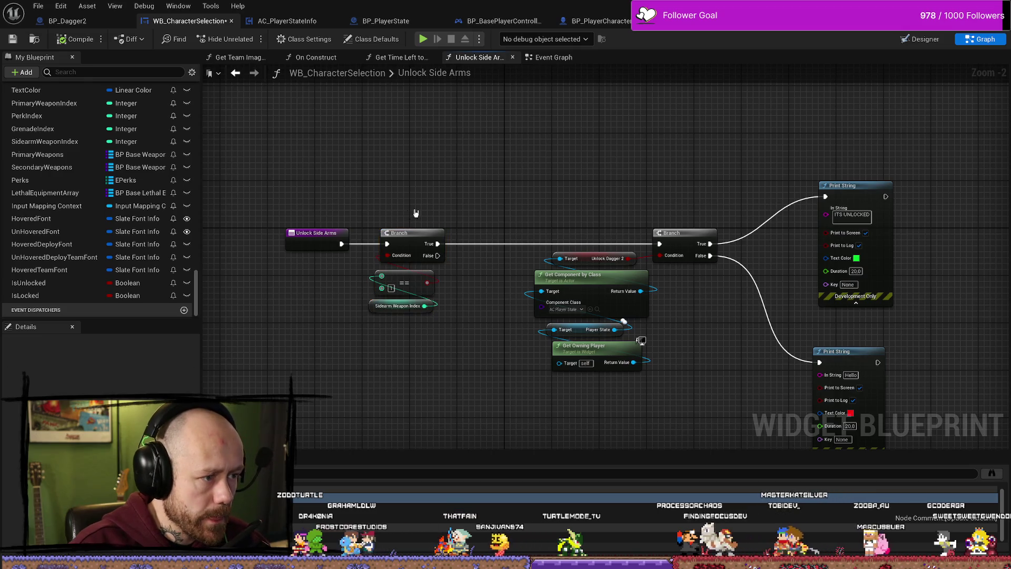
{"action": "mouse_move", "coordinate": [412, 219]}
{"action": "left_mouse_down"}
{"action": "mouse_move", "coordinate": [410, 108]}
{"action": "mouse_move", "coordinate": [411, 129]}
{"action": "mouse_move", "coordinate": [494, 126]}
{"action": "left_mouse_up"}
{"action": "left_click", "coordinate": [289, 127]}
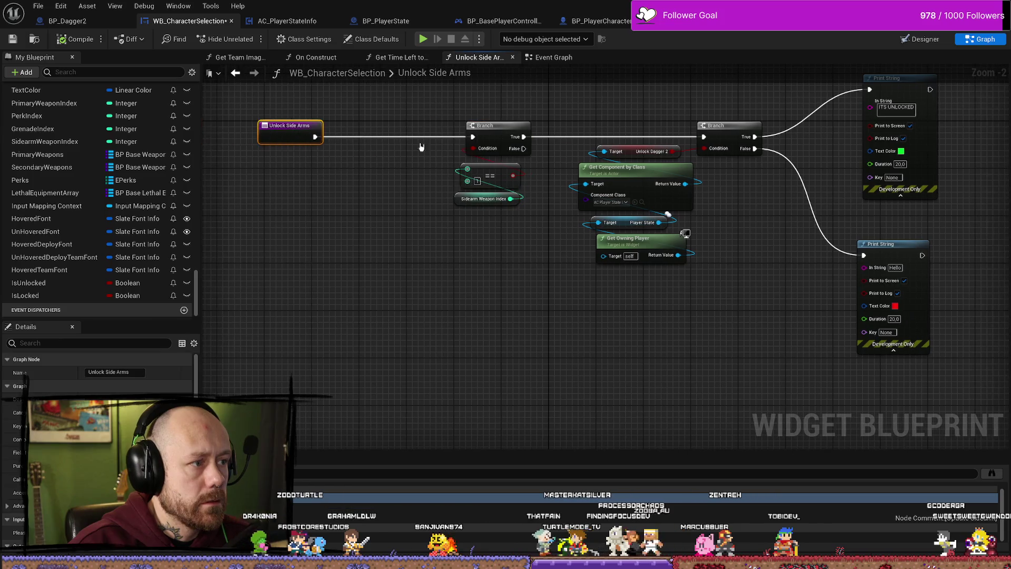
{"action": "left_click", "coordinate": [456, 199]}
{"action": "key", "text": "ctrl+c"}
{"action": "key", "text": "ctrl+v"}
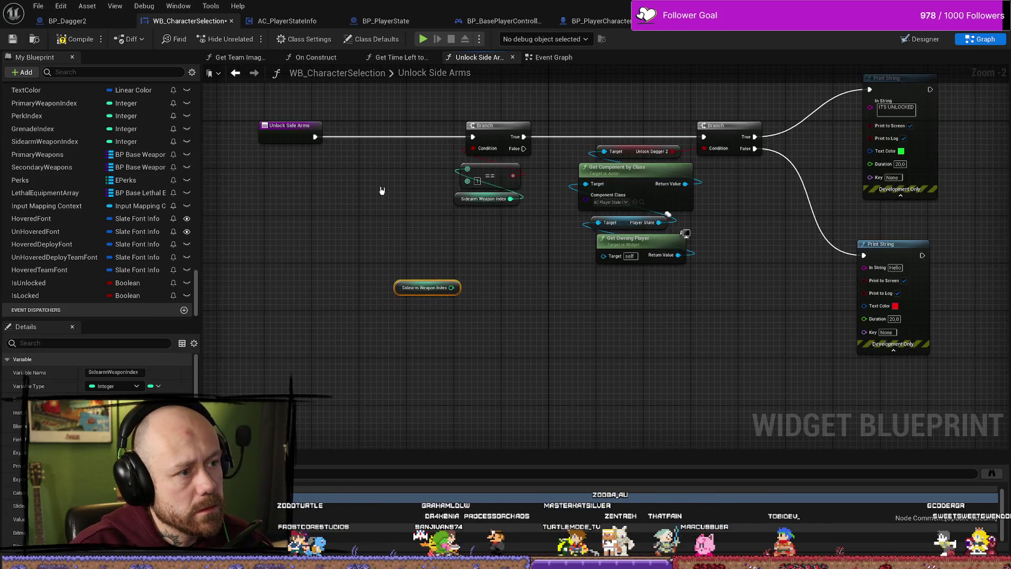
Wire the new Sidearm Weapon Index getter into an == comparison against 0.
{"action": "left_click_drag", "start_coordinate": [515, 329], "coordinate": [436, 276]}
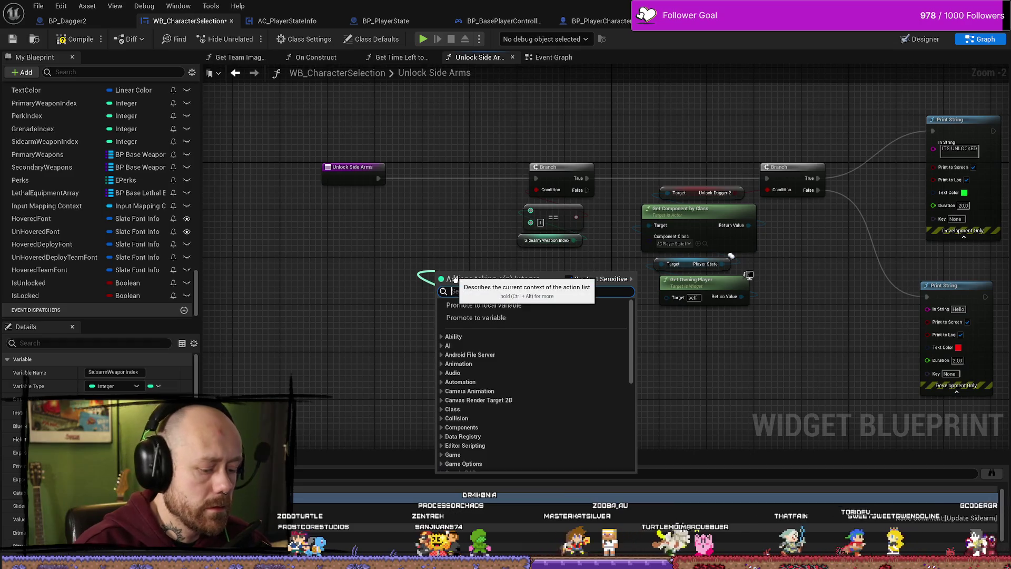
{"action": "type", "text": "="}
{"action": "key", "text": "BackSpace"}
{"action": "type", "text": "0"}
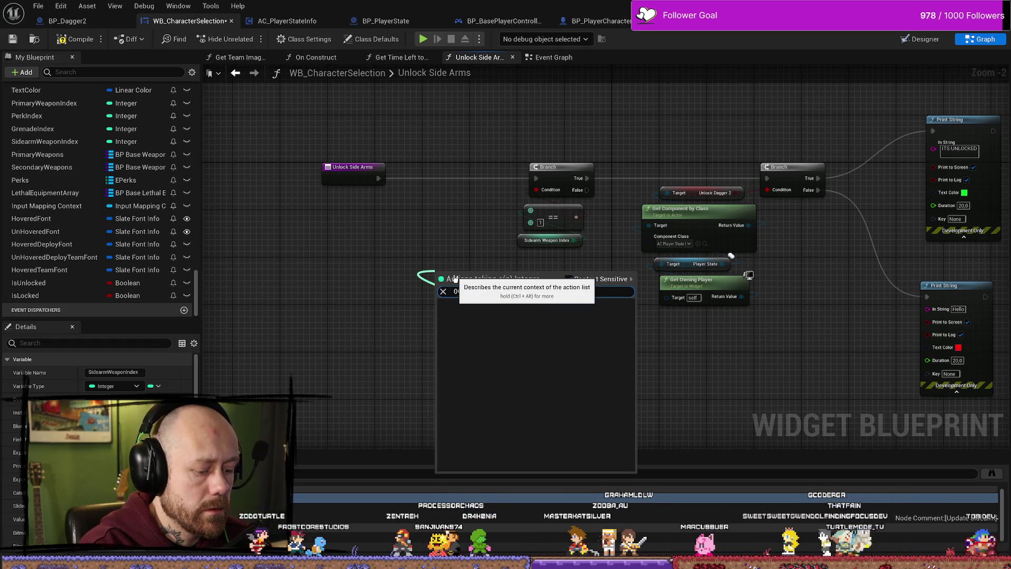
{"action": "key", "text": "BackSpace"}
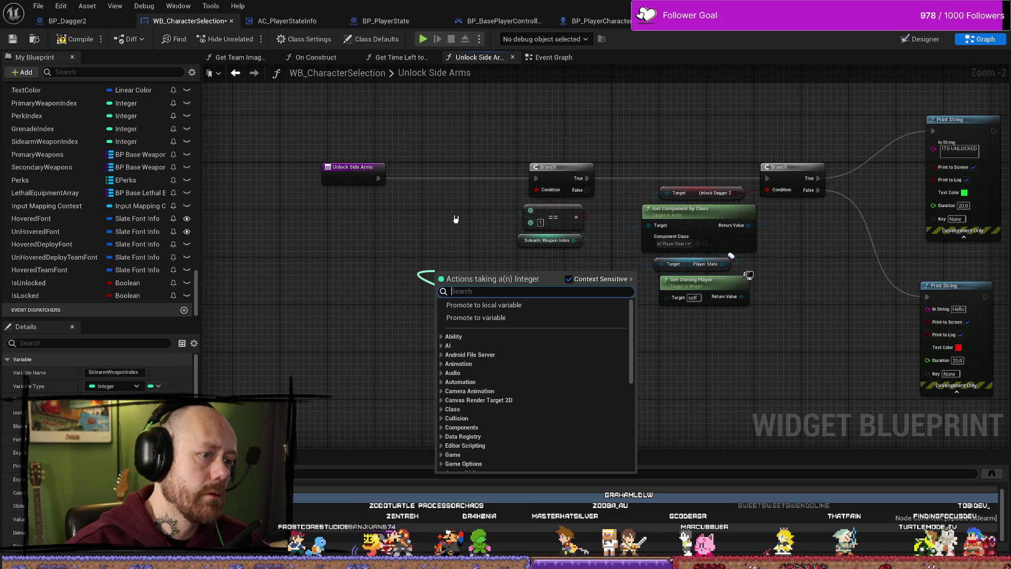
{"action": "key", "text": "Escape"}
{"action": "left_click", "coordinate": [487, 329]}
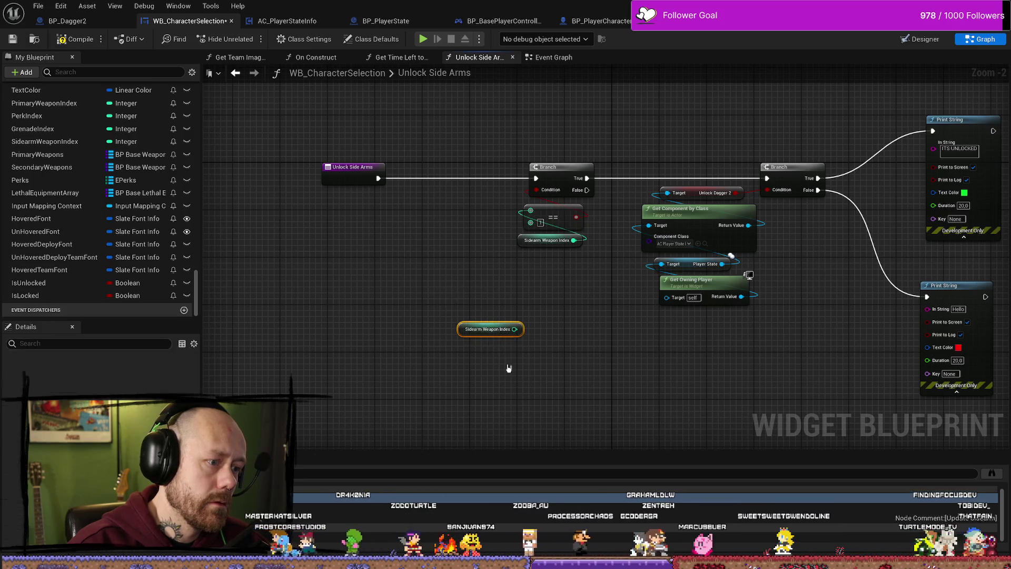
{"action": "left_click", "coordinate": [452, 270]}
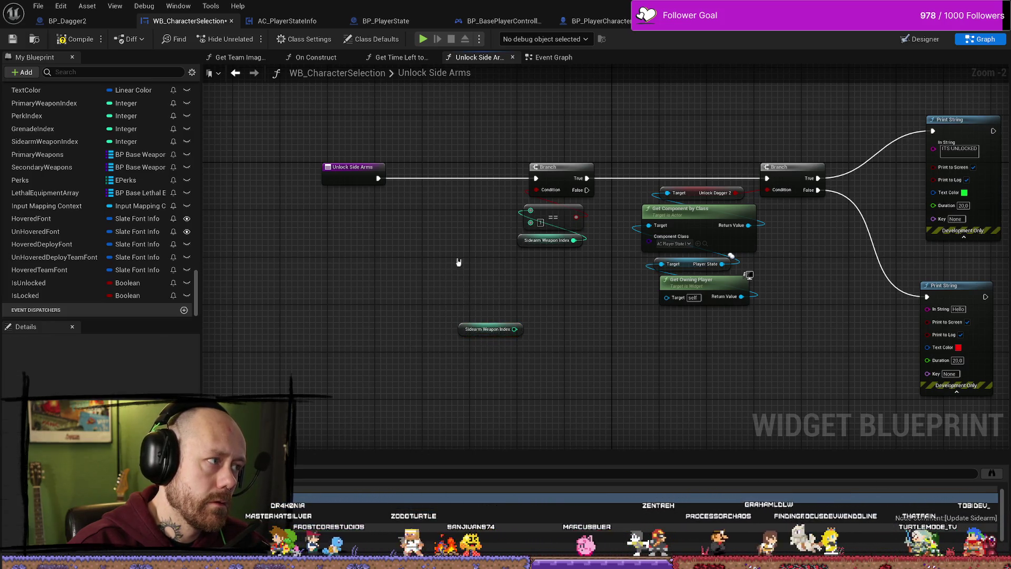
{"action": "left_click_drag", "start_coordinate": [514, 329], "coordinate": [467, 289]}
{"action": "type", "text": "=="}
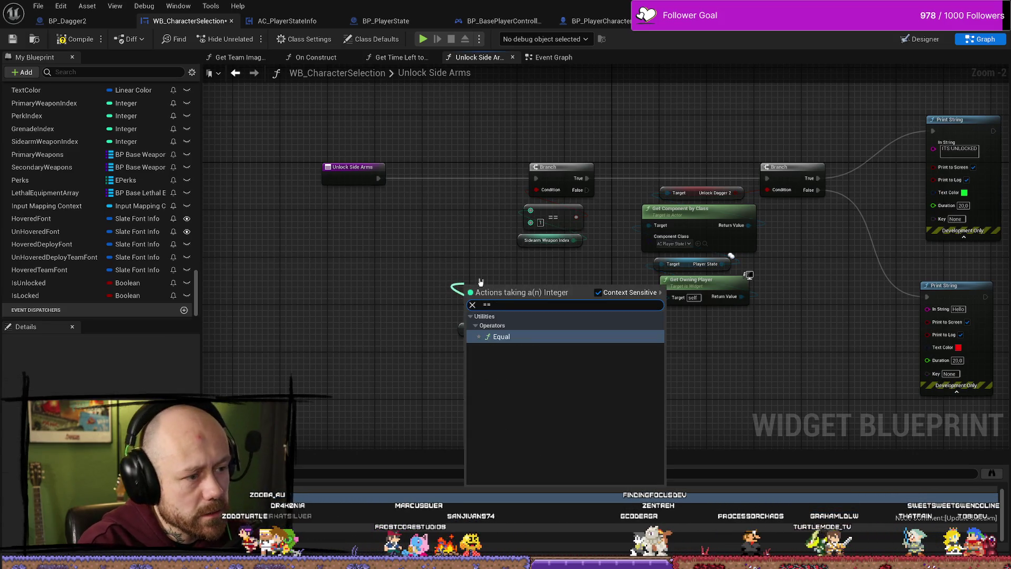
{"action": "key", "text": "Return"}
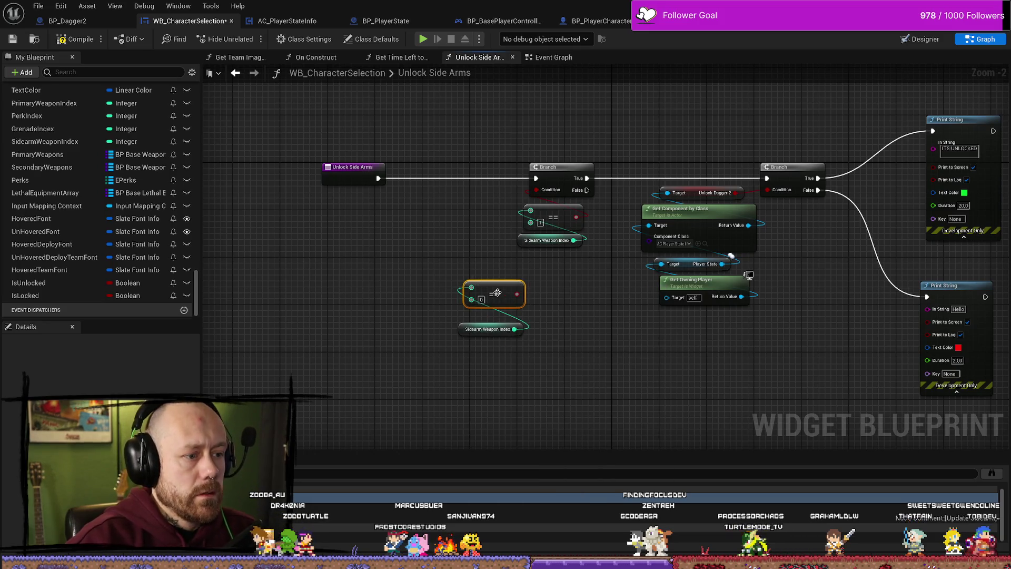
{"action": "mouse_move", "coordinate": [451, 279]}
{"action": "left_mouse_down"}
{"action": "mouse_move", "coordinate": [853, 340]}
{"action": "mouse_move", "coordinate": [527, 340]}
{"action": "left_mouse_up"}
{"action": "mouse_move", "coordinate": [507, 279]}
{"action": "left_mouse_down"}
{"action": "mouse_move", "coordinate": [436, 261]}
{"action": "mouse_move", "coordinate": [447, 243]}
{"action": "left_mouse_up"}
Add a Branch on the comparison after Unlock Side Arms, routing False into the existing Branch.
{"action": "type", "text": "branch"}
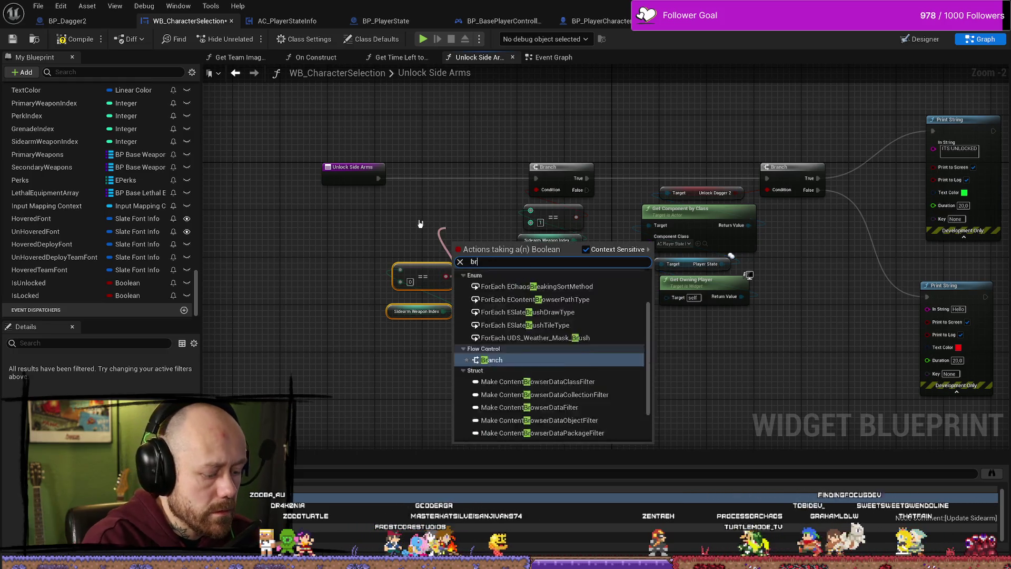
{"action": "key", "text": "Return"}
{"action": "mouse_move", "coordinate": [378, 179]}
{"action": "left_mouse_down"}
{"action": "mouse_move", "coordinate": [458, 256]}
{"action": "mouse_move", "coordinate": [417, 192]}
{"action": "mouse_move", "coordinate": [426, 173]}
{"action": "mouse_move", "coordinate": [536, 180]}
{"action": "left_mouse_up"}
{"action": "left_click_drag", "start_coordinate": [426, 173], "coordinate": [439, 196]}
{"action": "left_click_drag", "start_coordinate": [378, 179], "coordinate": [423, 209]}
{"action": "mouse_move", "coordinate": [496, 224]}
{"action": "left_mouse_down"}
{"action": "mouse_move", "coordinate": [510, 287]}
{"action": "mouse_move", "coordinate": [392, 358]}
{"action": "left_mouse_up"}
{"action": "left_click_drag", "start_coordinate": [437, 309], "coordinate": [442, 274]}
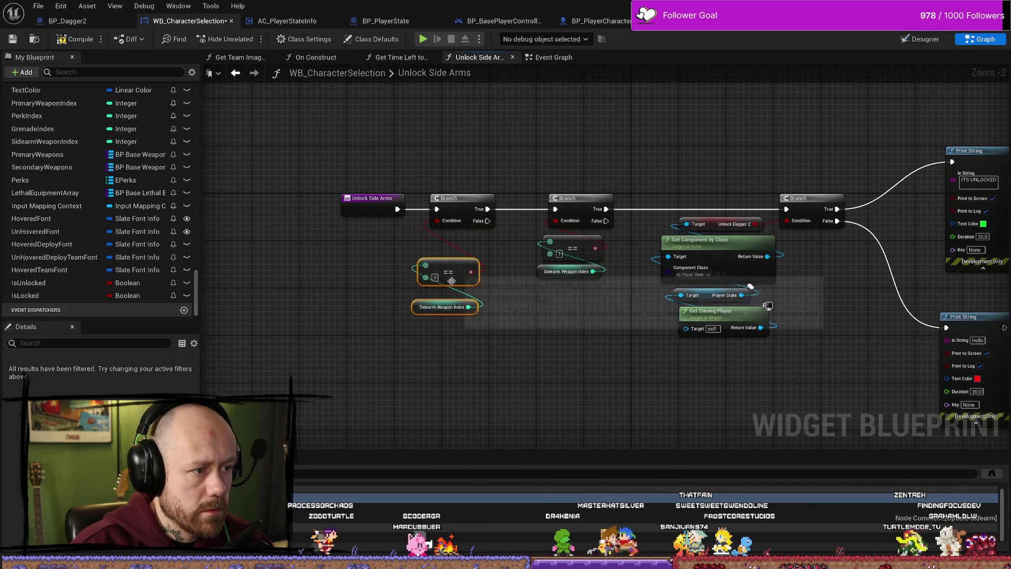
{"action": "scroll", "coordinate": [489, 323], "scroll_direction": "up", "scroll_amount": 2}
{"action": "left_click_drag", "start_coordinate": [512, 350], "coordinate": [550, 385]}
{"action": "left_click_drag", "start_coordinate": [533, 215], "coordinate": [621, 200]}
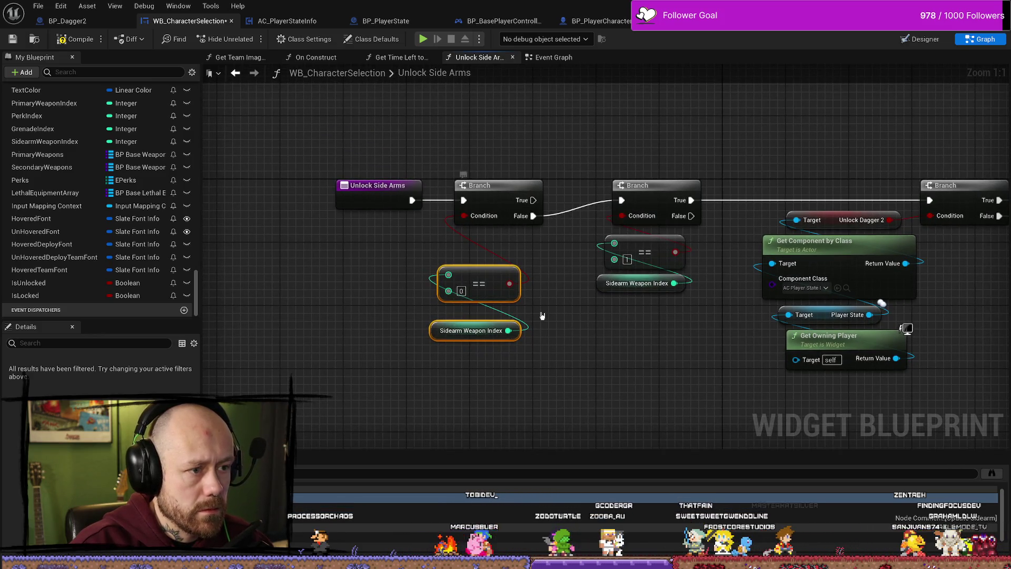
Tidy the comparison nodes and move the existing check chain below the new Branch.
{"action": "left_click_drag", "start_coordinate": [542, 315], "coordinate": [540, 363]}
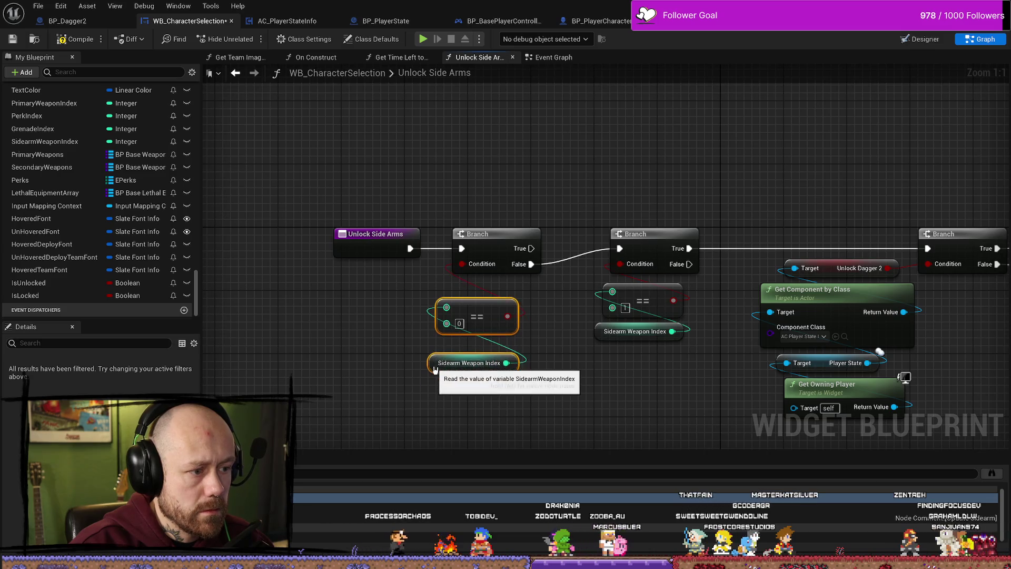
{"action": "left_click_drag", "start_coordinate": [473, 316], "coordinate": [474, 308]}
{"action": "left_click_drag", "start_coordinate": [469, 363], "coordinate": [469, 339]}
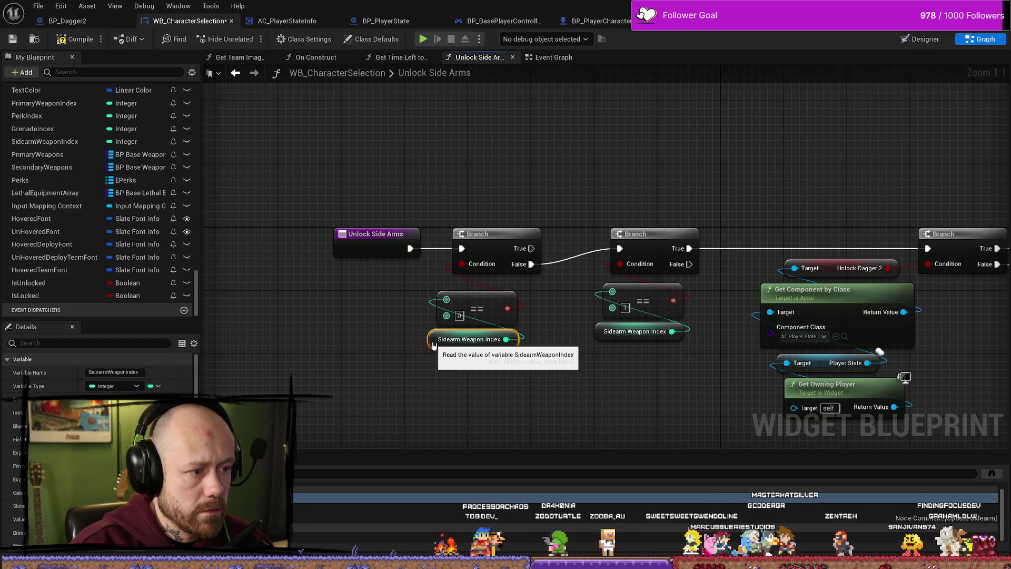
{"action": "left_click", "coordinate": [474, 305], "text": "ctrl"}
{"action": "scroll", "coordinate": [496, 352], "scroll_direction": "down", "scroll_amount": 3}
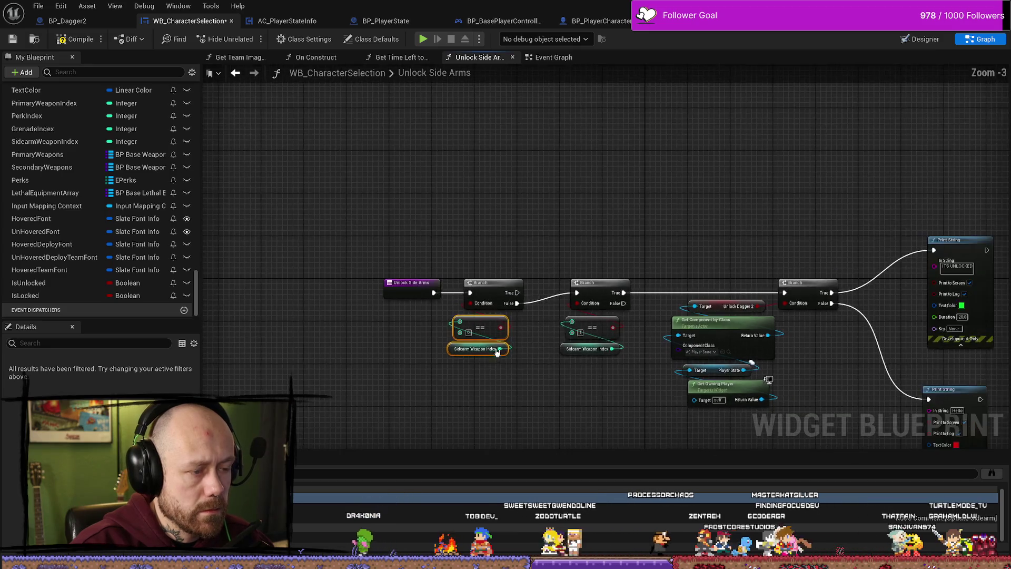
{"action": "scroll", "coordinate": [527, 315], "scroll_direction": "down", "scroll_amount": 2}
{"action": "left_click_drag", "start_coordinate": [507, 219], "coordinate": [668, 354]}
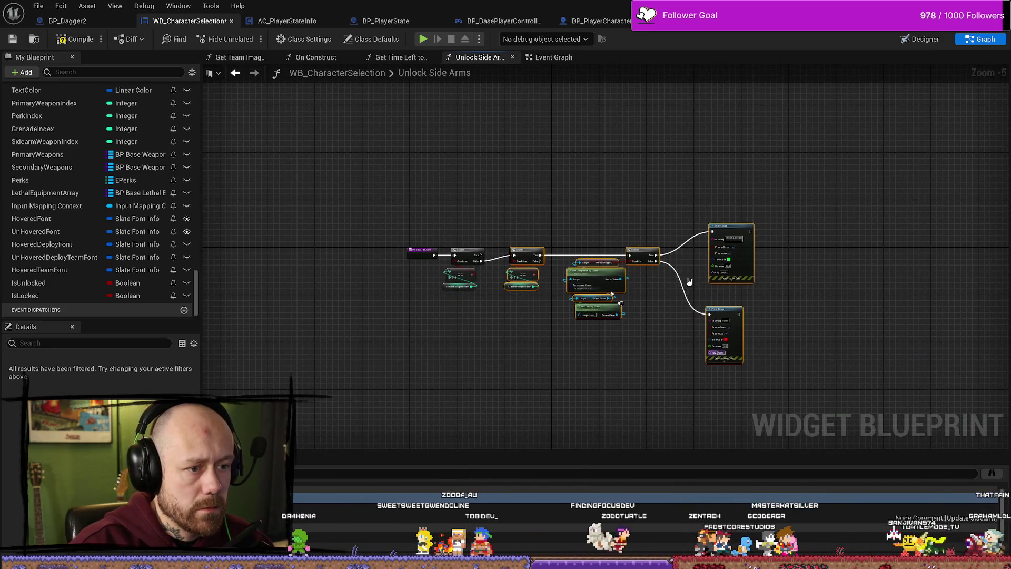
{"action": "left_click_drag", "start_coordinate": [595, 276], "coordinate": [605, 329]}
{"action": "scroll", "coordinate": [513, 268], "scroll_direction": "up", "scroll_amount": 4}
{"action": "mouse_move", "coordinate": [505, 266]}
{"action": "left_mouse_down"}
{"action": "mouse_move", "coordinate": [590, 269]}
{"action": "mouse_move", "coordinate": [567, 266]}
{"action": "left_mouse_up"}
Add a Set Is Unlocked node, set to true, on the new Branch's True path.
{"action": "type", "text": "set is u"}
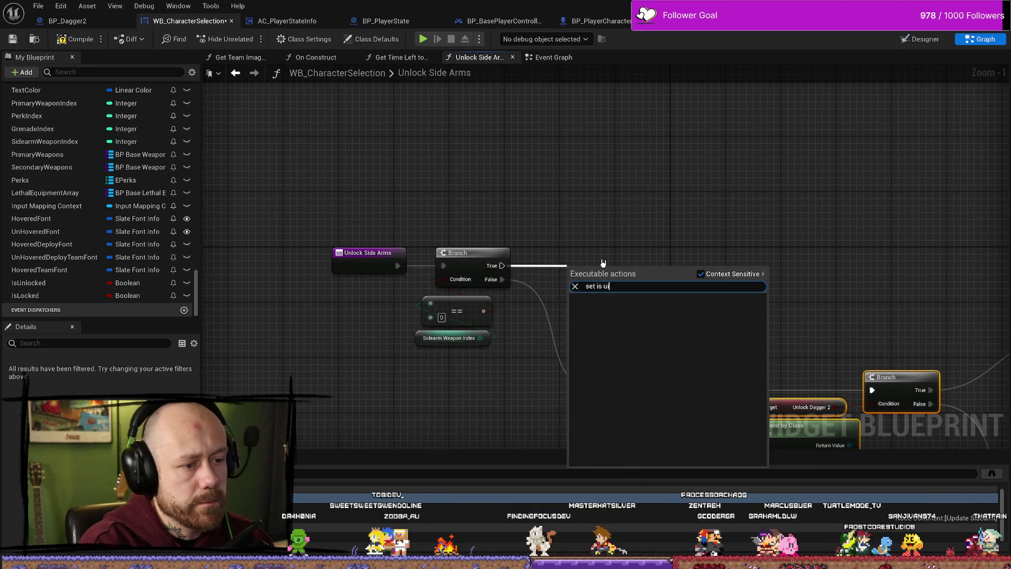
{"action": "key", "text": "BackSpace"}
{"action": "key", "text": "BackSpace"}
{"action": "key", "text": "BackSpace"}
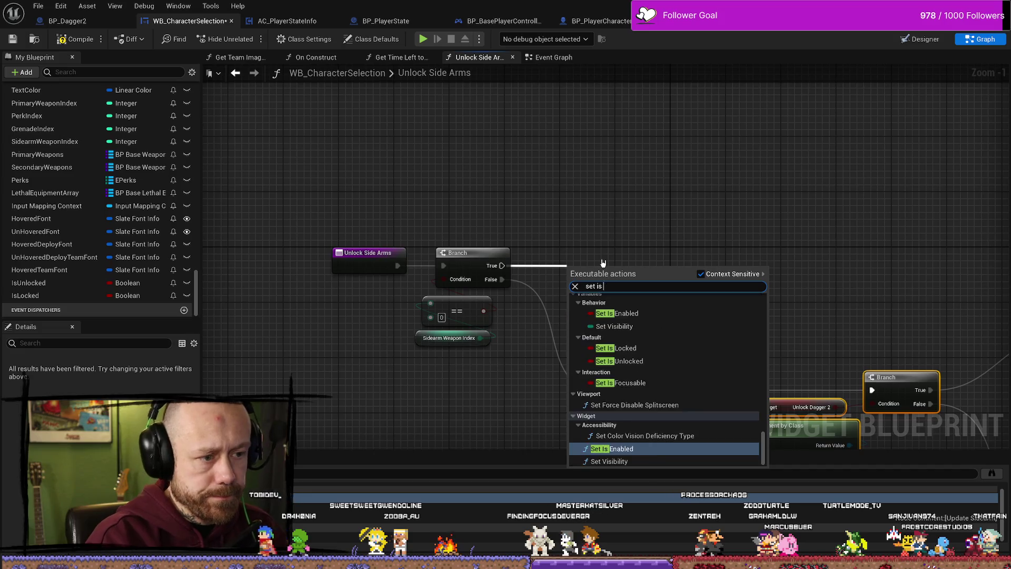
{"action": "key", "text": "BackSpace"}
{"action": "key", "text": "BackSpace"}
{"action": "key", "text": "BackSpace"}
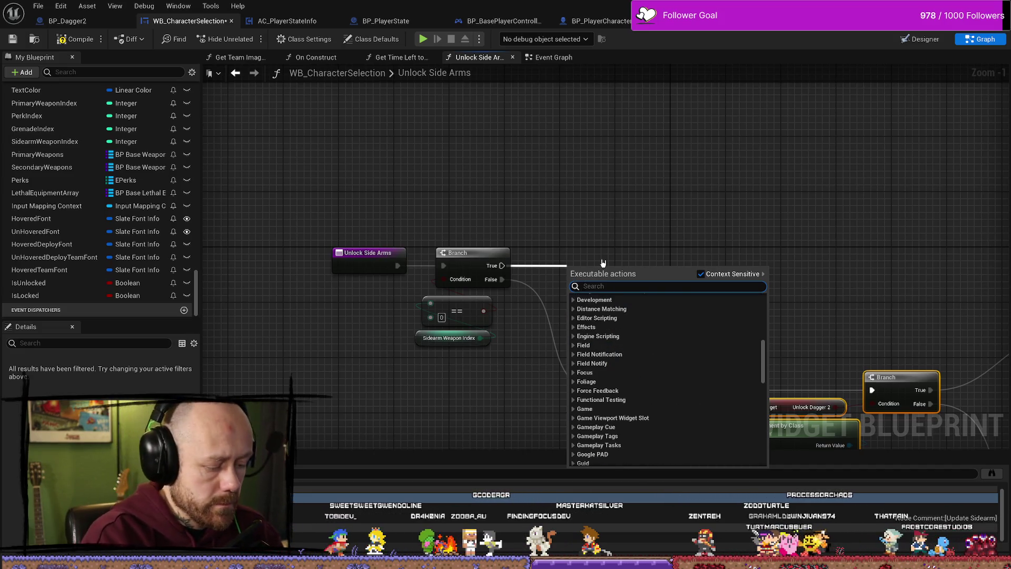
{"action": "type", "text": "set i"}
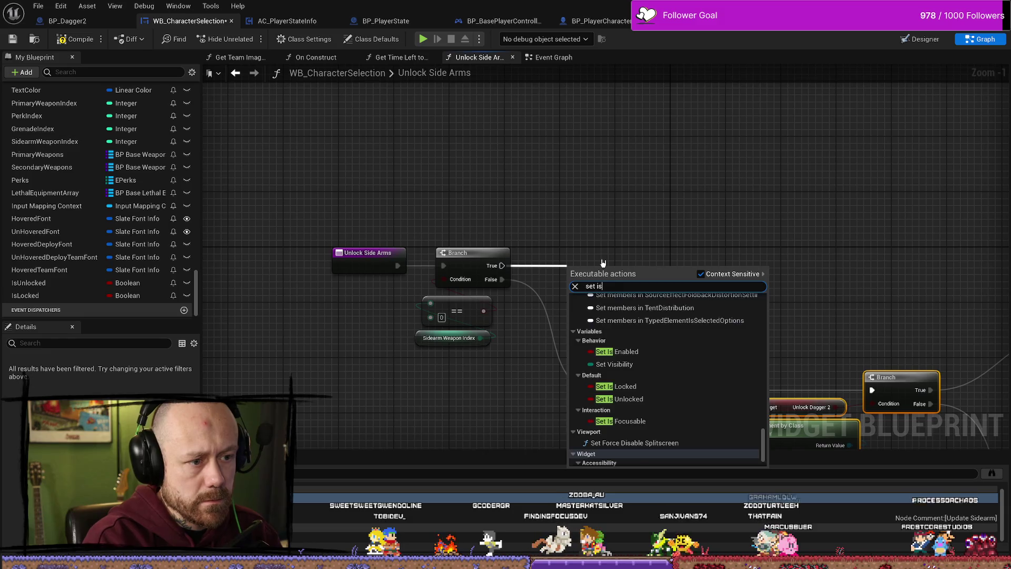
{"action": "key", "text": "BackSpace"}
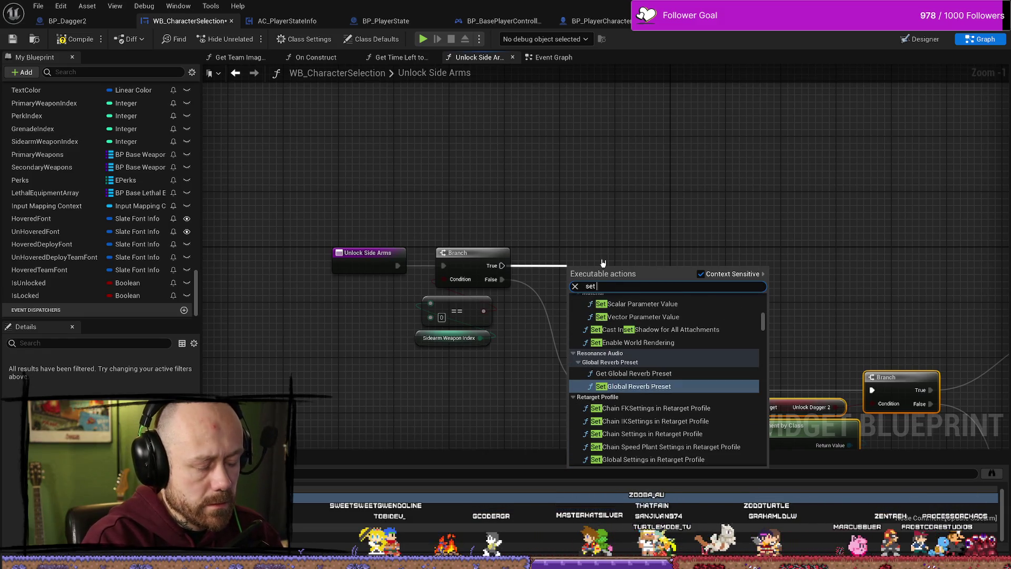
{"action": "type", "text": "unl"}
{"action": "key", "text": "Down"}
{"action": "key", "text": "Down"}
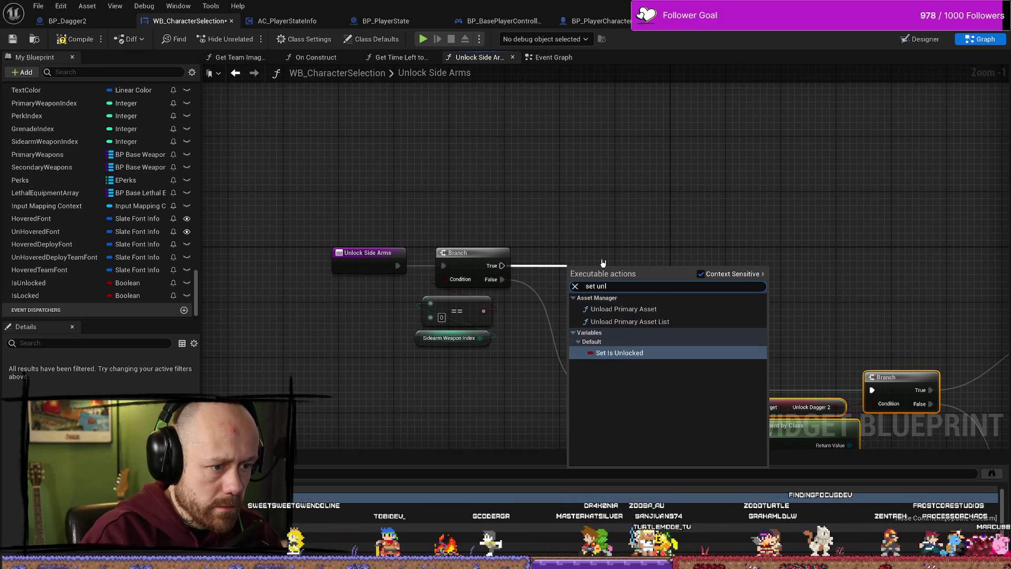
{"action": "key", "text": "Return"}
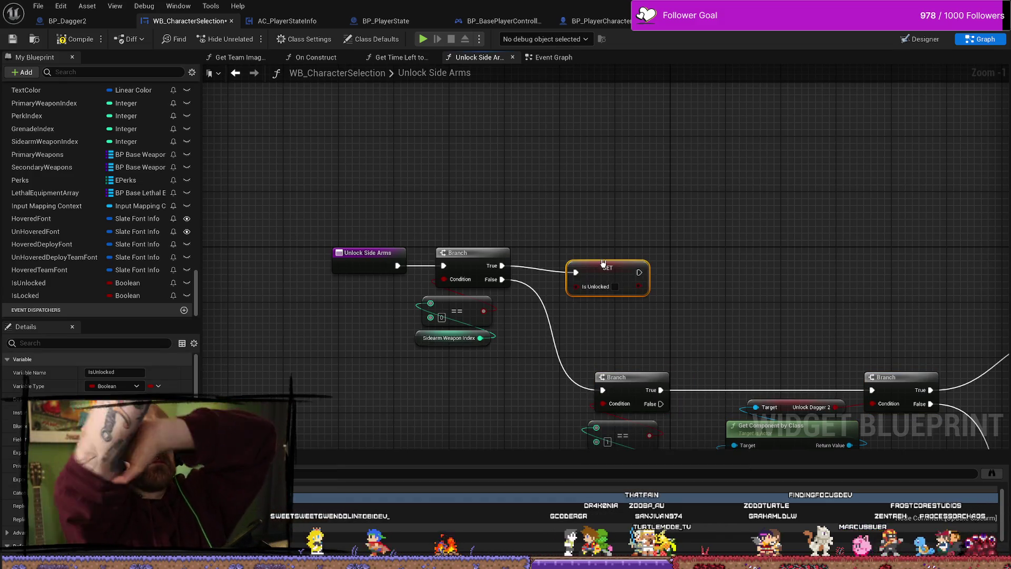
{"action": "left_click", "coordinate": [615, 287]}
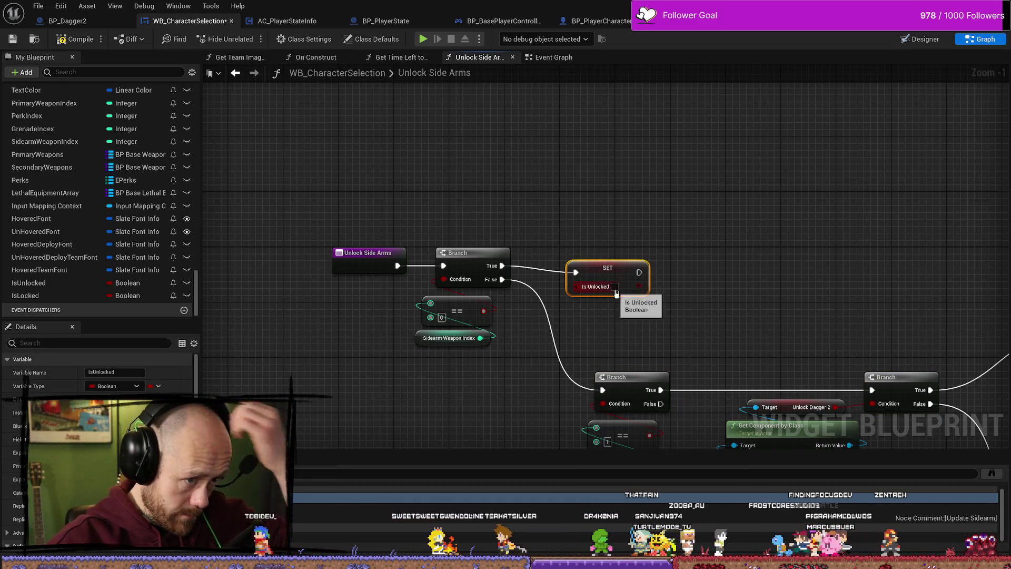
{"action": "left_click_drag", "start_coordinate": [605, 268], "coordinate": [591, 260]}
Move the second Branch group left and add two reroute points on the False wire.
{"action": "left_click_drag", "start_coordinate": [702, 324], "coordinate": [696, 209]}
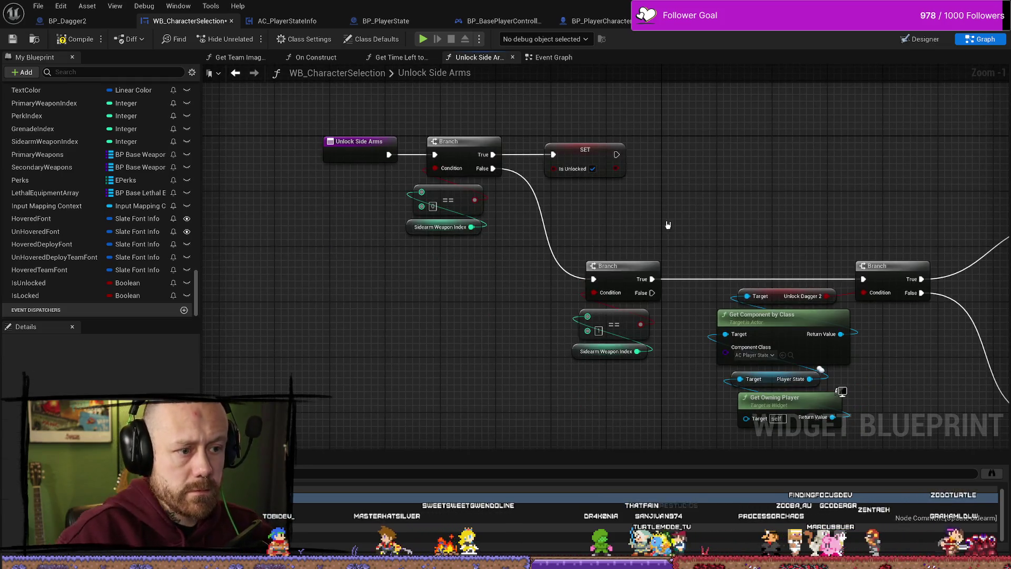
{"action": "scroll", "coordinate": [667, 225], "scroll_direction": "down", "scroll_amount": 2}
{"action": "left_click_drag", "start_coordinate": [550, 221], "coordinate": [626, 308]}
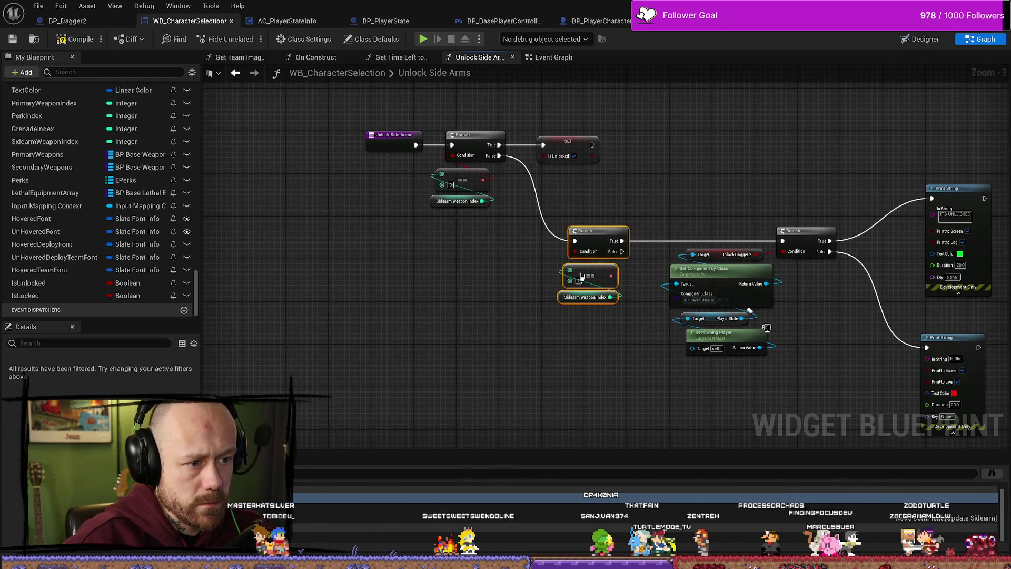
{"action": "left_click_drag", "start_coordinate": [582, 277], "coordinate": [459, 288]}
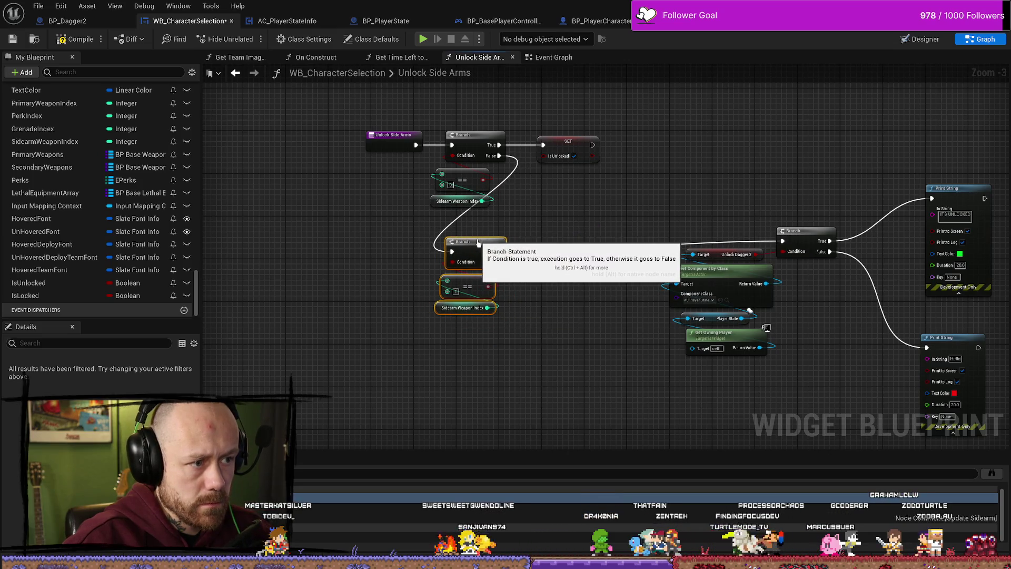
{"action": "double_click", "coordinate": [459, 223]}
{"action": "left_click_drag", "start_coordinate": [459, 224], "coordinate": [458, 218]}
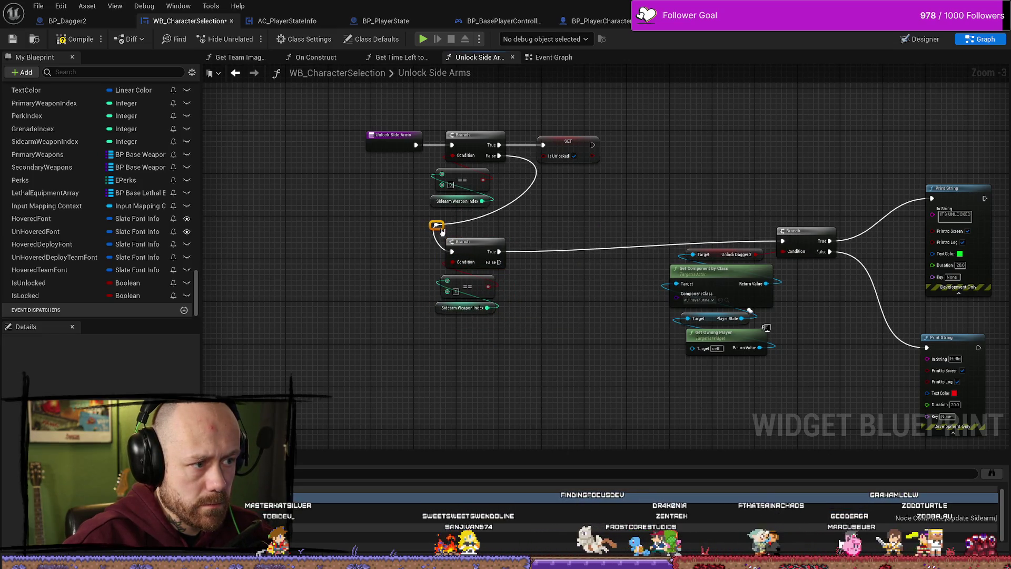
{"action": "double_click", "coordinate": [526, 192]}
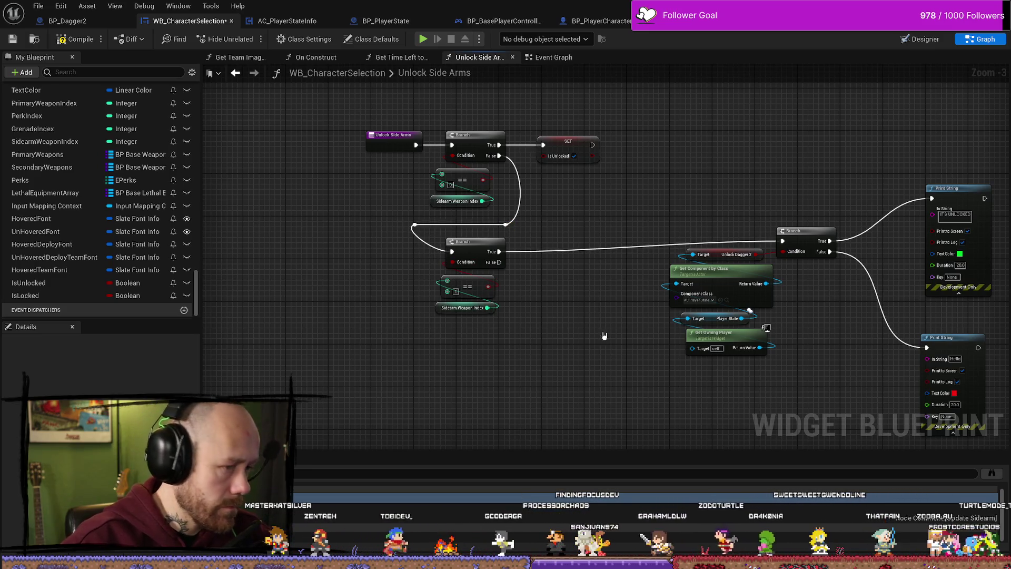
Shift the last Branch and Print String nodes left, then break the Branch's True and False wires.
{"action": "left_click_drag", "start_coordinate": [529, 359], "coordinate": [563, 349]}
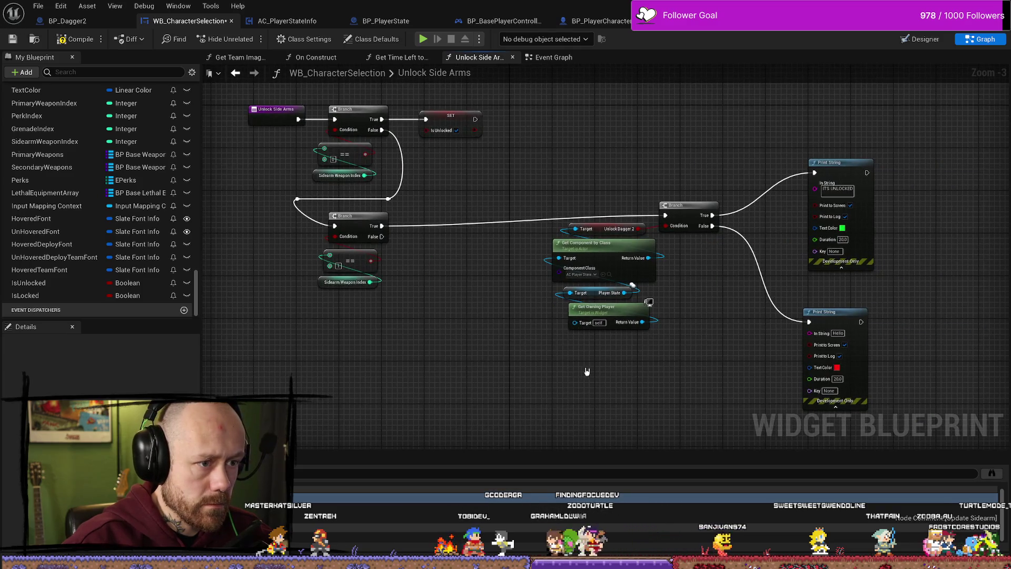
{"action": "left_click_drag", "start_coordinate": [540, 389], "coordinate": [874, 158]}
{"action": "left_click_drag", "start_coordinate": [692, 211], "coordinate": [537, 216]}
{"action": "scroll", "coordinate": [534, 200], "scroll_direction": "up", "scroll_amount": 2}
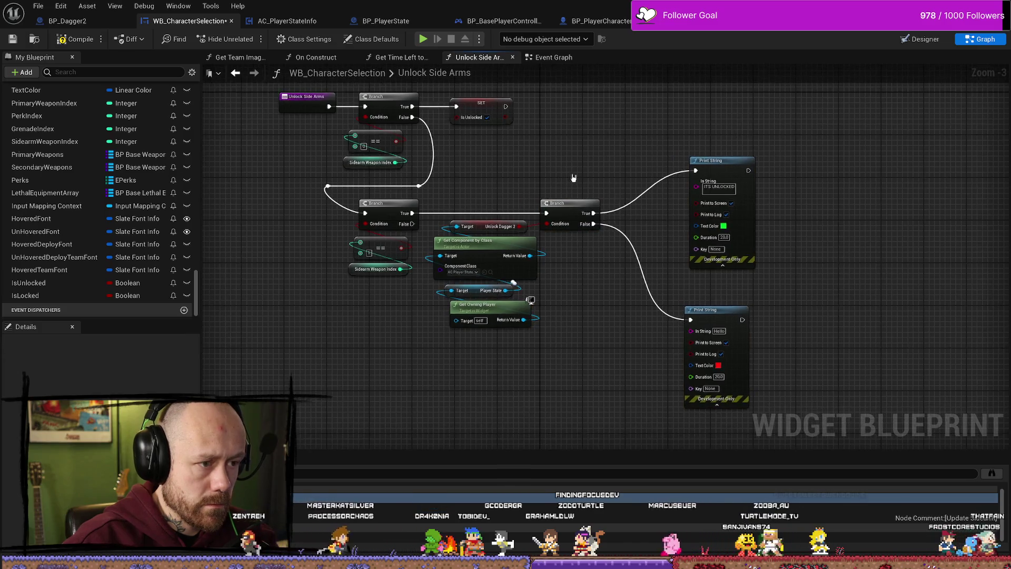
{"action": "left_click_drag", "start_coordinate": [621, 232], "coordinate": [615, 247]}
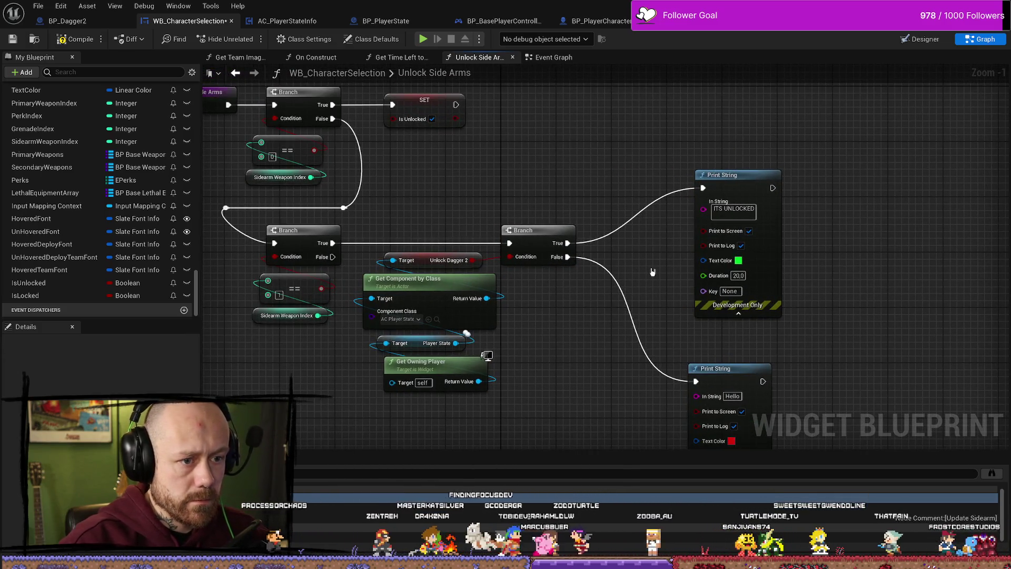
{"action": "left_click_drag", "start_coordinate": [559, 202], "coordinate": [582, 203]}
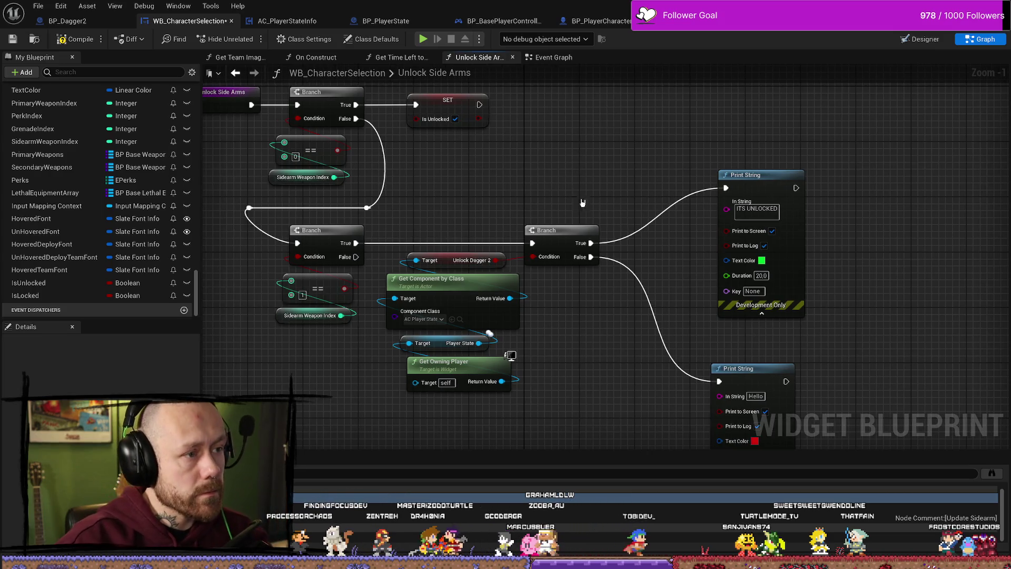
{"action": "left_click", "coordinate": [591, 243], "text": "alt"}
{"action": "left_click", "coordinate": [590, 257], "text": "alt"}
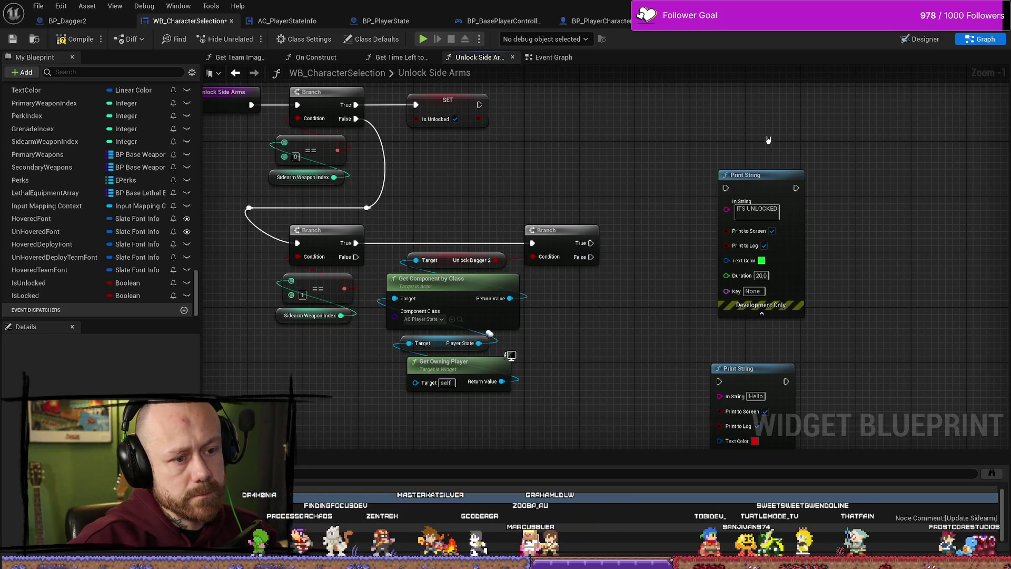
Replace both Print String nodes with a Set Is Unlocked node on the Branch's True output.
{"action": "left_click_drag", "start_coordinate": [765, 137], "coordinate": [757, 387]}
{"action": "key", "text": "Delete"}
{"action": "left_click_drag", "start_coordinate": [590, 243], "coordinate": [646, 233]}
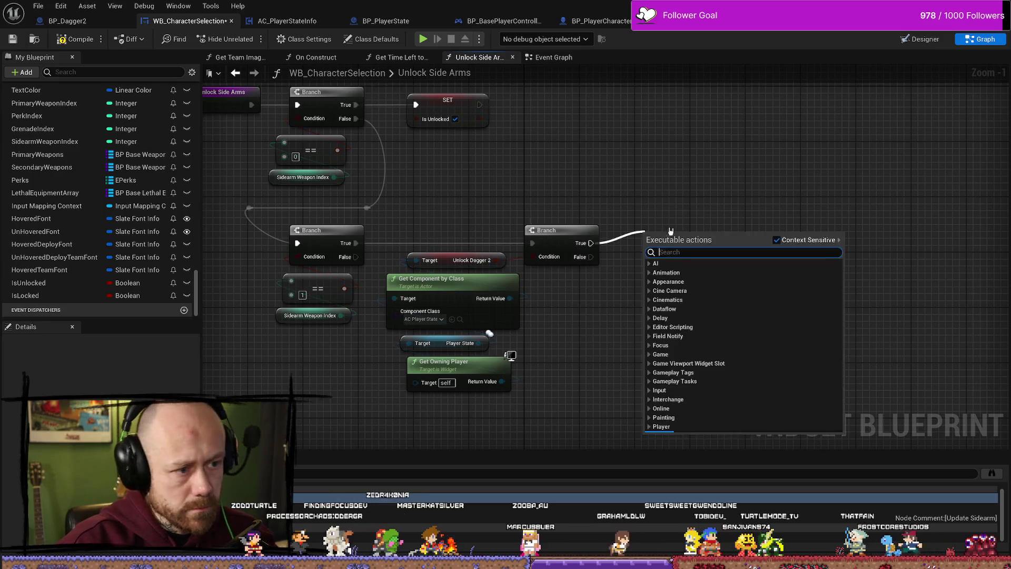
{"action": "type", "text": "8un"}
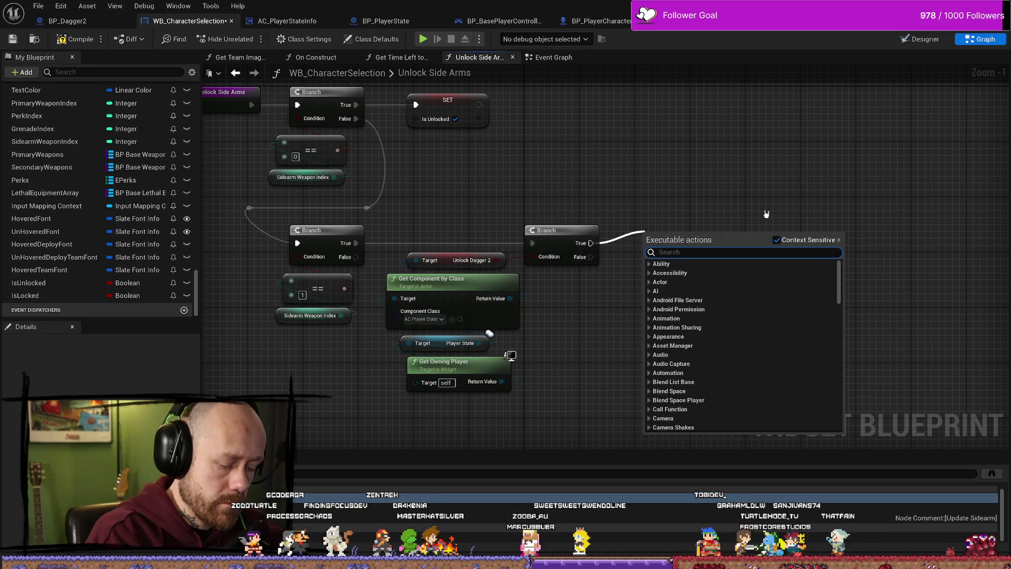
{"action": "type", "text": "isun"}
{"action": "key", "text": "Return"}
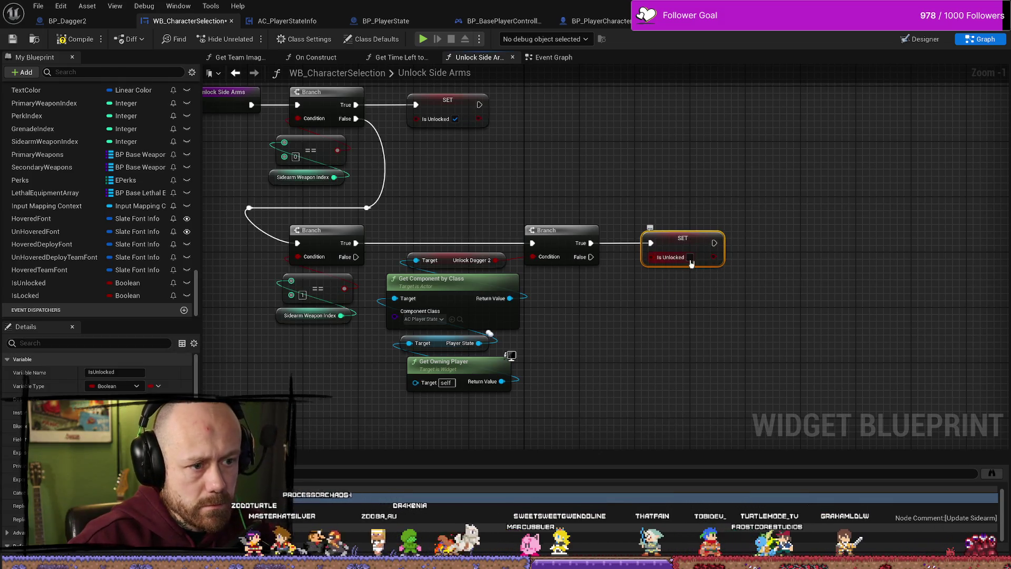
{"action": "left_click_drag", "start_coordinate": [680, 237], "coordinate": [673, 217]}
Add a Set Is Locked node on the False output and compile the blueprint.
{"action": "left_click_drag", "start_coordinate": [590, 256], "coordinate": [626, 300]}
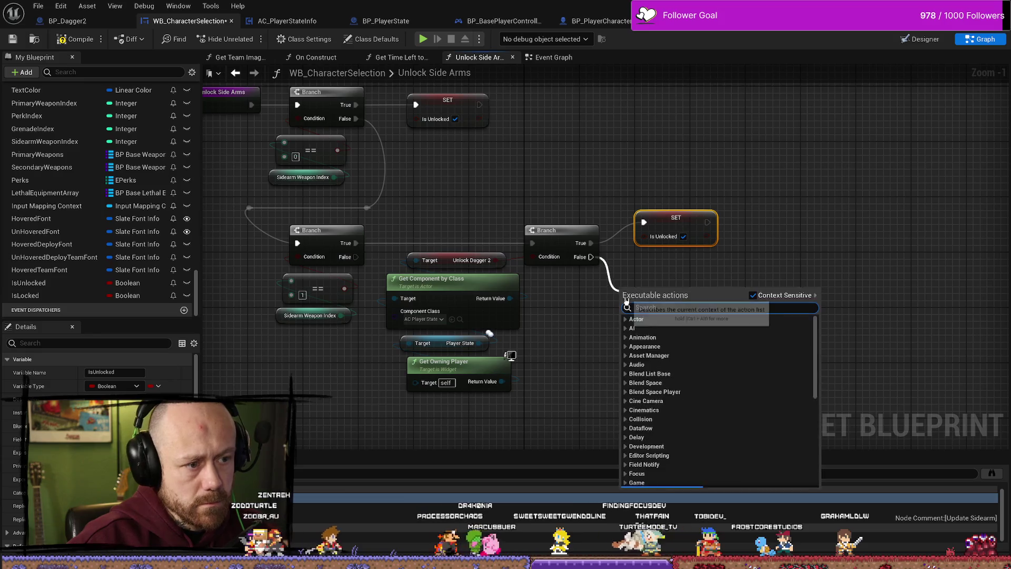
{"action": "type", "text": "locked"}
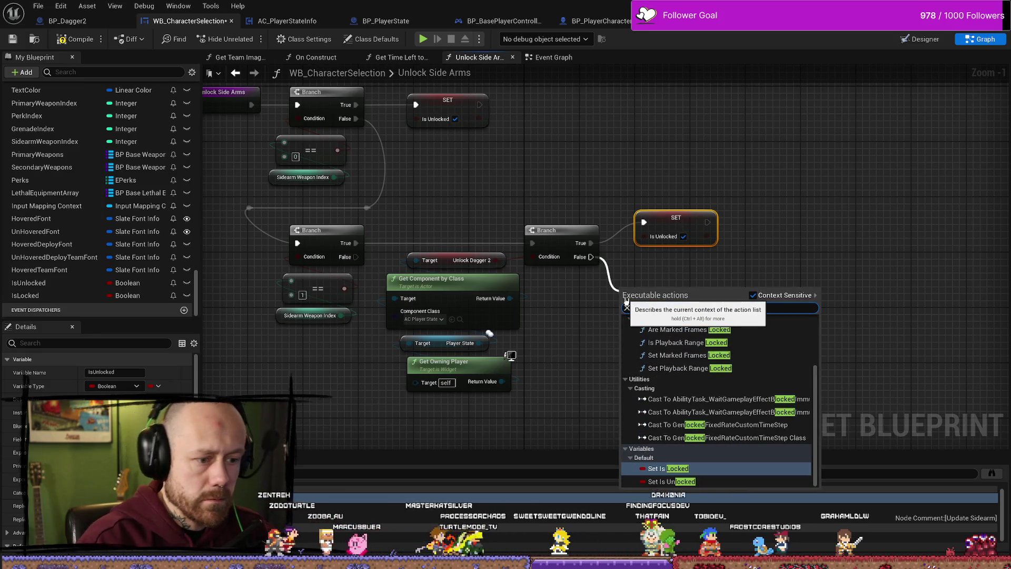
{"action": "key", "text": "Return"}
{"action": "mouse_move", "coordinate": [679, 283]}
{"action": "left_mouse_down"}
{"action": "mouse_move", "coordinate": [679, 262]}
{"action": "mouse_move", "coordinate": [666, 259]}
{"action": "left_mouse_up"}
{"action": "left_click", "coordinate": [667, 235], "text": "shift"}
{"action": "left_click", "coordinate": [673, 259], "text": "shift"}
{"action": "left_click", "coordinate": [61, 38]}
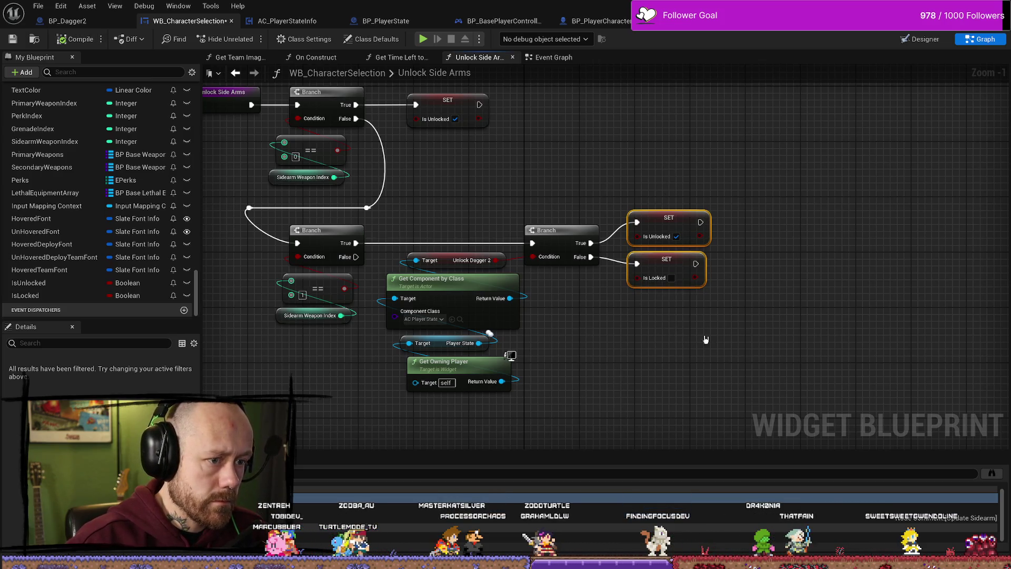
Realign the setters and lower Branch group, adding a reroute point above the lower Branch input.
{"action": "left_click_drag", "start_coordinate": [706, 339], "coordinate": [712, 313]}
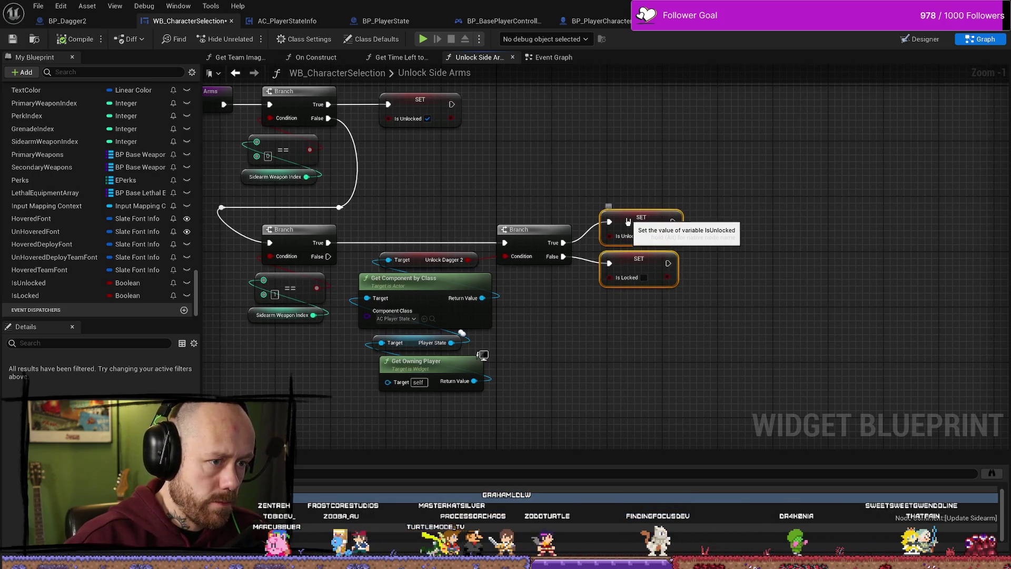
{"action": "left_click_drag", "start_coordinate": [637, 225], "coordinate": [630, 223]}
{"action": "left_click_drag", "start_coordinate": [515, 196], "coordinate": [570, 188]}
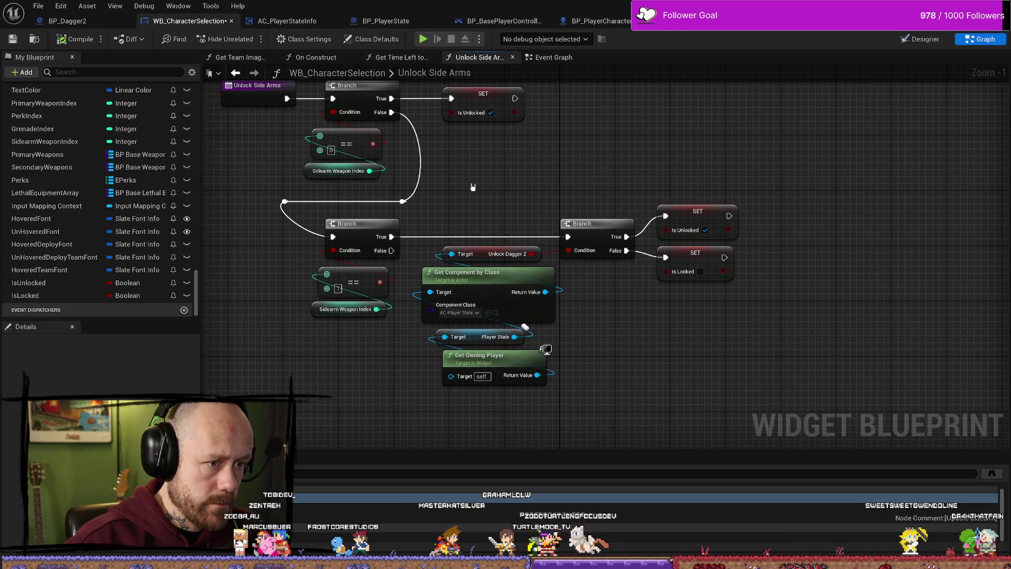
{"action": "left_click_drag", "start_coordinate": [512, 171], "coordinate": [595, 157]}
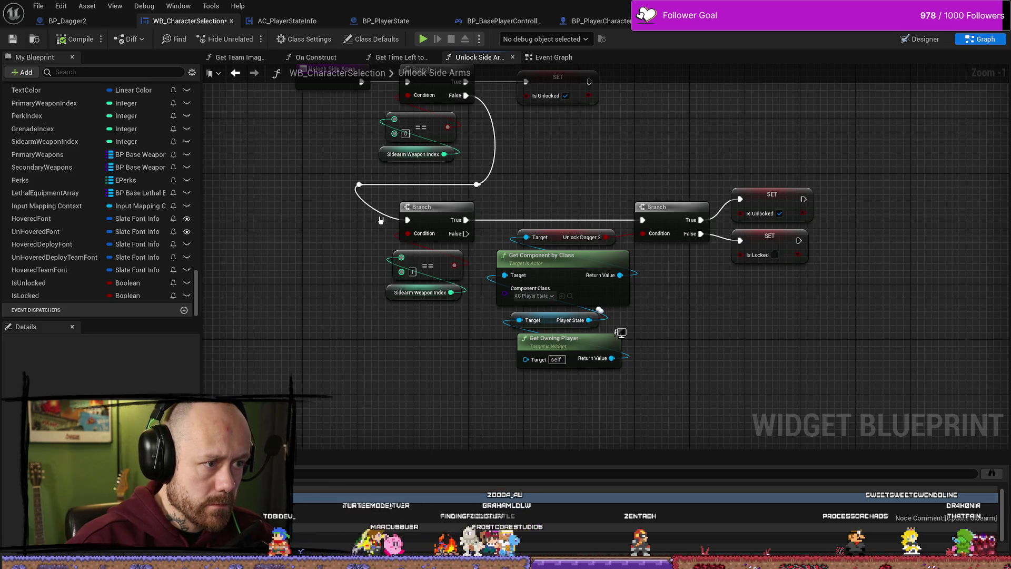
{"action": "scroll", "coordinate": [381, 220], "scroll_direction": "down", "scroll_amount": 2}
{"action": "mouse_move", "coordinate": [321, 334]}
{"action": "left_mouse_down"}
{"action": "mouse_move", "coordinate": [325, 245]}
{"action": "mouse_move", "coordinate": [350, 253]}
{"action": "left_mouse_up"}
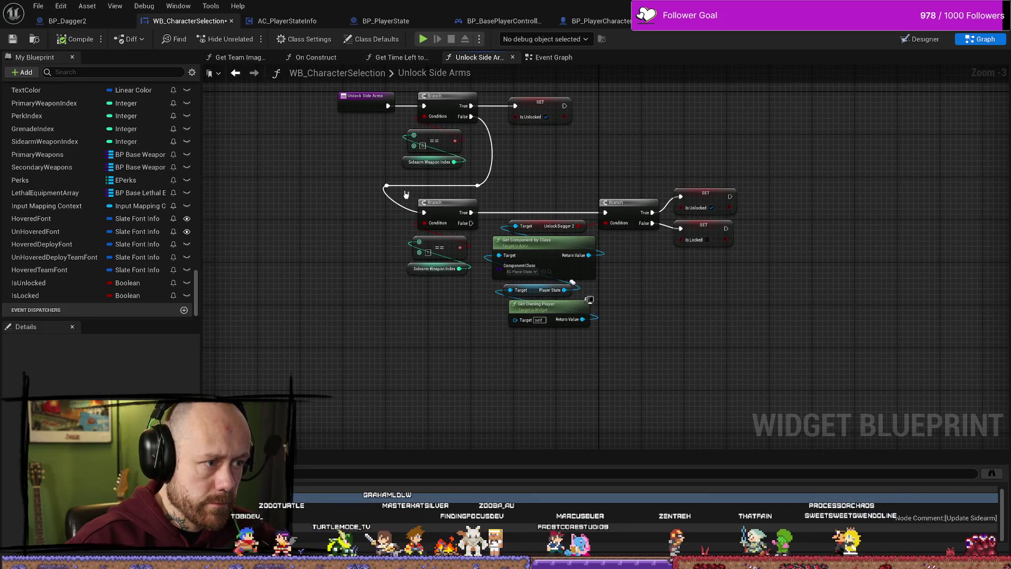
{"action": "left_click_drag", "start_coordinate": [405, 195], "coordinate": [774, 350]}
{"action": "left_click_drag", "start_coordinate": [629, 207], "coordinate": [617, 218]}
{"action": "left_click", "coordinate": [393, 216]}
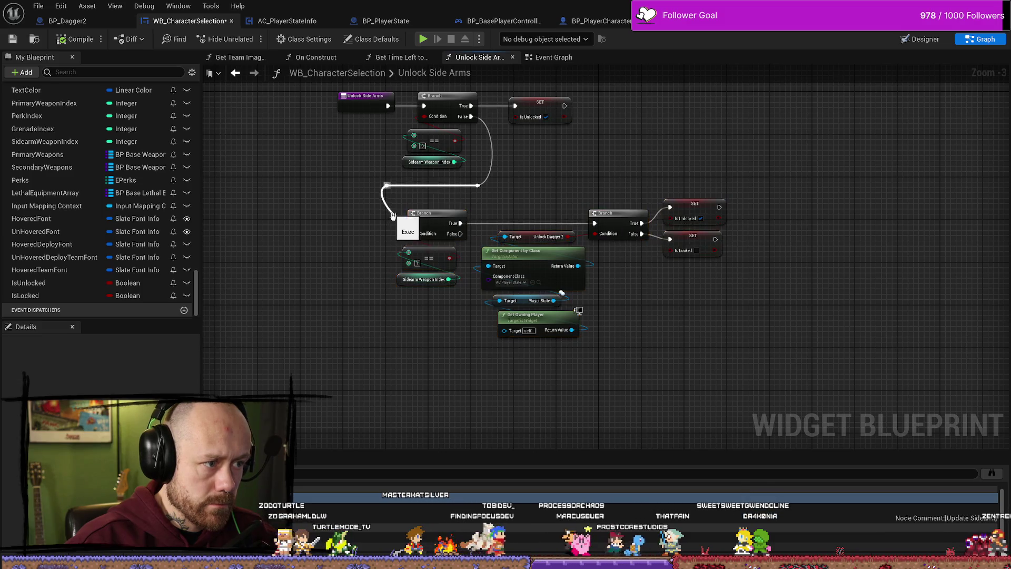
{"action": "double_click", "coordinate": [386, 206]}
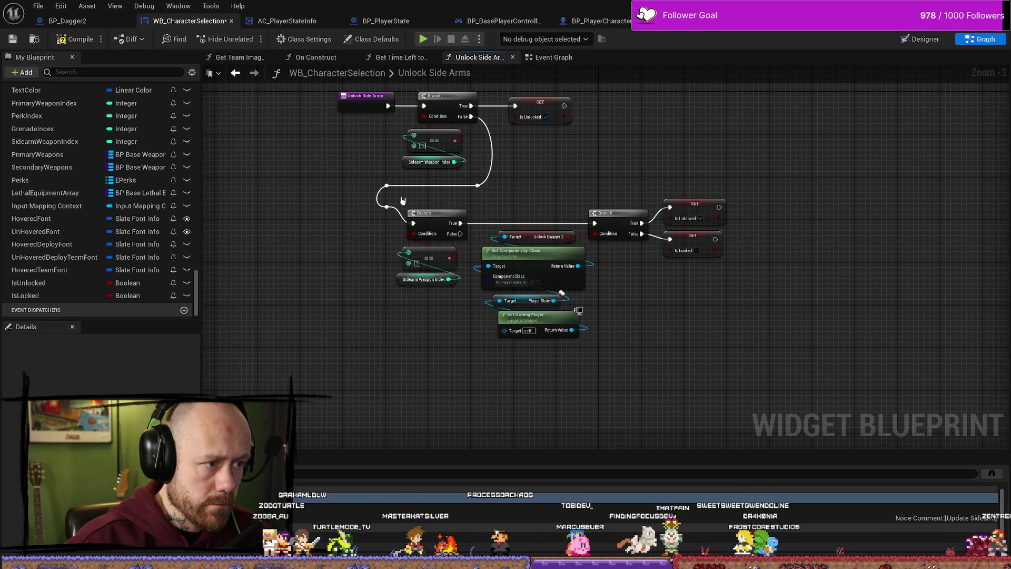
{"action": "left_click", "coordinate": [388, 205]}
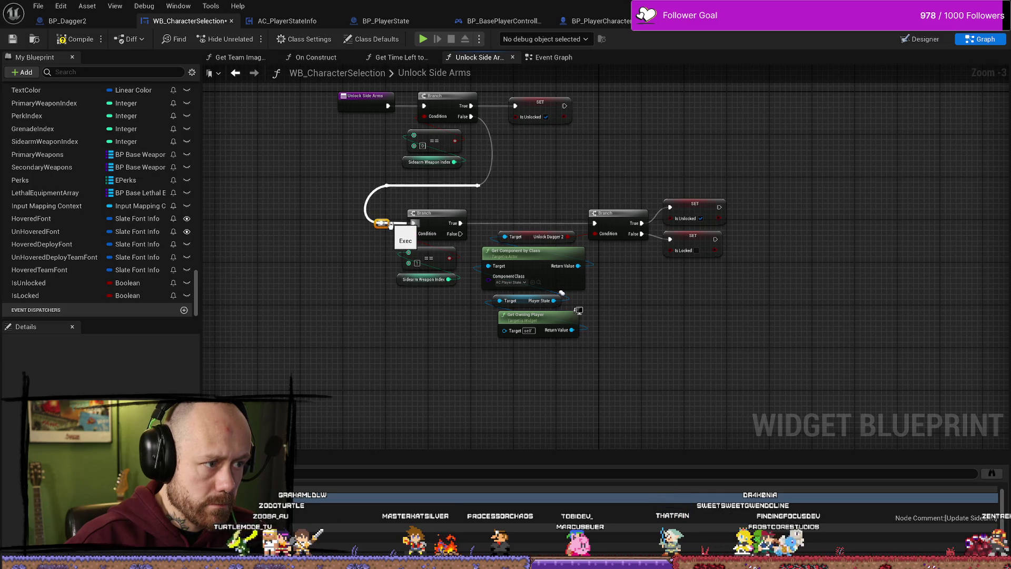
{"action": "left_click_drag", "start_coordinate": [391, 224], "coordinate": [393, 223]}
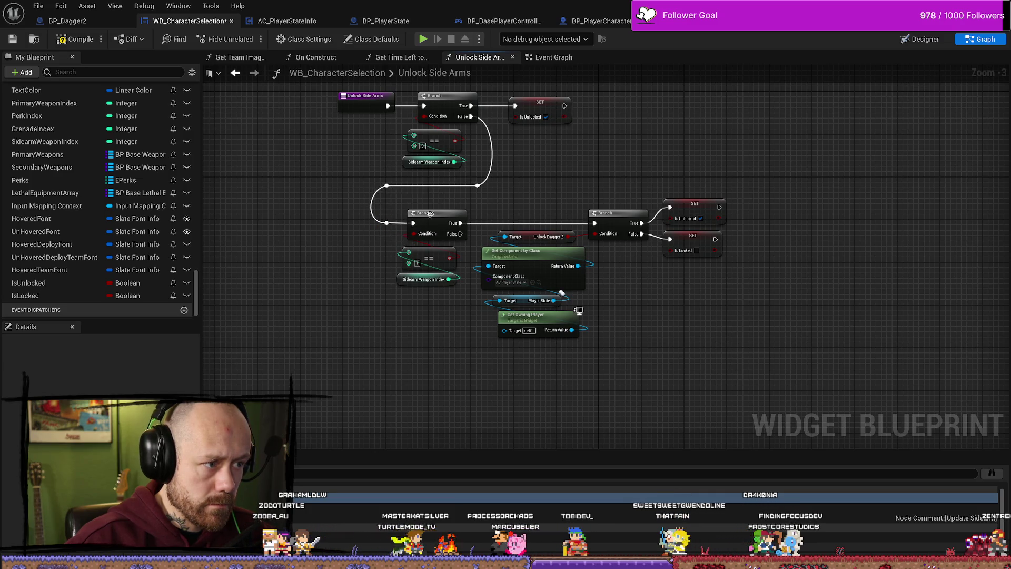
Straighten the False wire's reroute point and recompile.
{"action": "scroll", "coordinate": [601, 253], "scroll_direction": "up", "scroll_amount": 1}
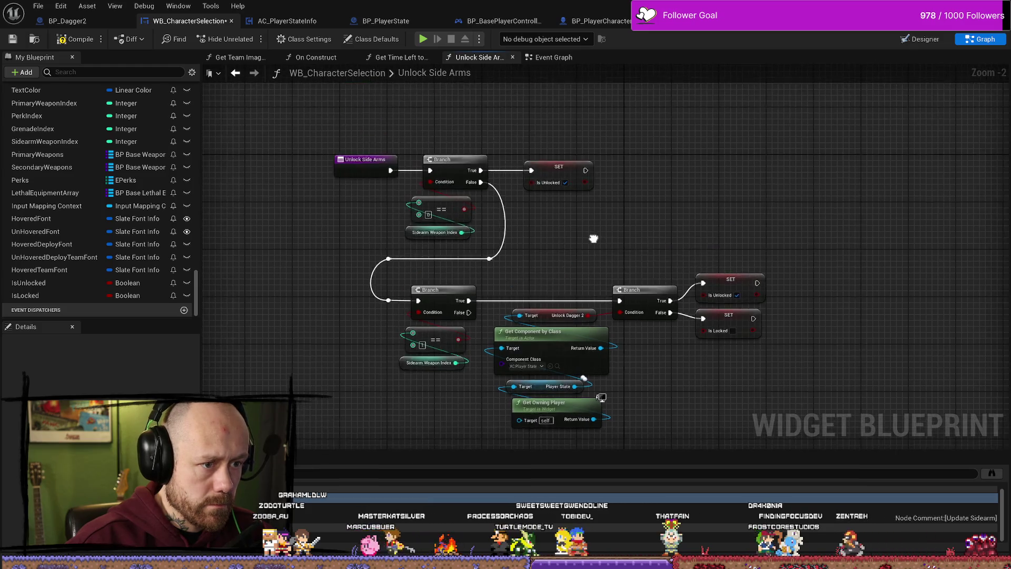
{"action": "left_click_drag", "start_coordinate": [601, 253], "coordinate": [608, 244]}
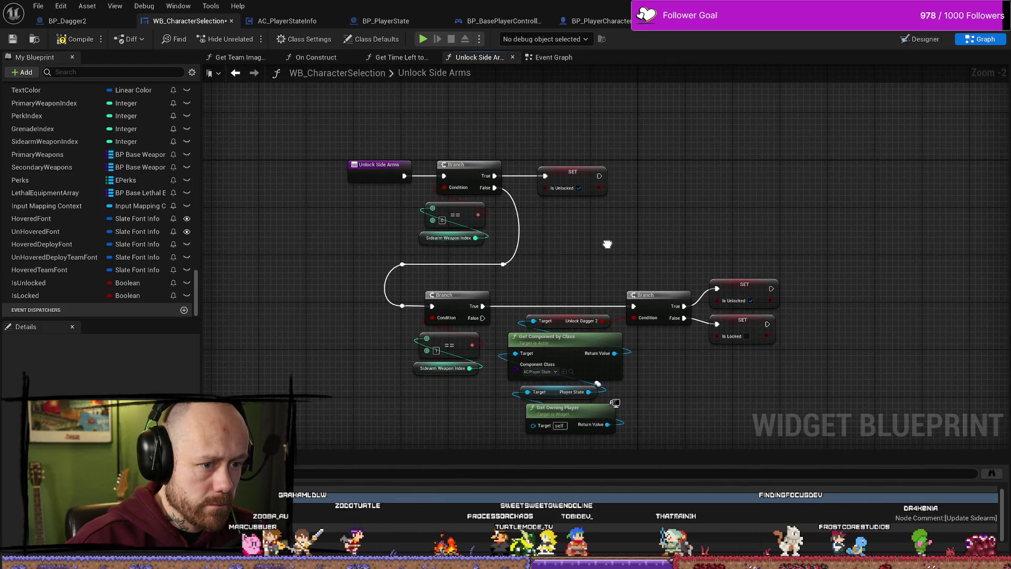
{"action": "scroll", "coordinate": [546, 268], "scroll_direction": "up", "scroll_amount": 2}
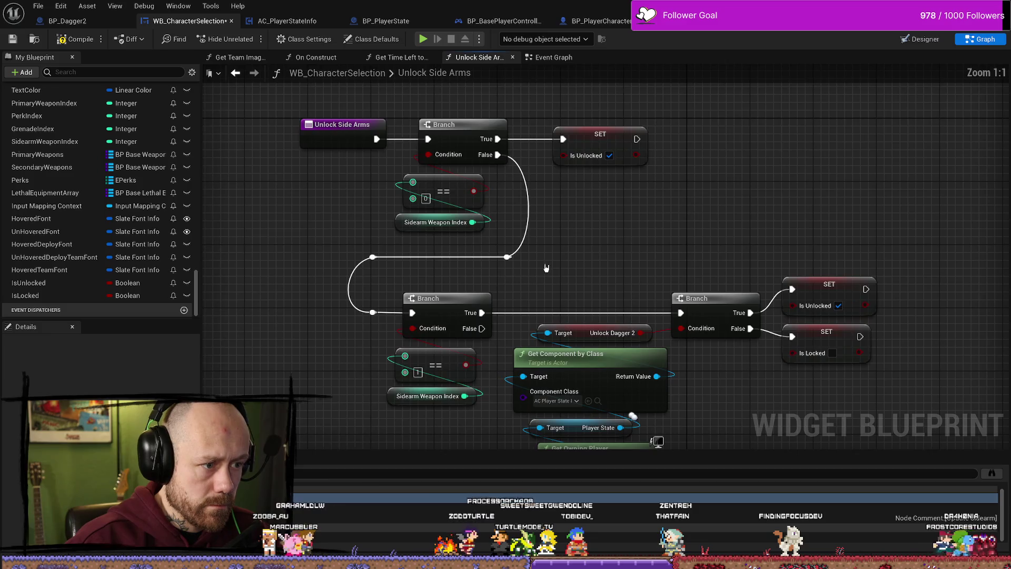
{"action": "left_click", "coordinate": [507, 256]}
{"action": "mouse_move", "coordinate": [507, 257]}
{"action": "left_mouse_down"}
{"action": "mouse_move", "coordinate": [527, 271]}
{"action": "mouse_move", "coordinate": [523, 197]}
{"action": "mouse_move", "coordinate": [610, 222]}
{"action": "mouse_move", "coordinate": [982, 230]}
{"action": "mouse_move", "coordinate": [512, 265]}
{"action": "left_mouse_up"}
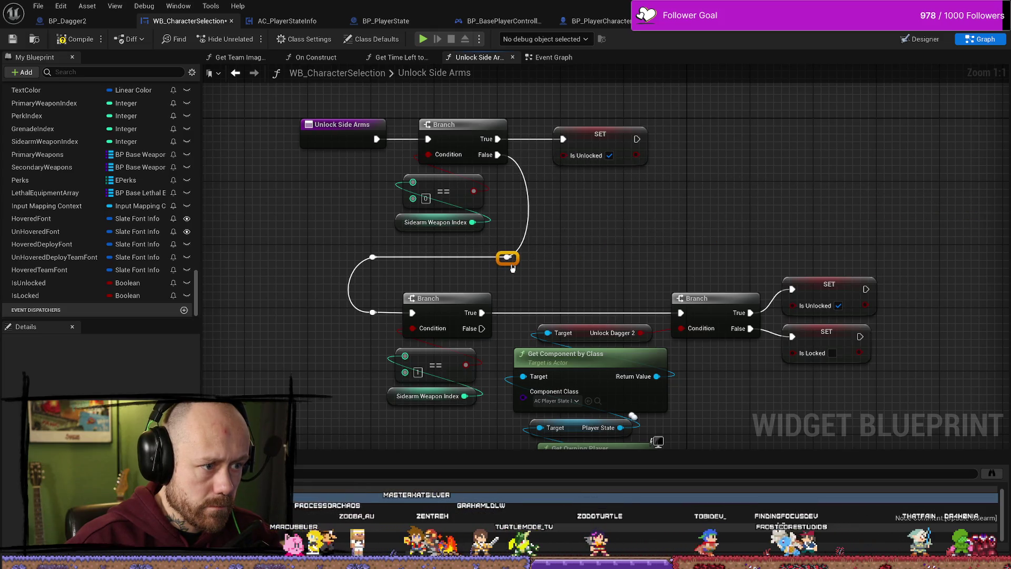
{"action": "scroll", "coordinate": [516, 269], "scroll_direction": "down", "scroll_amount": 4}
{"action": "scroll", "coordinate": [520, 271], "scroll_direction": "up", "scroll_amount": 5}
{"action": "left_click", "coordinate": [73, 39]}
Save the WB_CharacterSelection widget.
{"action": "scroll", "coordinate": [604, 189], "scroll_direction": "down", "scroll_amount": 2}
{"action": "scroll", "coordinate": [631, 221], "scroll_direction": "up", "scroll_amount": 2}
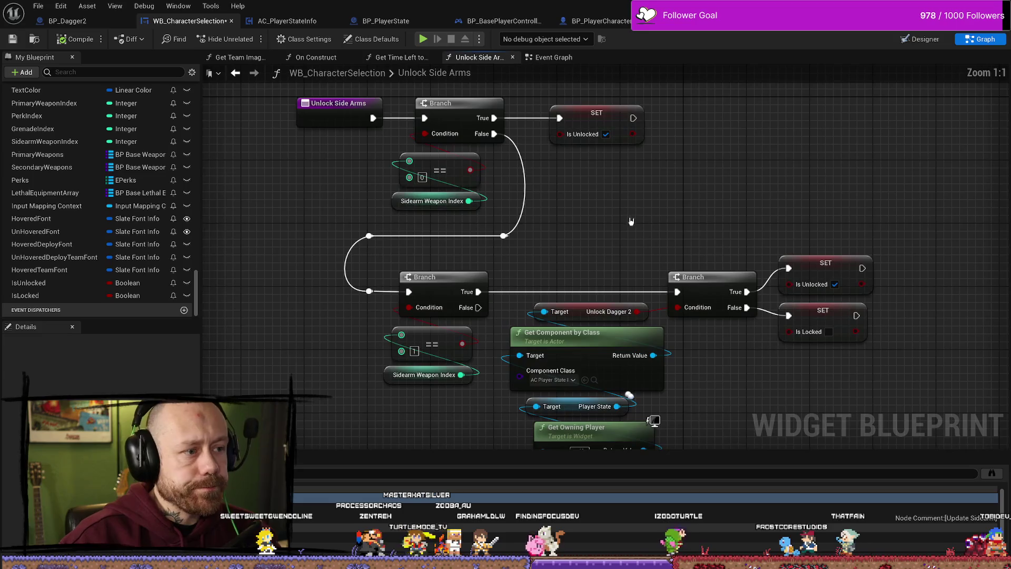
{"action": "right_click", "coordinate": [685, 219]}
{"action": "key", "text": "Escape"}
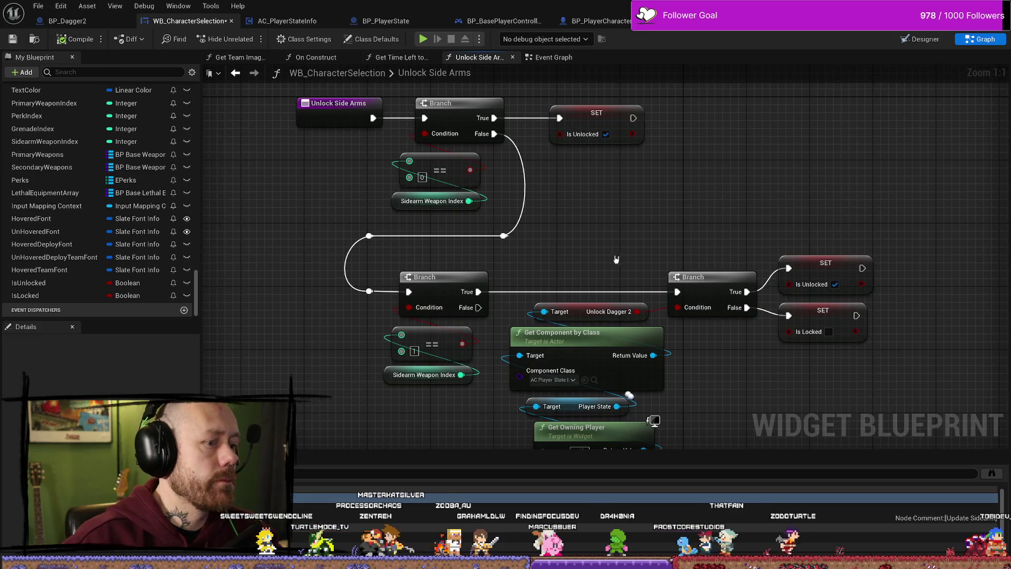
{"action": "scroll", "coordinate": [599, 182], "scroll_direction": "down", "scroll_amount": 3}
{"action": "scroll", "coordinate": [600, 181], "scroll_direction": "up", "scroll_amount": 2}
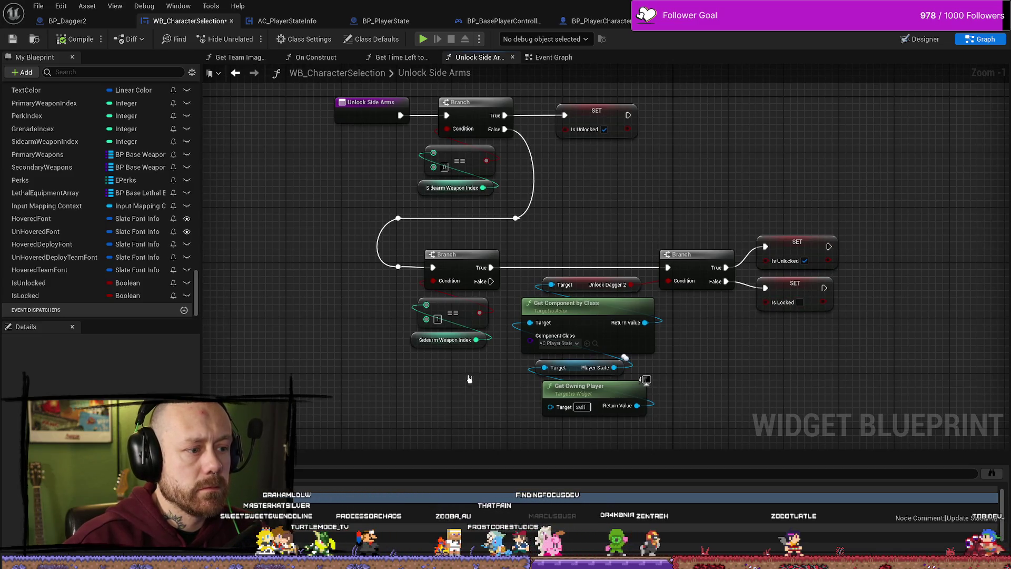
{"action": "left_click", "coordinate": [12, 39]}
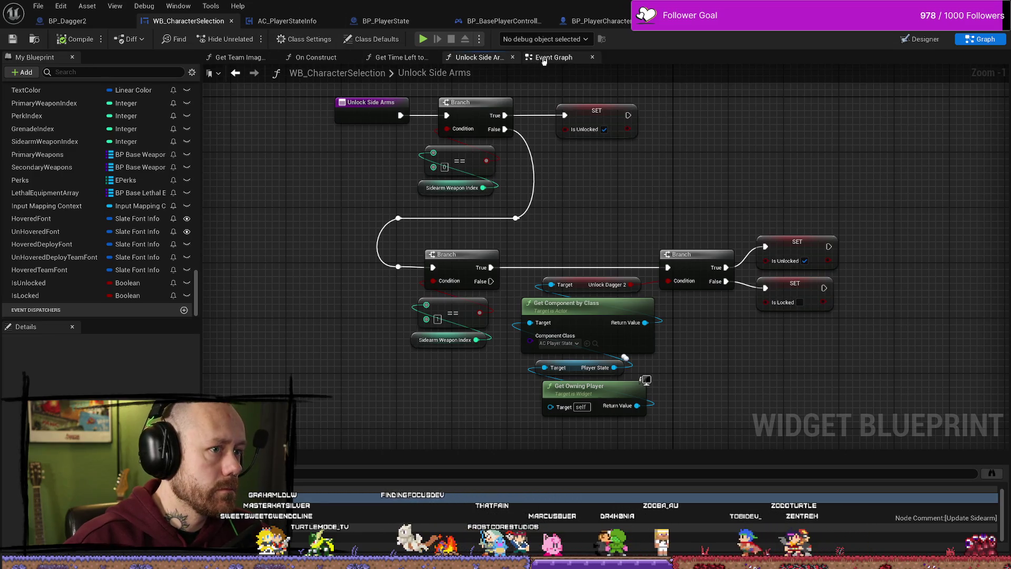
Return to the Event Graph and nudge the Unlock Side Arms call node into place.
{"action": "key", "text": "alt+Left"}
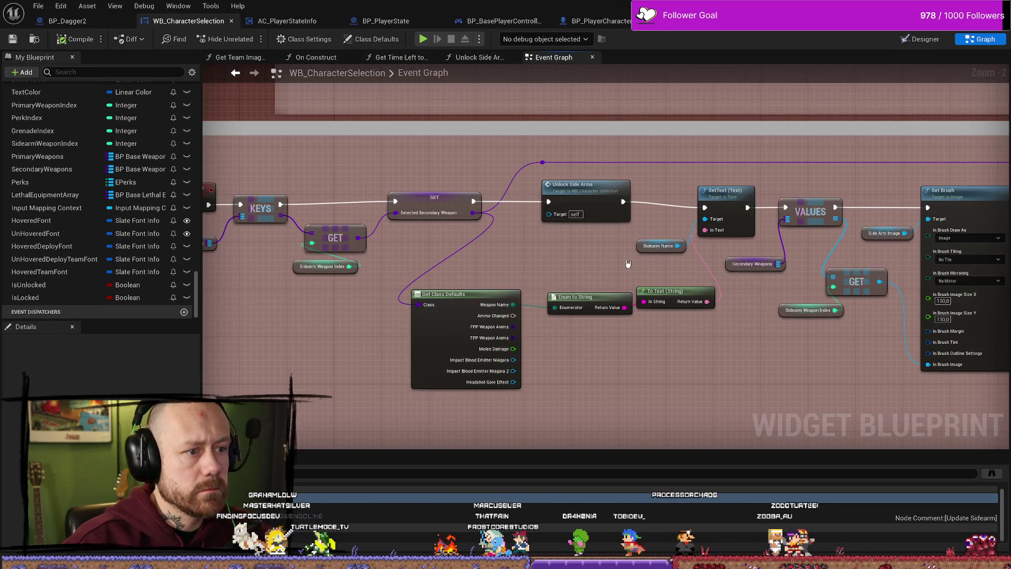
{"action": "left_click_drag", "start_coordinate": [605, 245], "coordinate": [548, 242]}
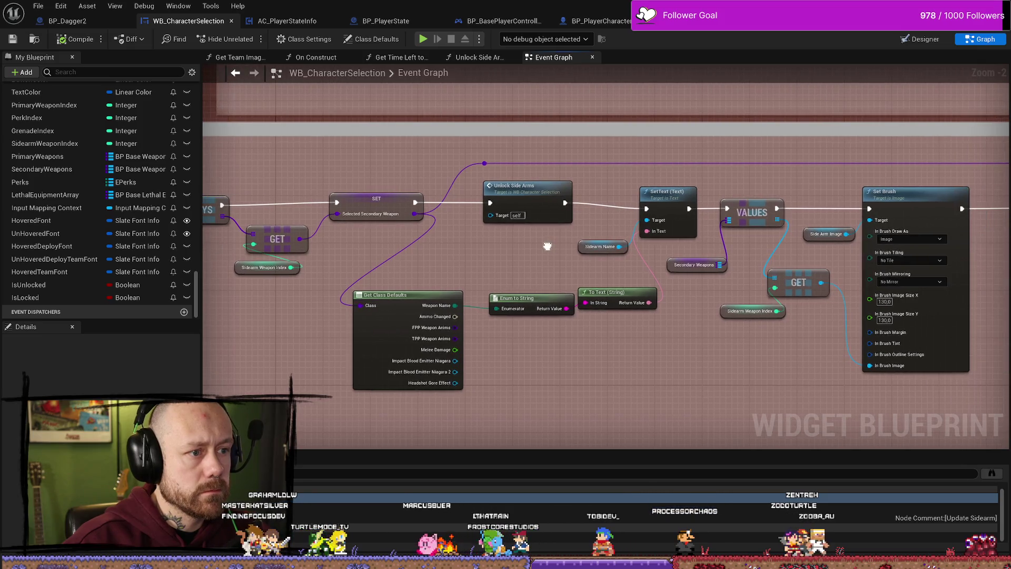
{"action": "left_click", "coordinate": [511, 190]}
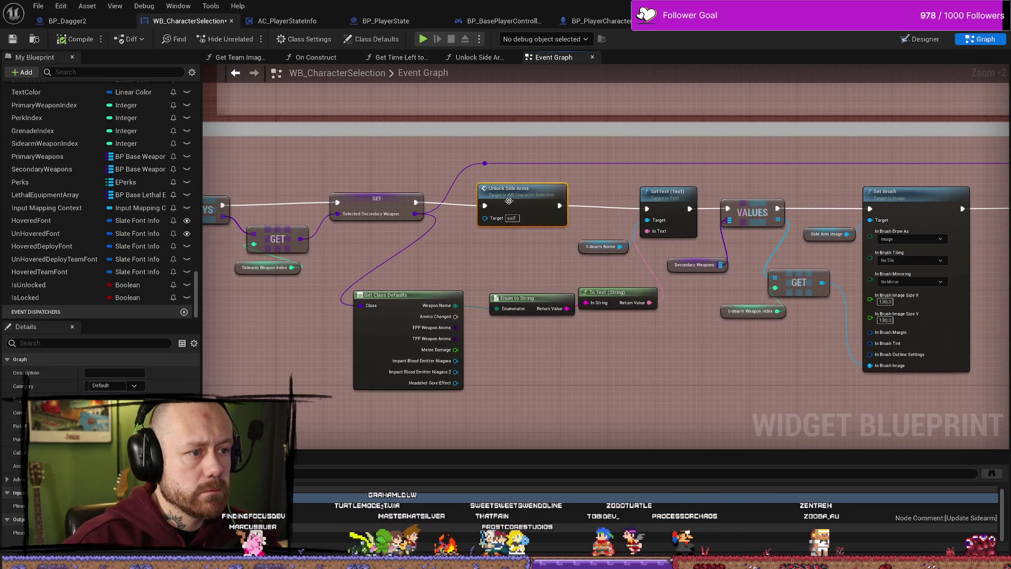
{"action": "left_click_drag", "start_coordinate": [517, 198], "coordinate": [521, 200]}
{"action": "scroll", "coordinate": [538, 263], "scroll_direction": "down", "scroll_amount": 3}
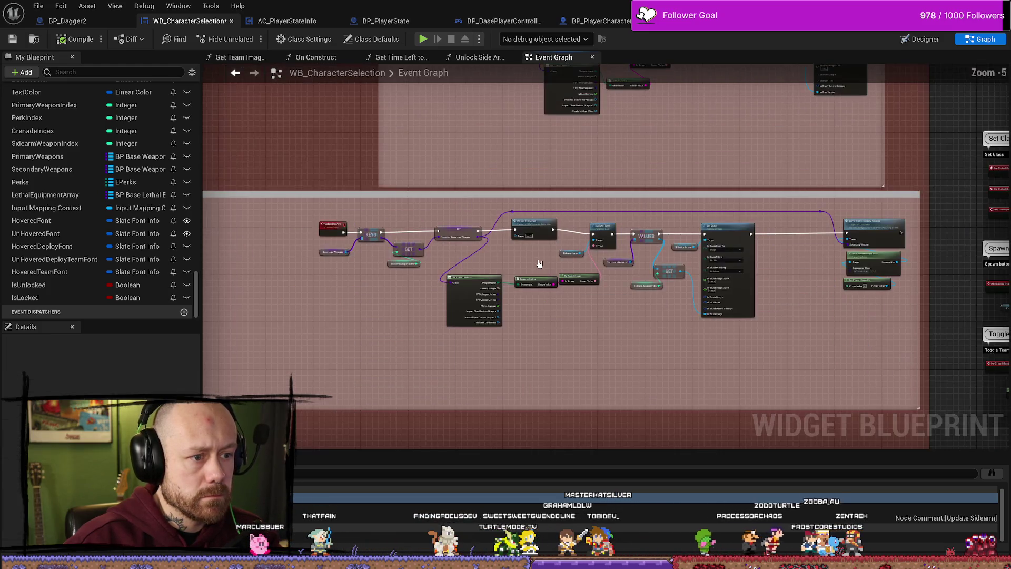
{"action": "left_click_drag", "start_coordinate": [538, 263], "coordinate": [292, 267]}
Filter My Blueprint for 'deploy' and jump to the OnButtonHovered/UnhoveredDeployOrTeam events.
{"action": "left_click", "coordinate": [116, 71]}
{"action": "type", "text": "deploy"}
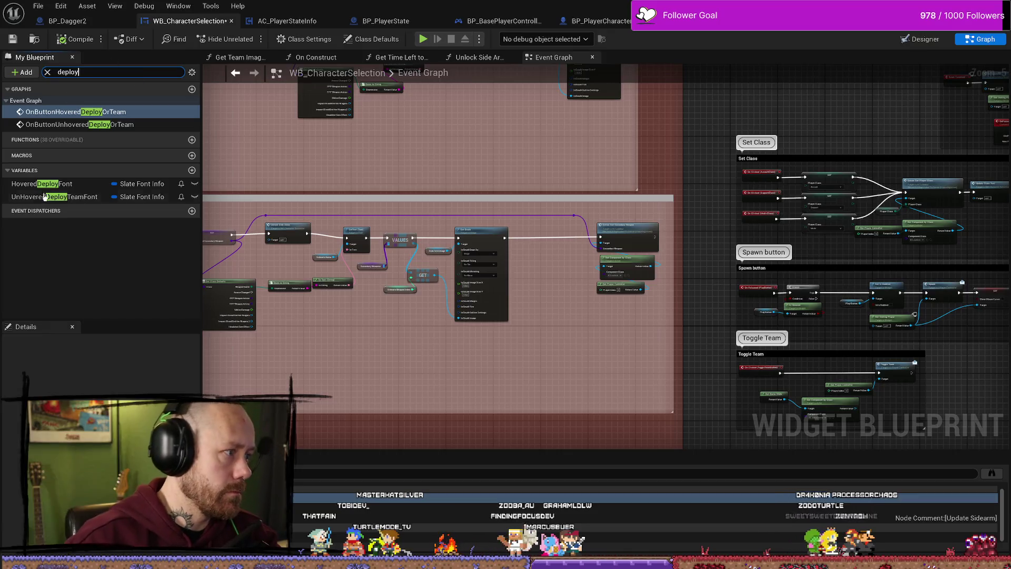
{"action": "left_click", "coordinate": [42, 184]}
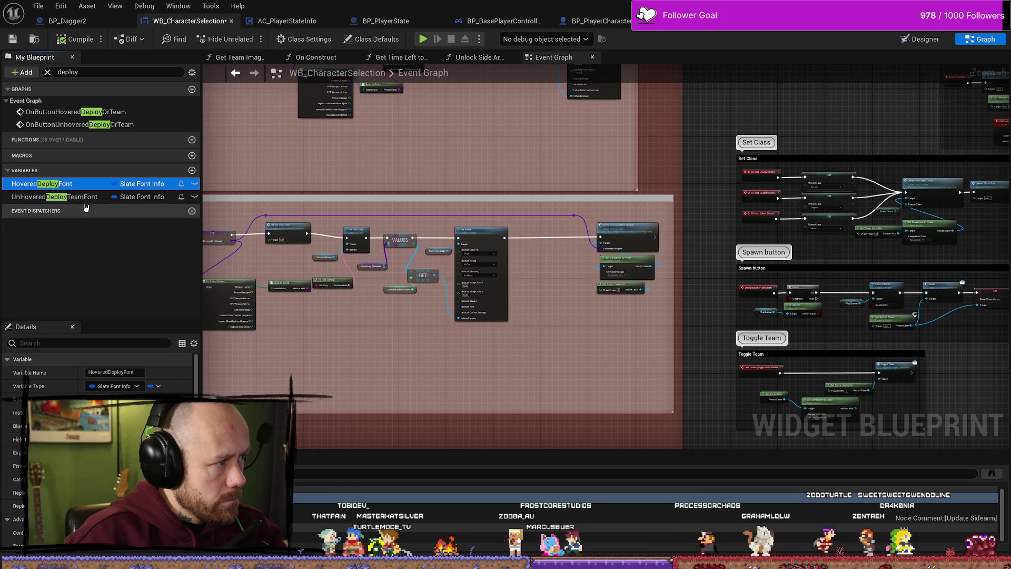
{"action": "double_click", "coordinate": [81, 115]}
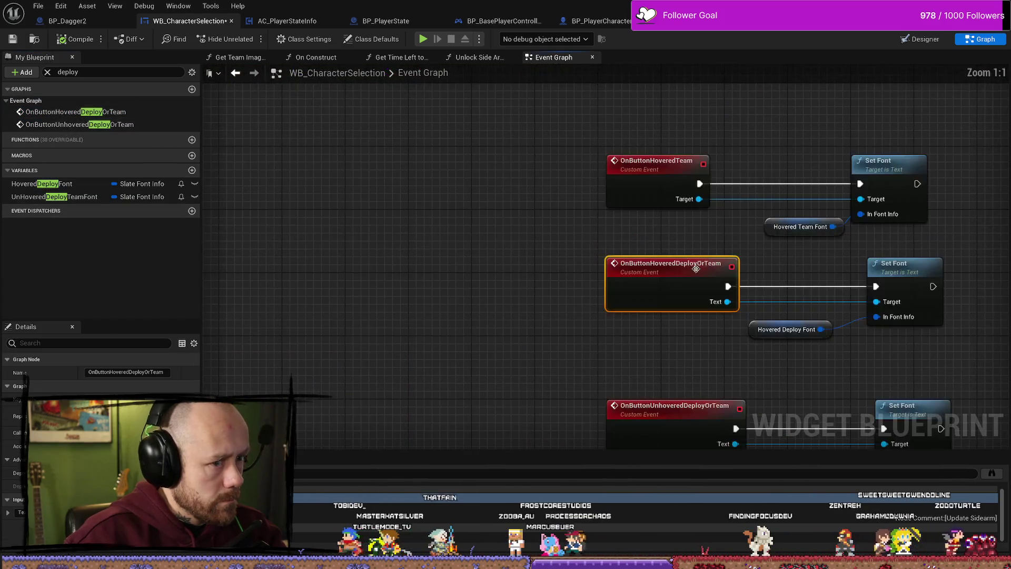
{"action": "left_click_drag", "start_coordinate": [614, 233], "coordinate": [493, 225]}
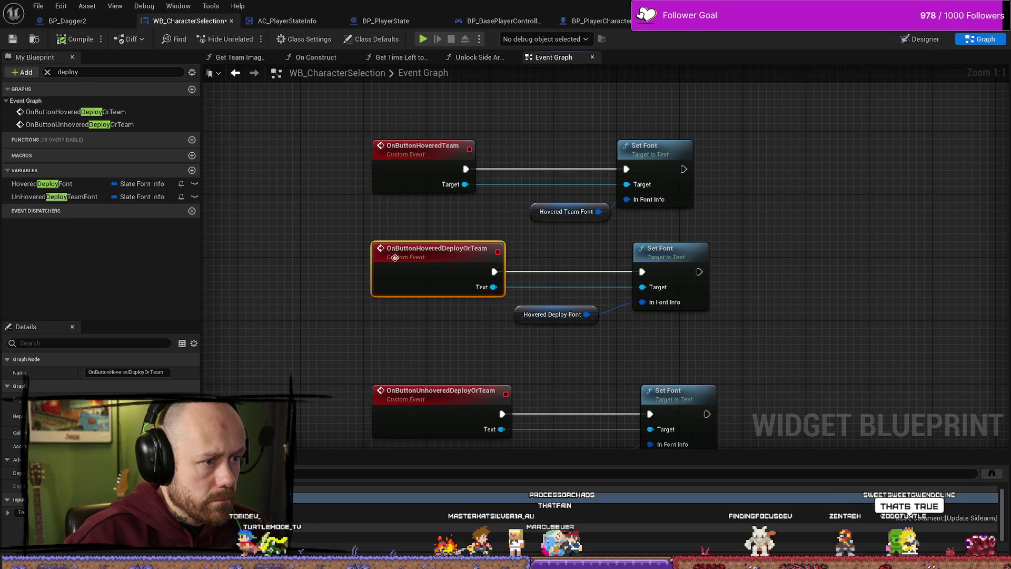
{"action": "double_click", "coordinate": [68, 124]}
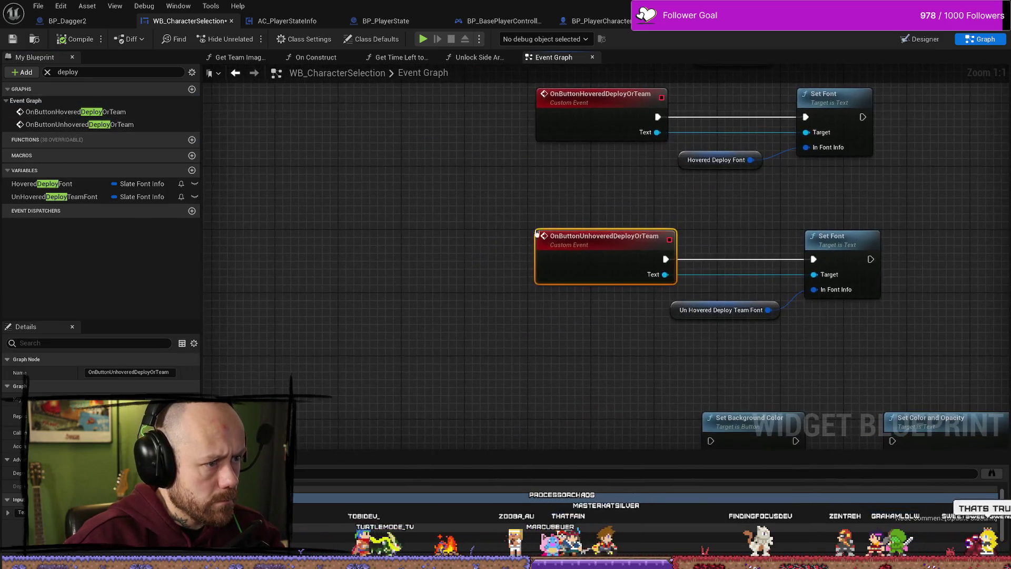
{"action": "left_click_drag", "start_coordinate": [598, 199], "coordinate": [519, 190]}
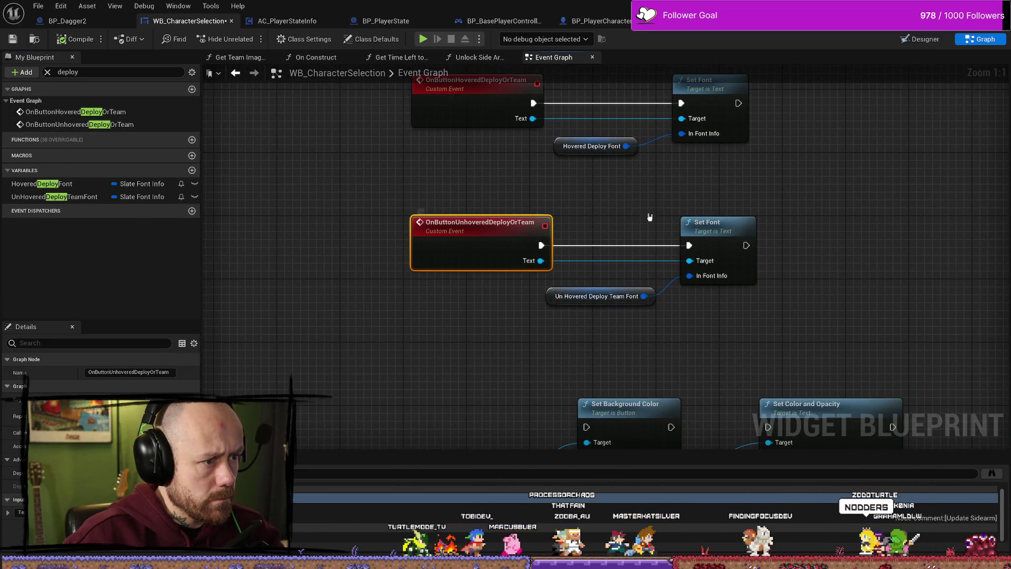
Pan through the hovered/unhovered events section down to the colour nodes, then clear the search.
{"action": "left_click_drag", "start_coordinate": [836, 249], "coordinate": [670, 266]}
{"action": "scroll", "coordinate": [627, 291], "scroll_direction": "down", "scroll_amount": 2}
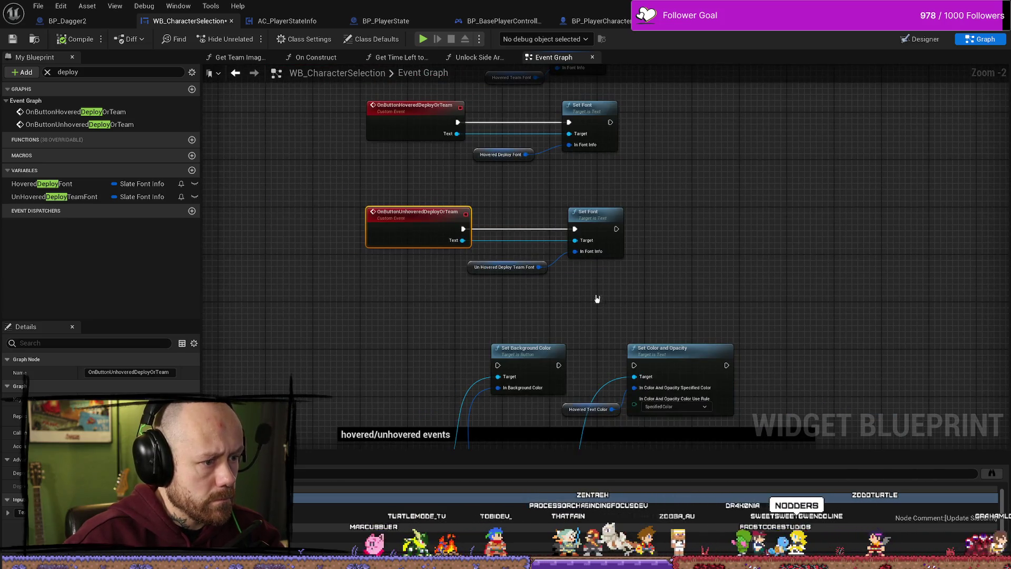
{"action": "left_click_drag", "start_coordinate": [598, 298], "coordinate": [592, 195]}
{"action": "left_click_drag", "start_coordinate": [364, 302], "coordinate": [363, 170]}
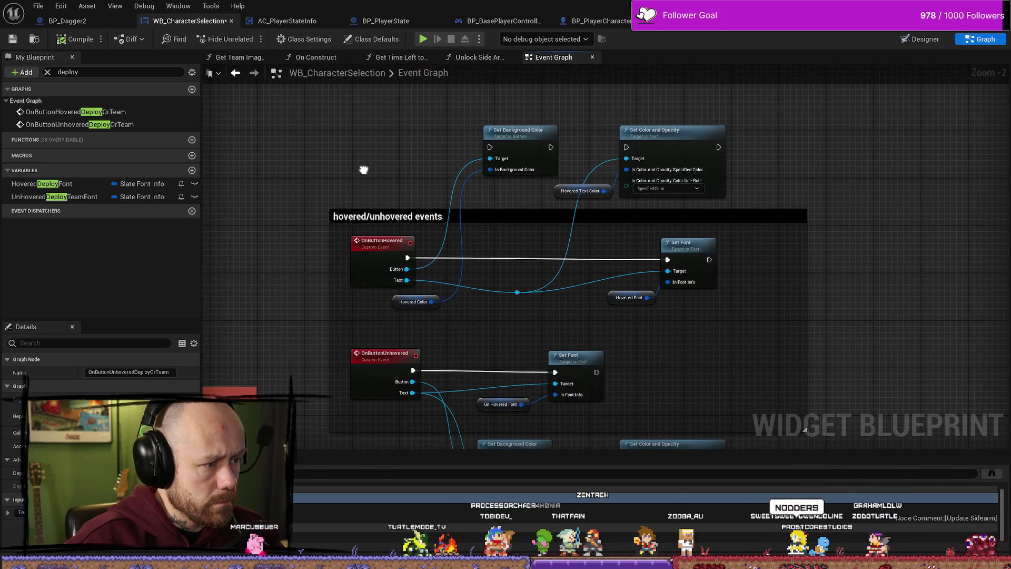
{"action": "left_click_drag", "start_coordinate": [388, 230], "coordinate": [388, 162]}
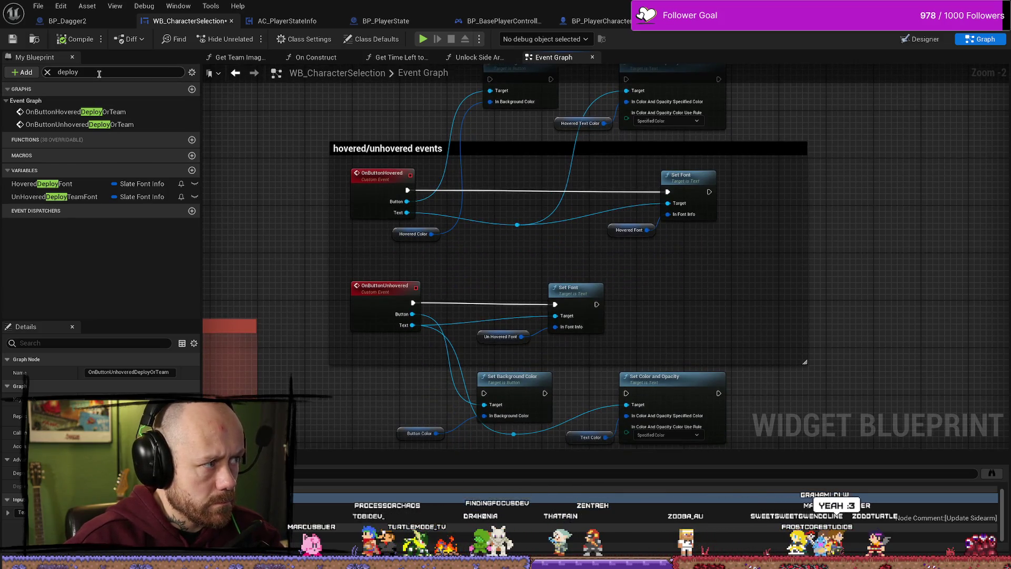
{"action": "left_click", "coordinate": [47, 72]}
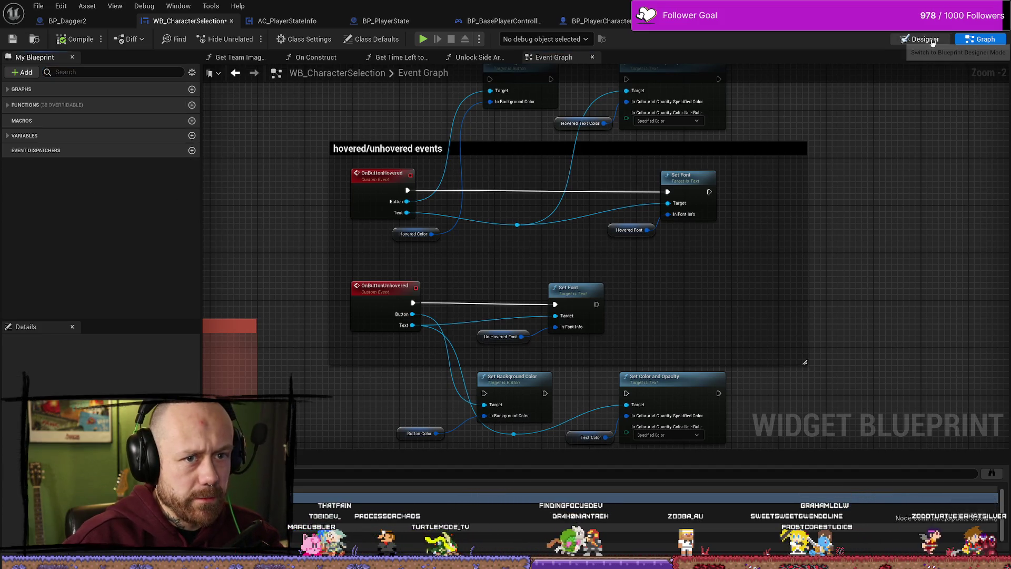
{"action": "key", "text": "ctrl+shift+d"}
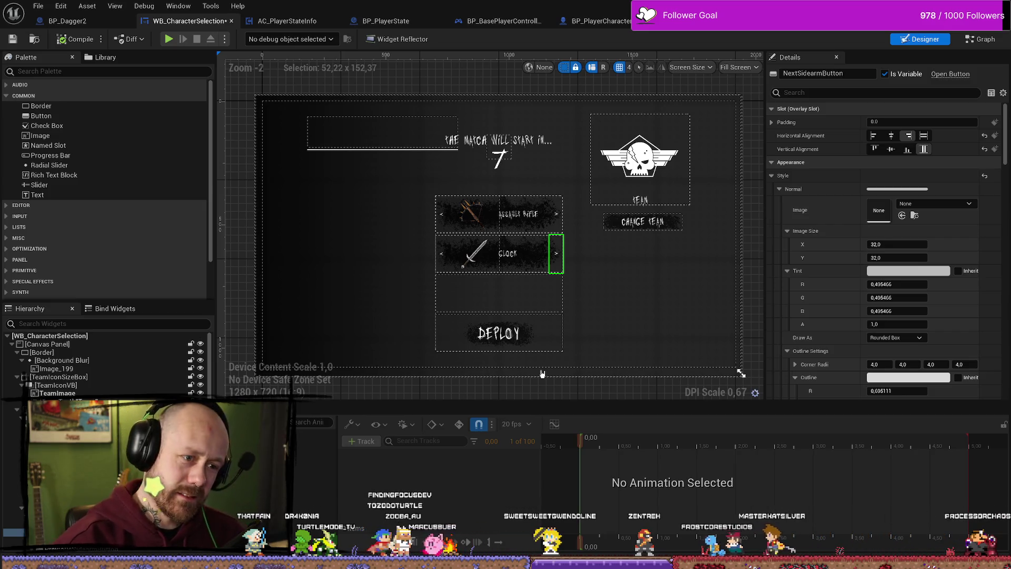
{"action": "left_click", "coordinate": [751, 235]}
{"action": "scroll", "coordinate": [500, 257], "scroll_direction": "up", "scroll_amount": 3}
{"action": "scroll", "coordinate": [504, 257], "scroll_direction": "down", "scroll_amount": 3}
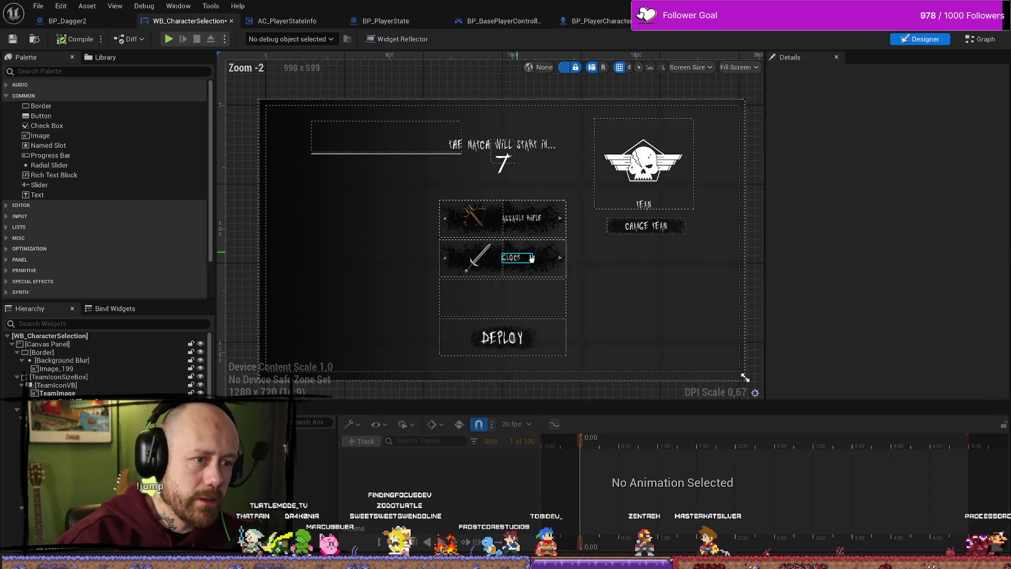
{"action": "scroll", "coordinate": [531, 258], "scroll_direction": "up", "scroll_amount": 2}
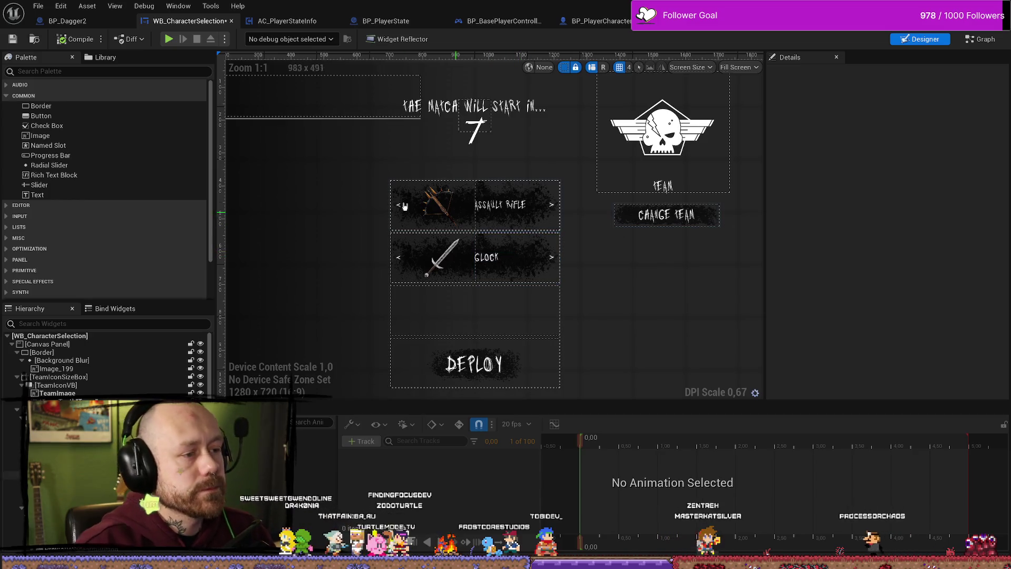
{"action": "scroll", "coordinate": [397, 173], "scroll_direction": "down", "scroll_amount": 1}
{"action": "scroll", "coordinate": [516, 314], "scroll_direction": "down", "scroll_amount": 1}
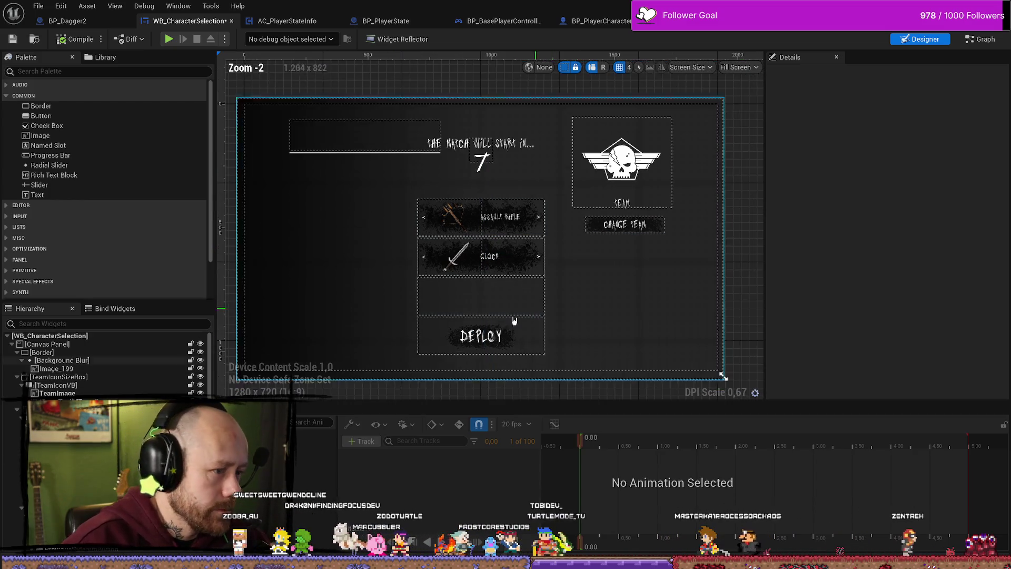
{"action": "left_click", "coordinate": [512, 345]}
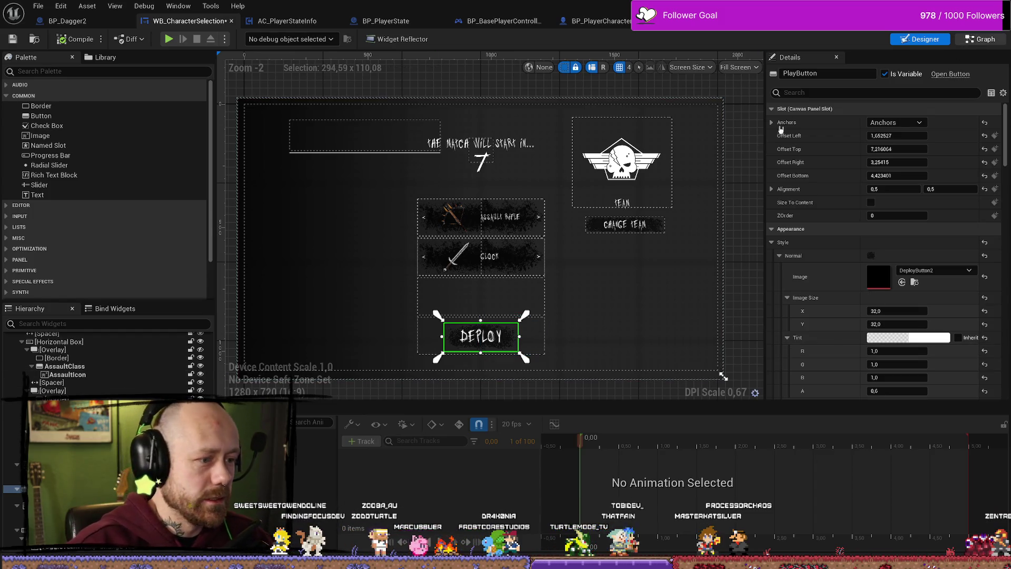
{"action": "key", "text": "ctrl+shift+g"}
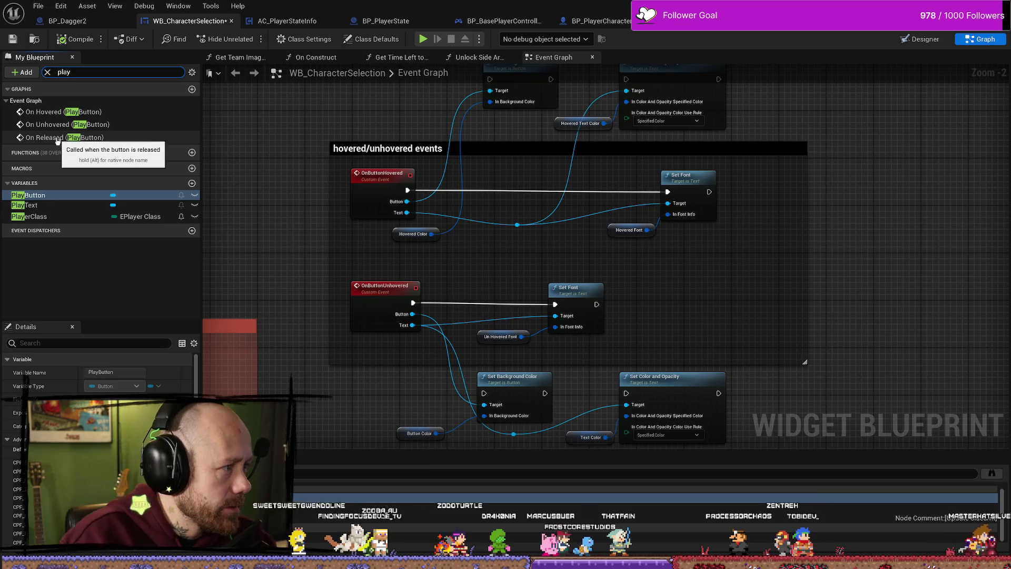
Jump to On Released (PlayButton), place the Play Button variable under Is Hovered, and review the spawn chain.
{"action": "double_click", "coordinate": [95, 138]}
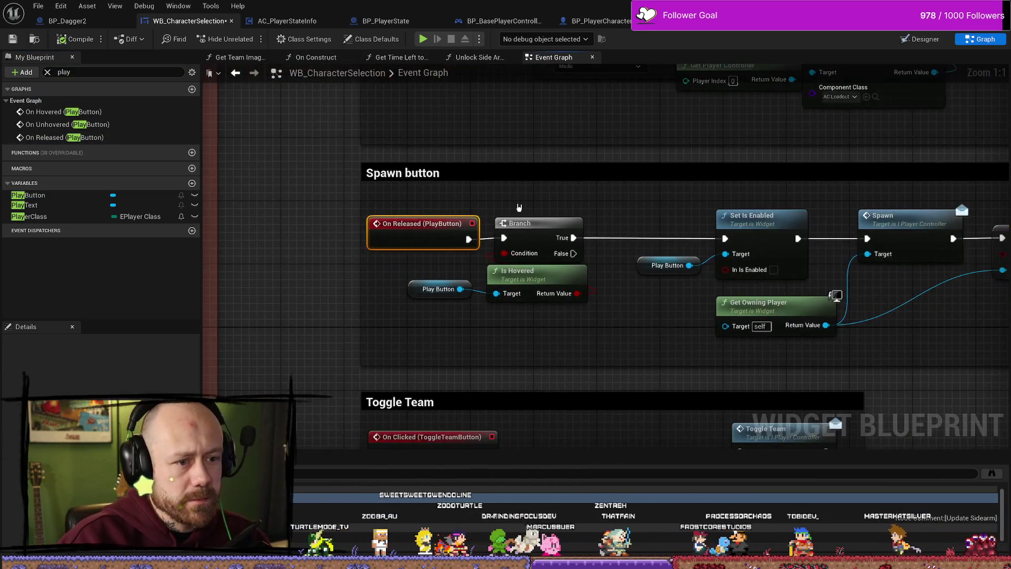
{"action": "left_click_drag", "start_coordinate": [616, 305], "coordinate": [507, 276]}
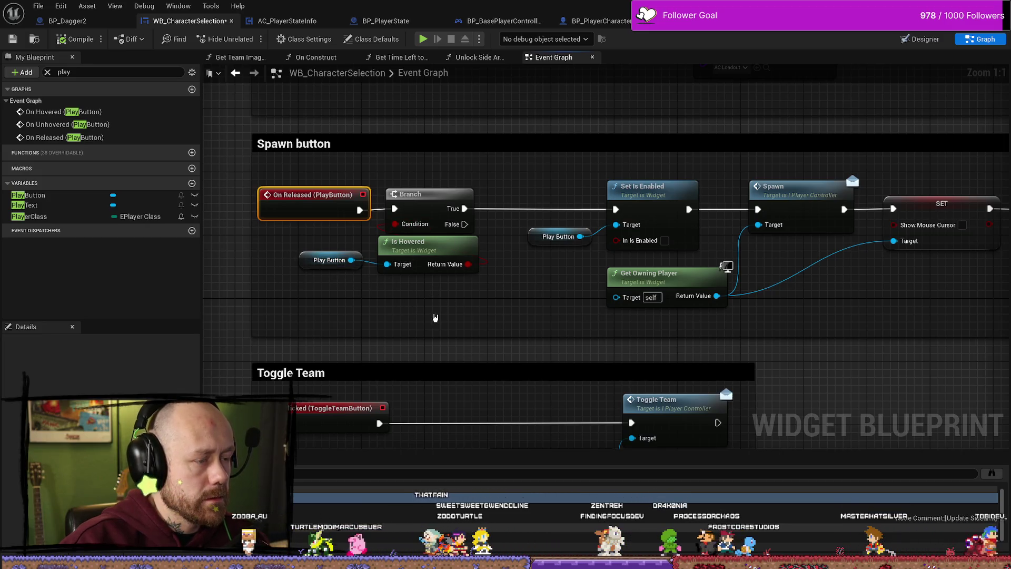
{"action": "mouse_move", "coordinate": [329, 260]}
{"action": "left_mouse_down"}
{"action": "mouse_move", "coordinate": [390, 287]}
{"action": "mouse_move", "coordinate": [408, 283]}
{"action": "left_mouse_up"}
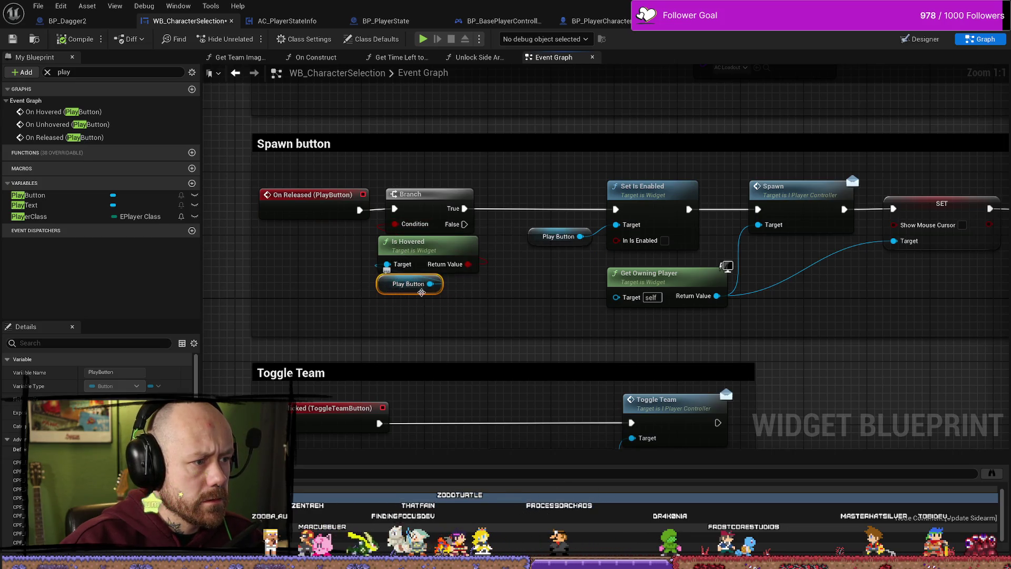
{"action": "left_click_drag", "start_coordinate": [517, 316], "coordinate": [486, 326]}
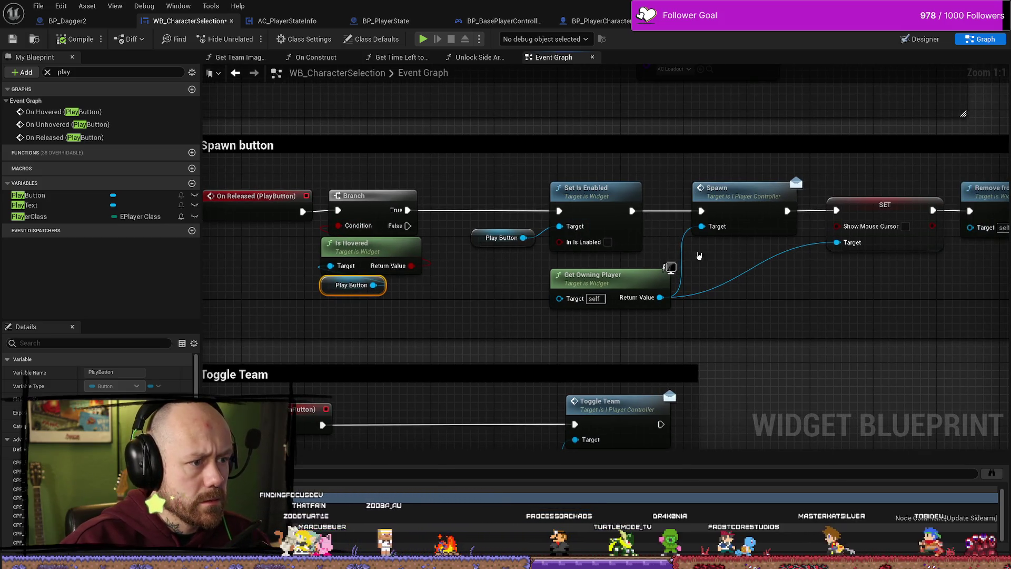
{"action": "left_click_drag", "start_coordinate": [627, 192], "coordinate": [586, 186]}
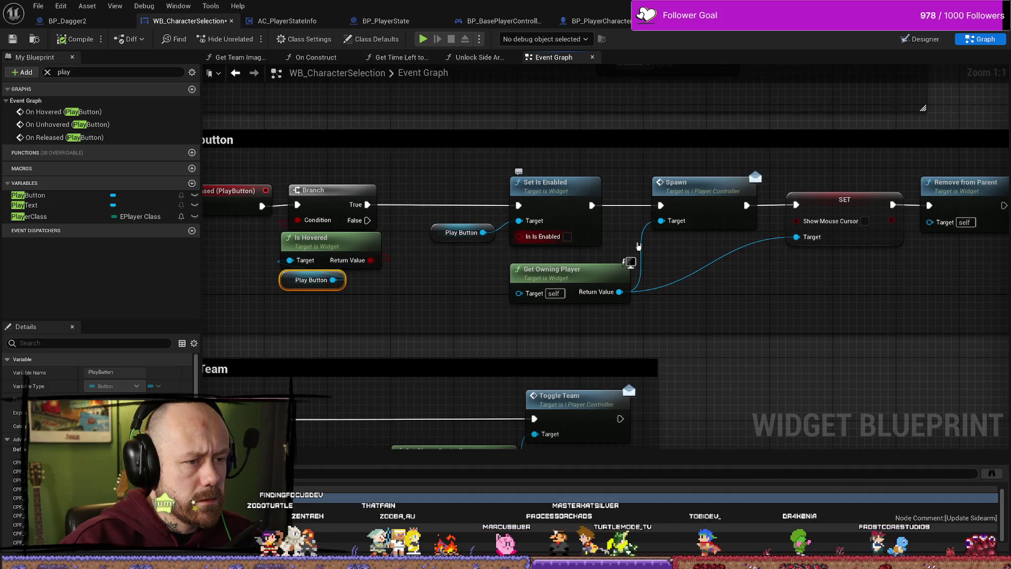
{"action": "left_click_drag", "start_coordinate": [734, 207], "coordinate": [466, 206]}
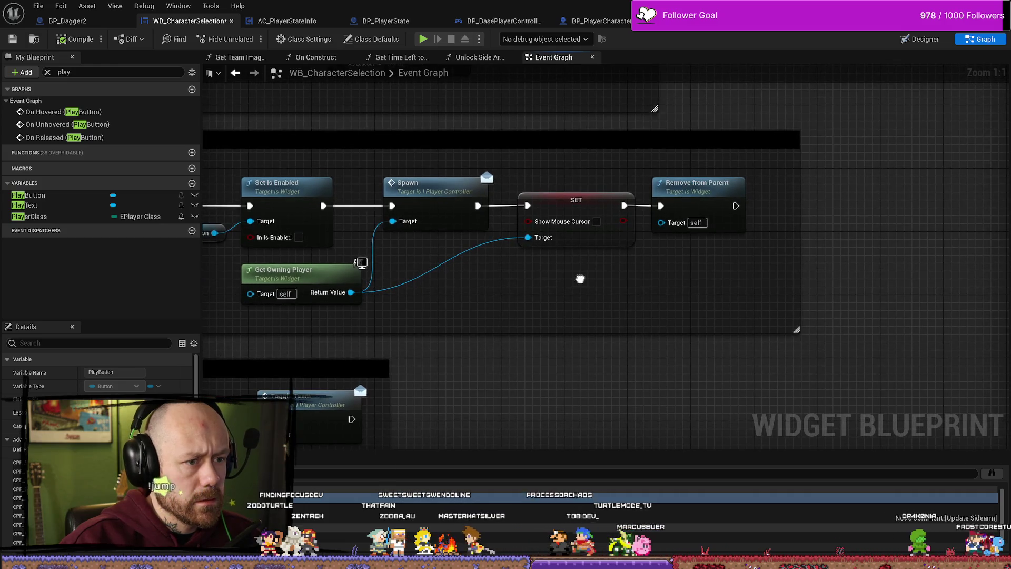
{"action": "left_click_drag", "start_coordinate": [579, 278], "coordinate": [509, 279]}
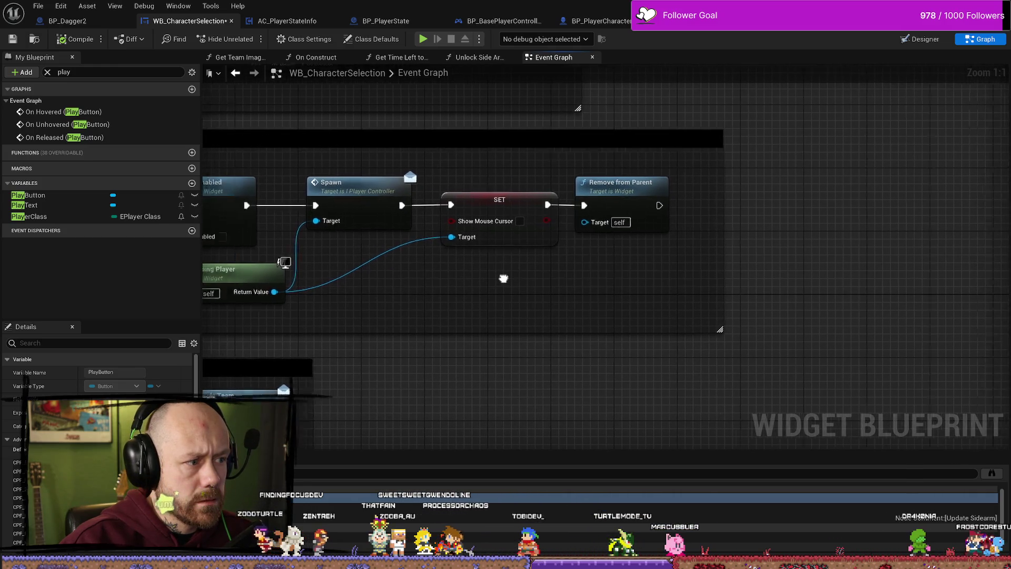
{"action": "left_click_drag", "start_coordinate": [294, 283], "coordinate": [500, 280]}
{"action": "scroll", "coordinate": [500, 280], "scroll_direction": "down", "scroll_amount": 3}
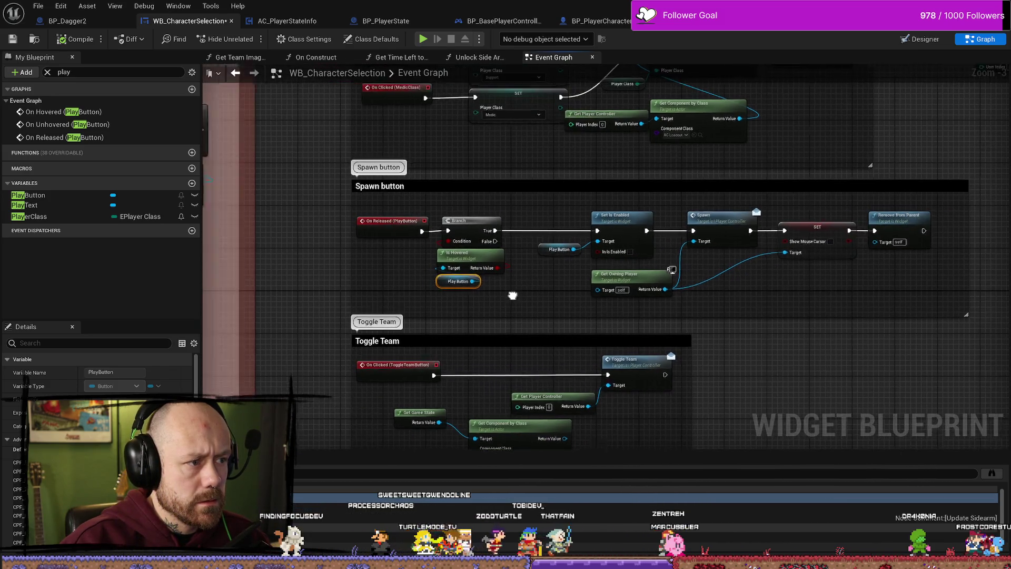
{"action": "scroll", "coordinate": [483, 288], "scroll_direction": "up", "scroll_amount": 3}
{"action": "mouse_move", "coordinate": [303, 302]}
{"action": "left_mouse_down"}
{"action": "mouse_move", "coordinate": [420, 289]}
{"action": "mouse_move", "coordinate": [323, 308]}
{"action": "left_mouse_up"}
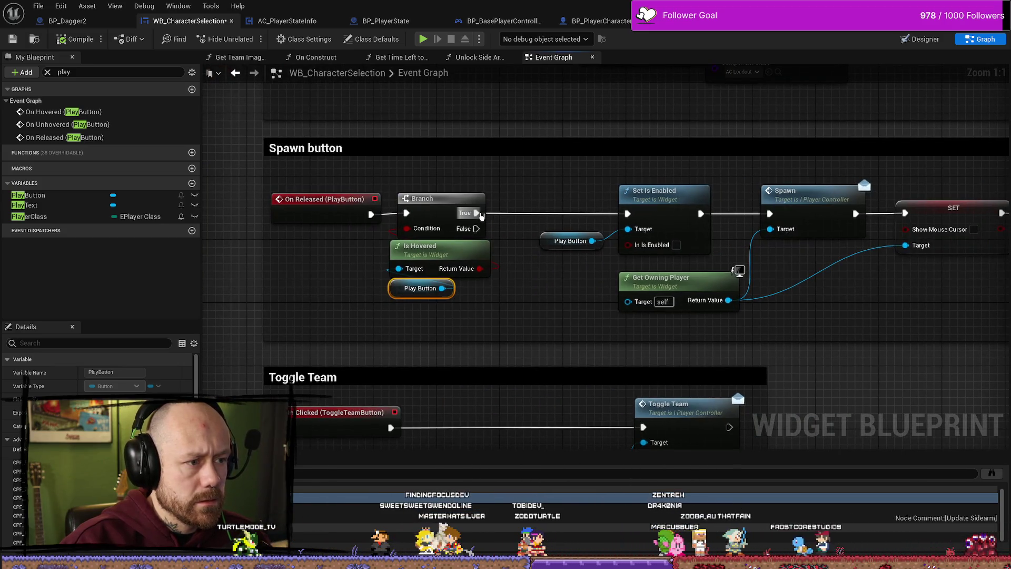
Place a Get Is Unlocked node in the widget's event graph.
{"action": "right_click", "coordinate": [514, 316]}
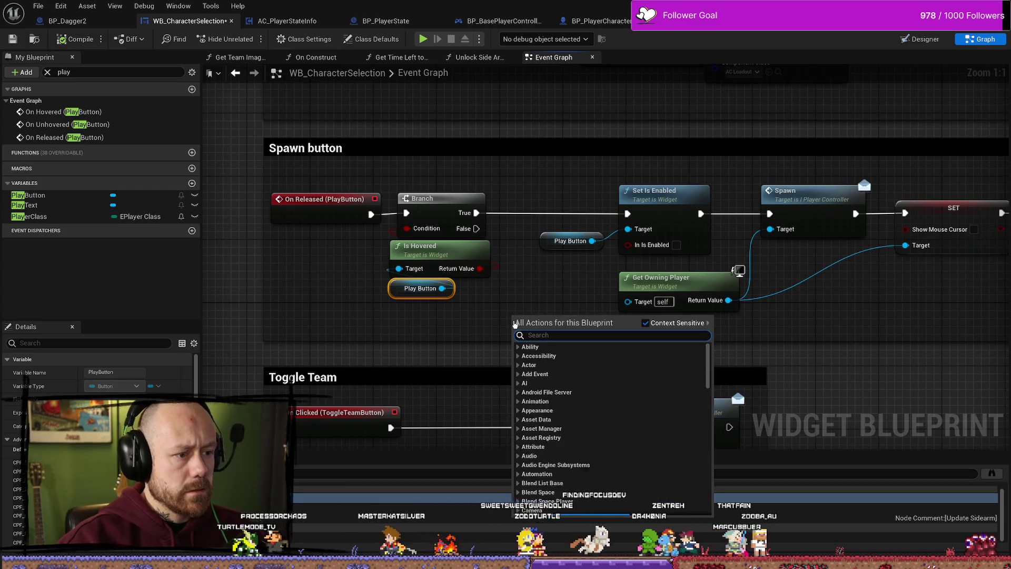
{"action": "type", "text": "locked"}
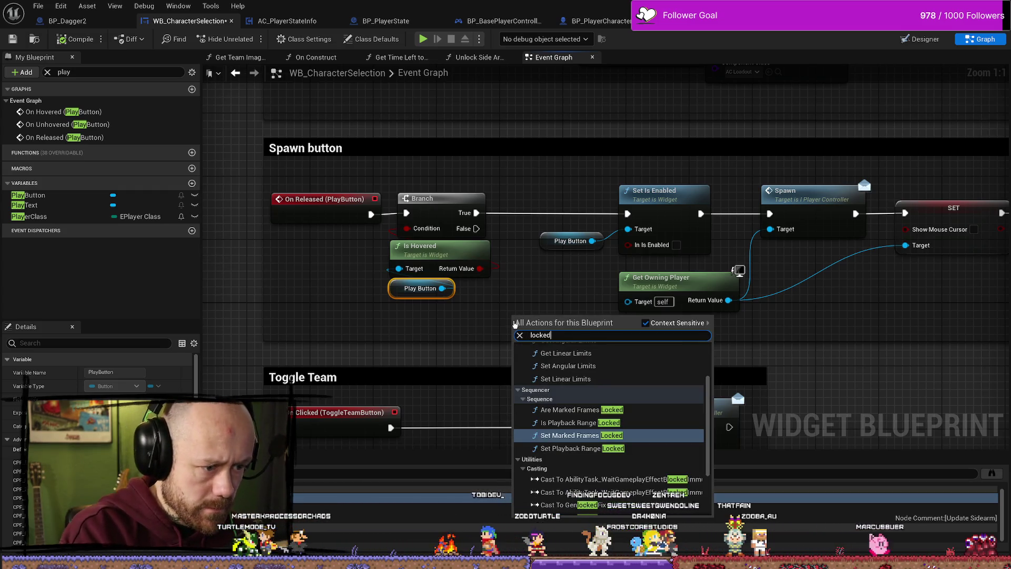
{"action": "key", "text": "BackSpace"}
{"action": "key", "text": "BackSpace"}
{"action": "key", "text": "BackSpace"}
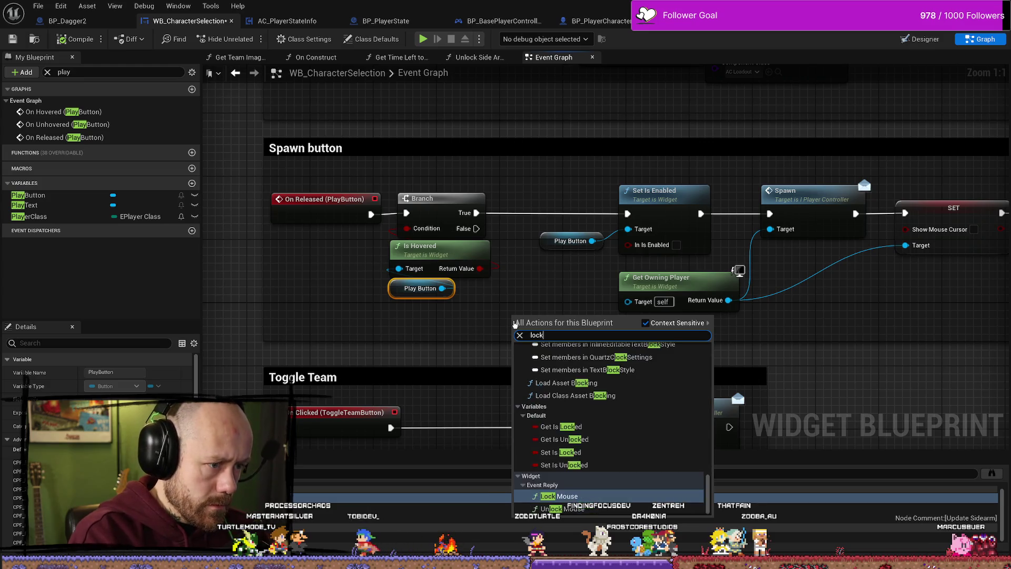
{"action": "type", "text": "unol"}
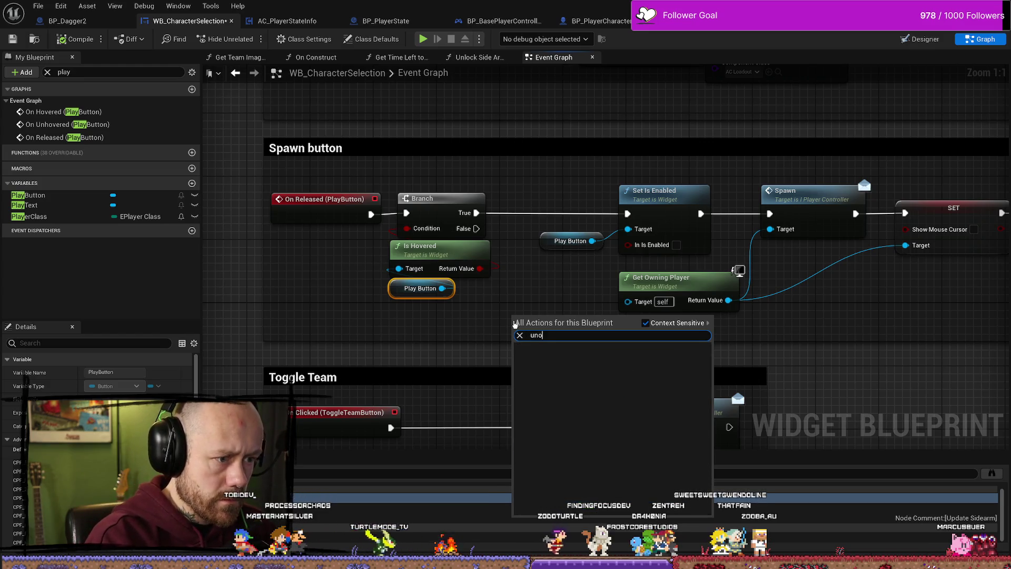
{"action": "key", "text": "BackSpace"}
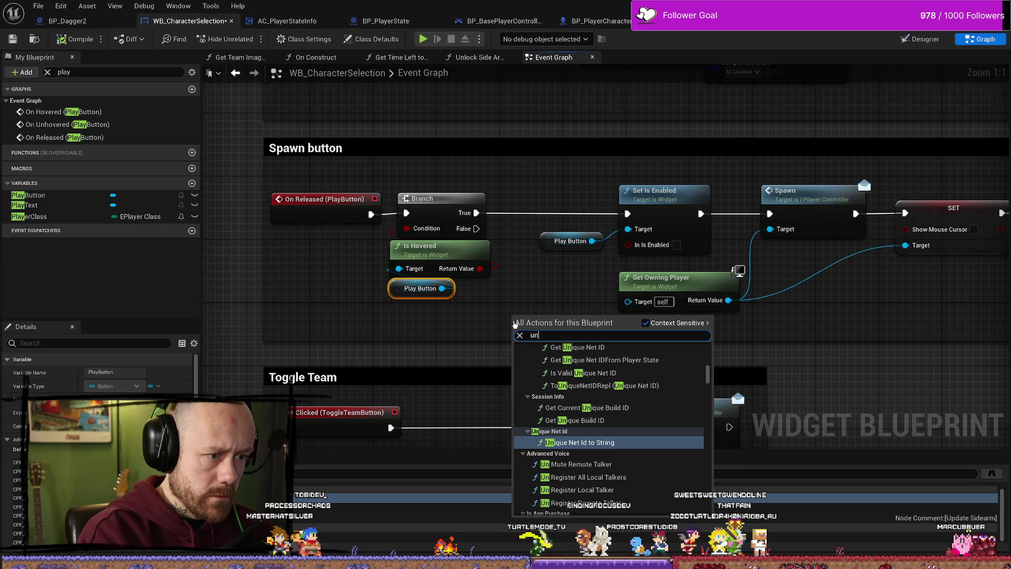
{"action": "type", "text": "ock"}
{"action": "key", "text": "BackSpace"}
{"action": "key", "text": "BackSpace"}
{"action": "key", "text": "BackSpace"}
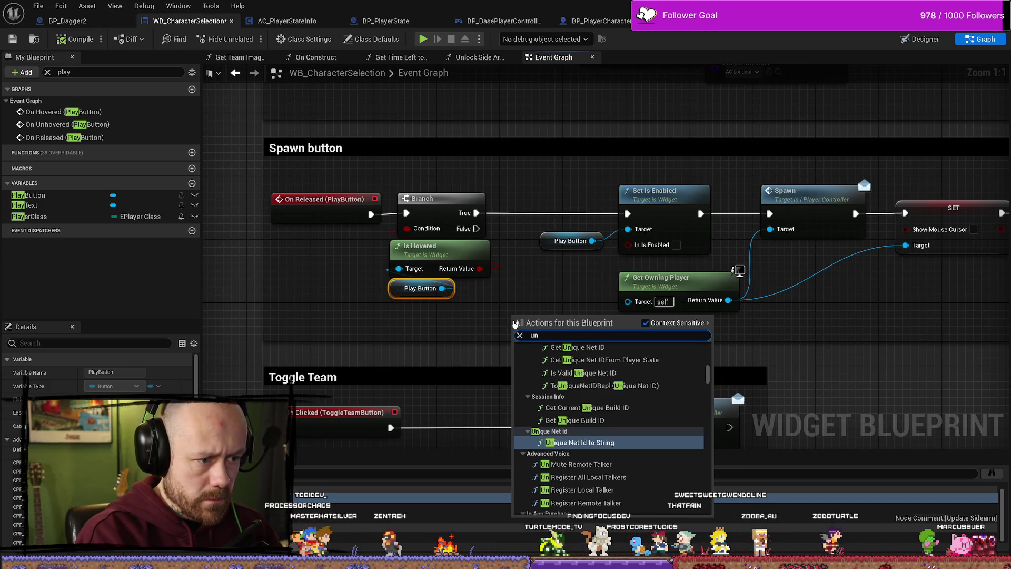
{"action": "type", "text": "lock"}
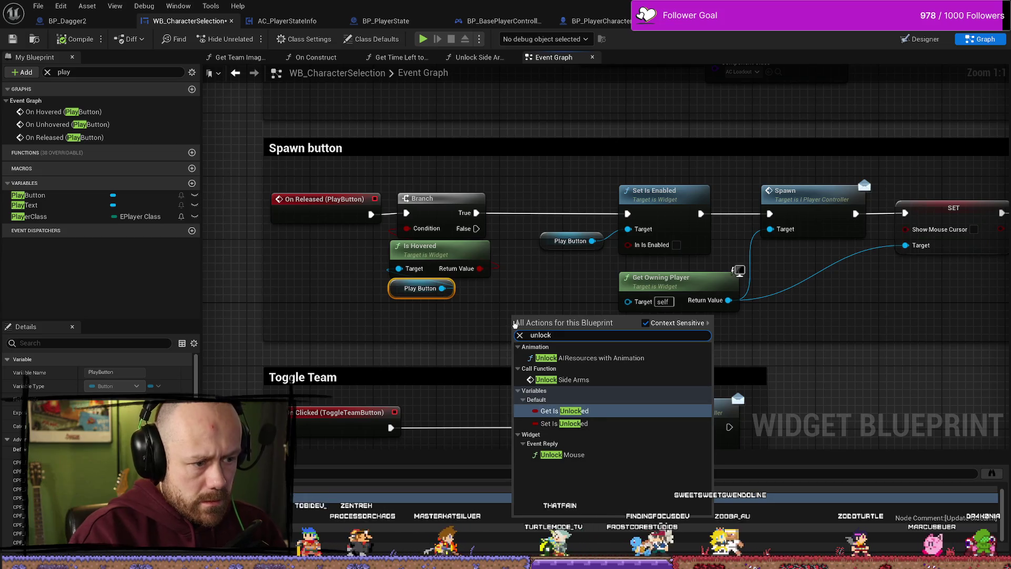
{"action": "key", "text": "Return"}
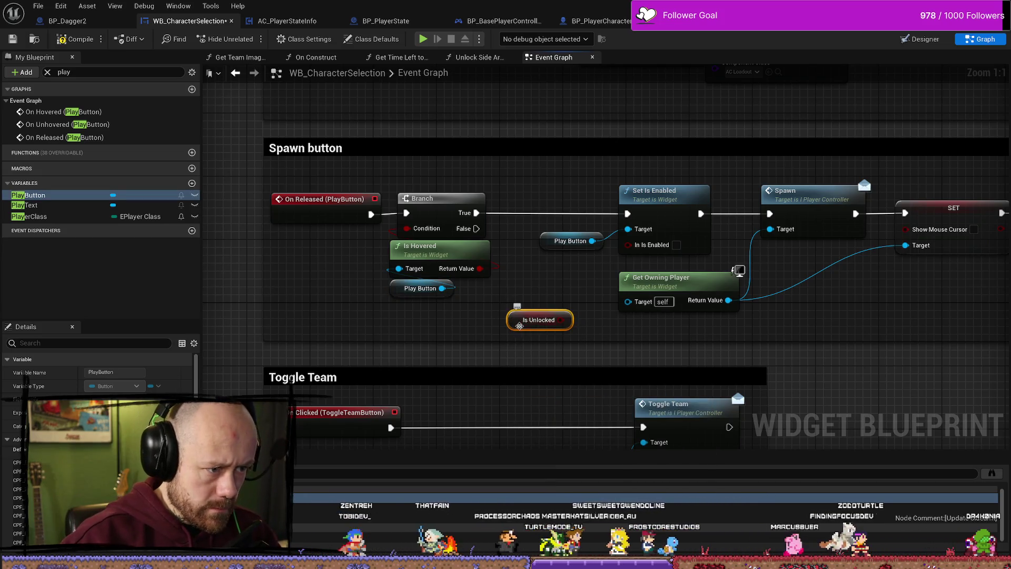
Insert an Is Unlocked Branch between the hover Branch's True and Set Is Enabled, then open BP_Dagger2.
{"action": "left_click_drag", "start_coordinate": [528, 336], "coordinate": [520, 291]}
{"action": "type", "text": "branch"}
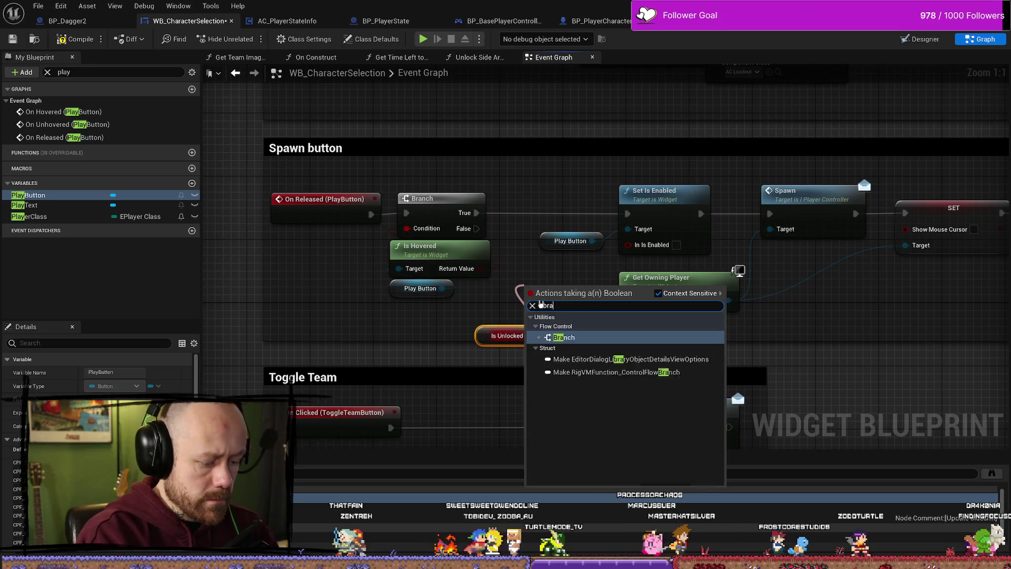
{"action": "key", "text": "Return"}
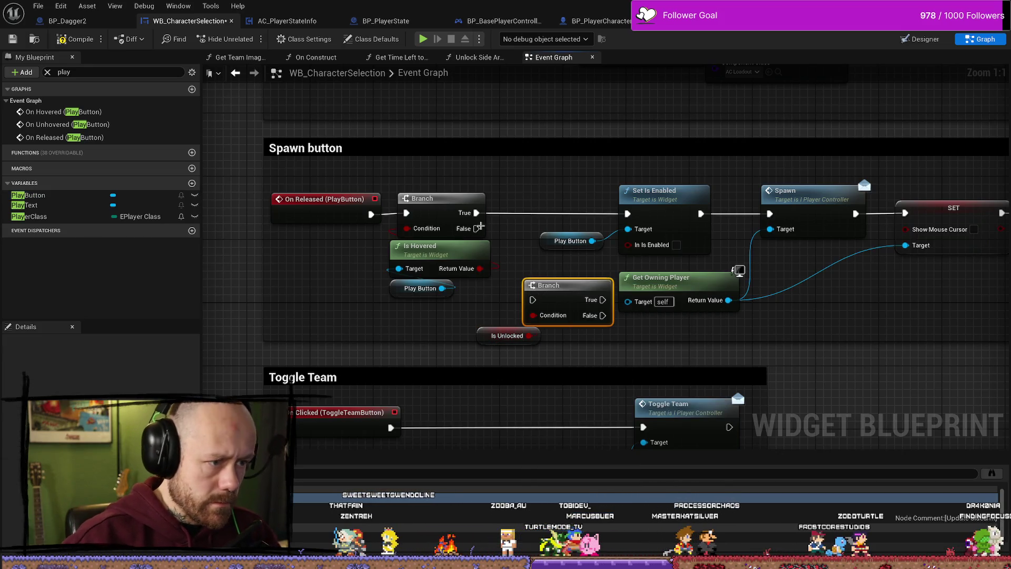
{"action": "mouse_move", "coordinate": [477, 212]}
{"action": "left_mouse_down"}
{"action": "mouse_move", "coordinate": [532, 299]}
{"action": "mouse_move", "coordinate": [537, 202]}
{"action": "mouse_move", "coordinate": [628, 213]}
{"action": "left_mouse_up"}
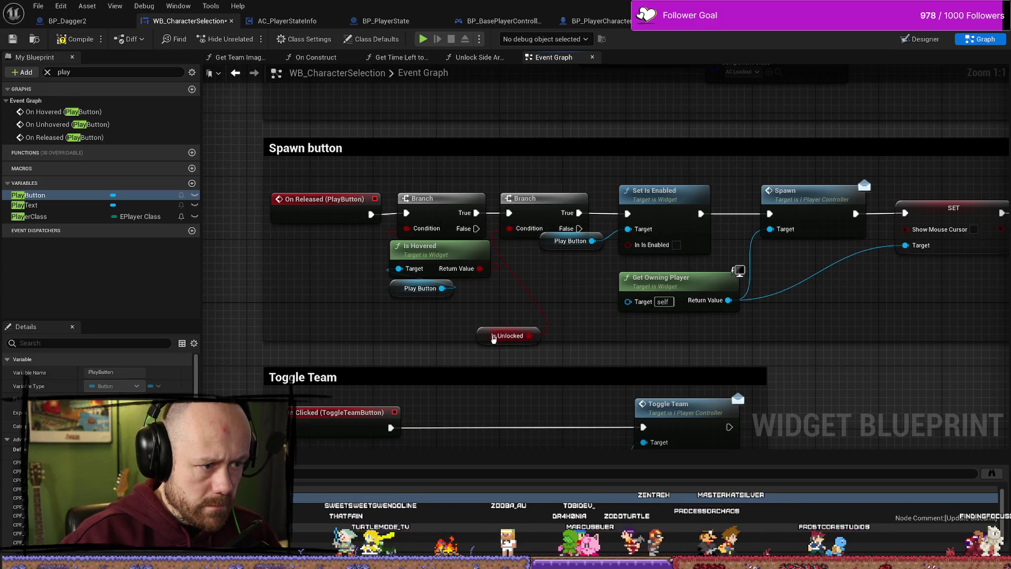
{"action": "mouse_move", "coordinate": [484, 339]}
{"action": "left_mouse_down"}
{"action": "mouse_move", "coordinate": [525, 268]}
{"action": "mouse_move", "coordinate": [572, 257]}
{"action": "left_mouse_up"}
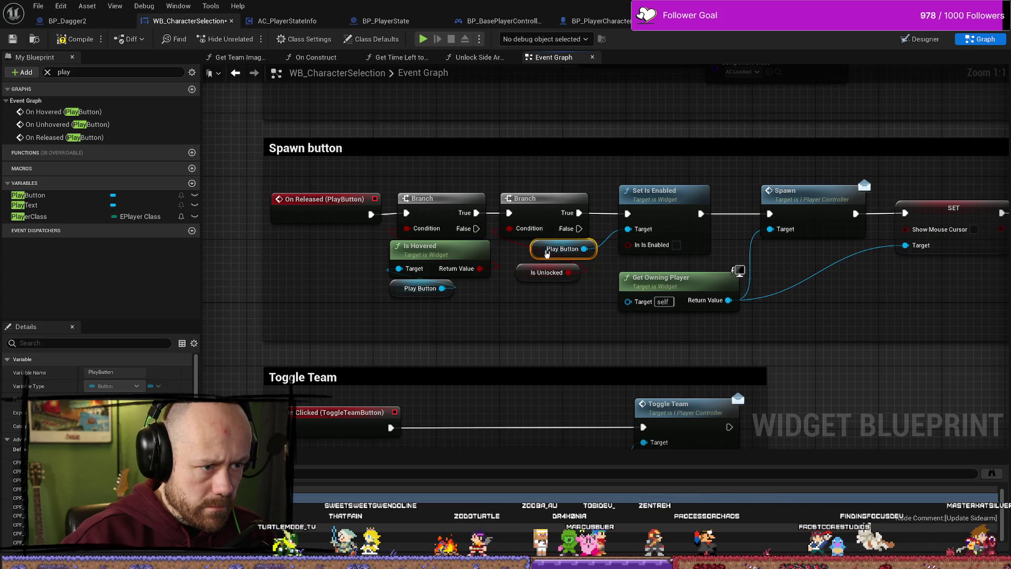
{"action": "left_click", "coordinate": [69, 23]}
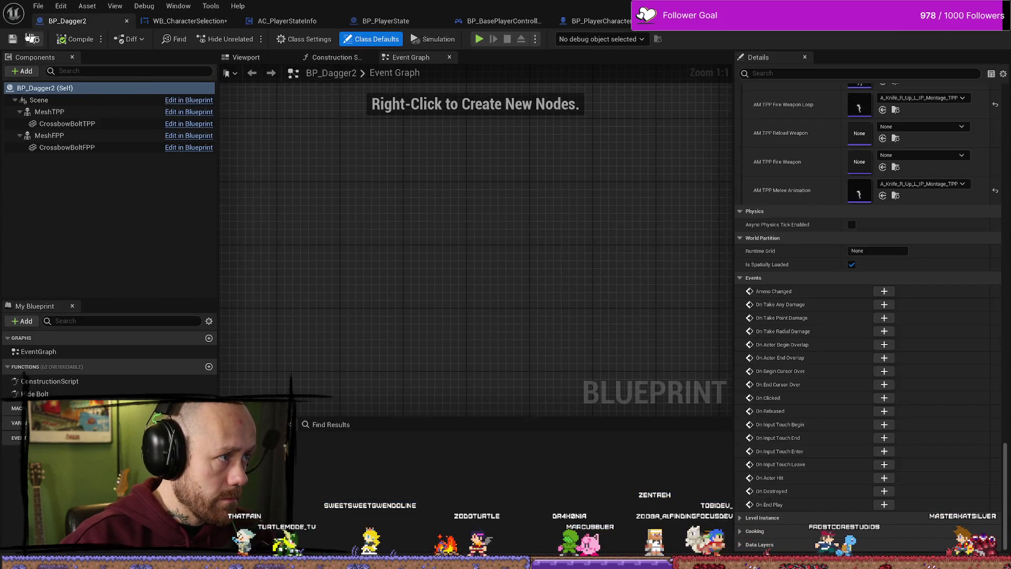
Cycle through the open blueprint tabs back to WB_CharacterSelection's event graph.
{"action": "left_click", "coordinate": [584, 21]}
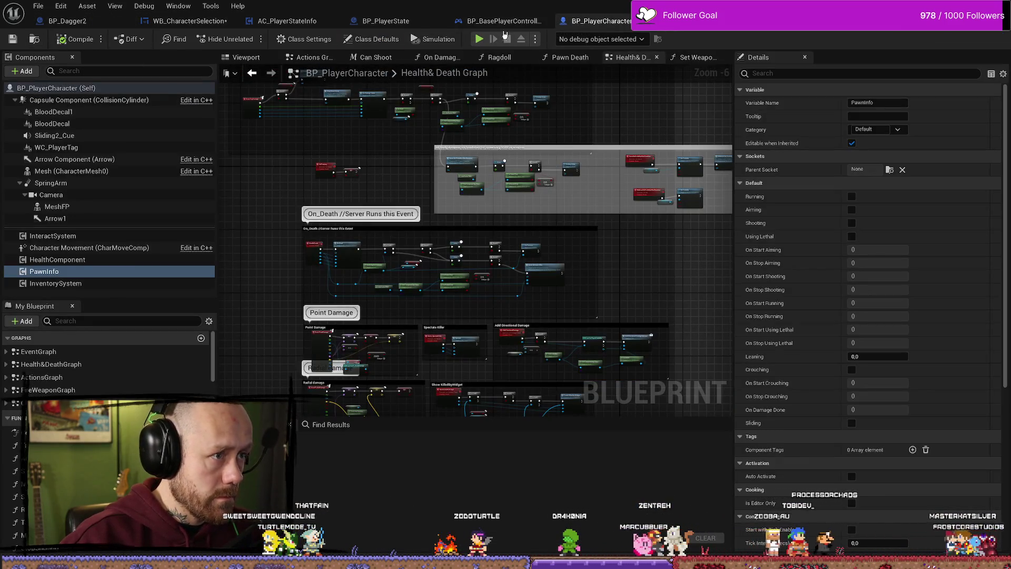
{"action": "left_click", "coordinate": [500, 21]}
{"action": "left_click", "coordinate": [384, 21]}
{"action": "left_click", "coordinate": [286, 21]}
{"action": "left_click", "coordinate": [509, 22]}
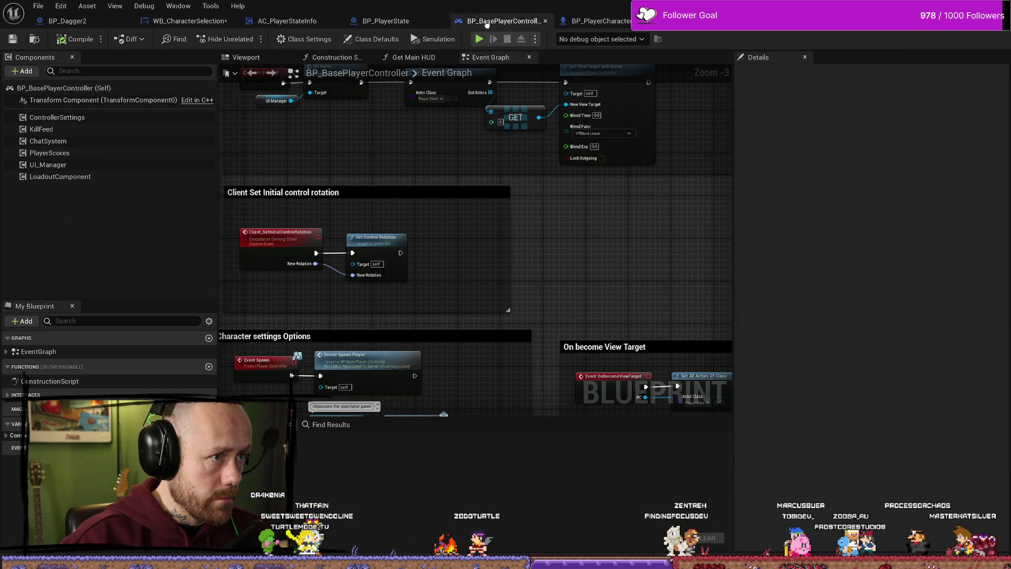
{"action": "left_click", "coordinate": [189, 21]}
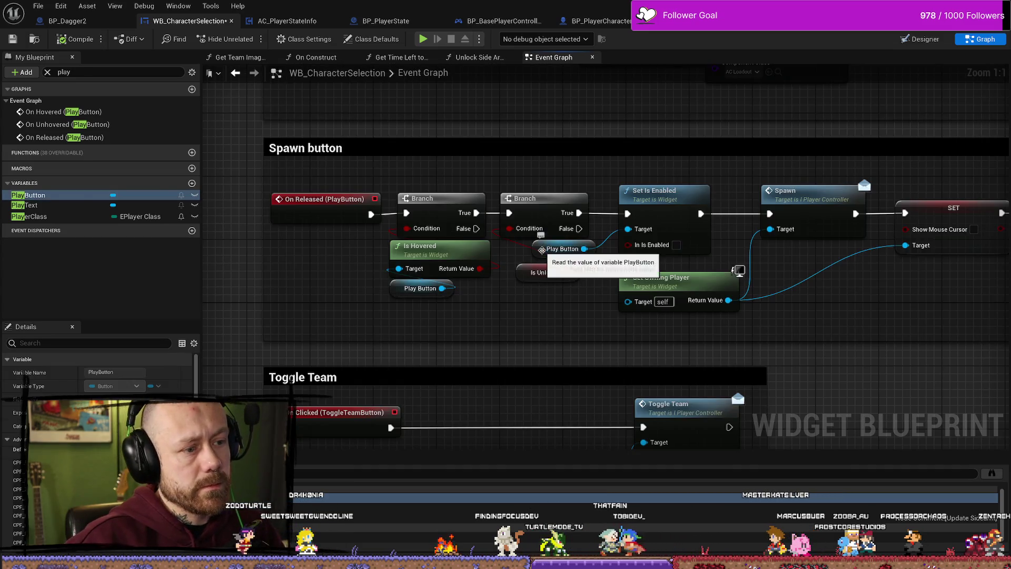
Rearrange the Spawn button nodes, shrink their comment, save the widget and start play-in-editor.
{"action": "left_click_drag", "start_coordinate": [494, 323], "coordinate": [530, 324]}
{"action": "mouse_move", "coordinate": [307, 187]}
{"action": "left_mouse_down"}
{"action": "mouse_move", "coordinate": [376, 175]}
{"action": "mouse_move", "coordinate": [593, 298]}
{"action": "mouse_move", "coordinate": [640, 274]}
{"action": "left_mouse_up"}
{"action": "left_click_drag", "start_coordinate": [643, 197], "coordinate": [588, 197]}
{"action": "left_click", "coordinate": [588, 239]}
{"action": "left_click_drag", "start_coordinate": [589, 239], "coordinate": [659, 240]}
{"action": "left_click", "coordinate": [658, 305]}
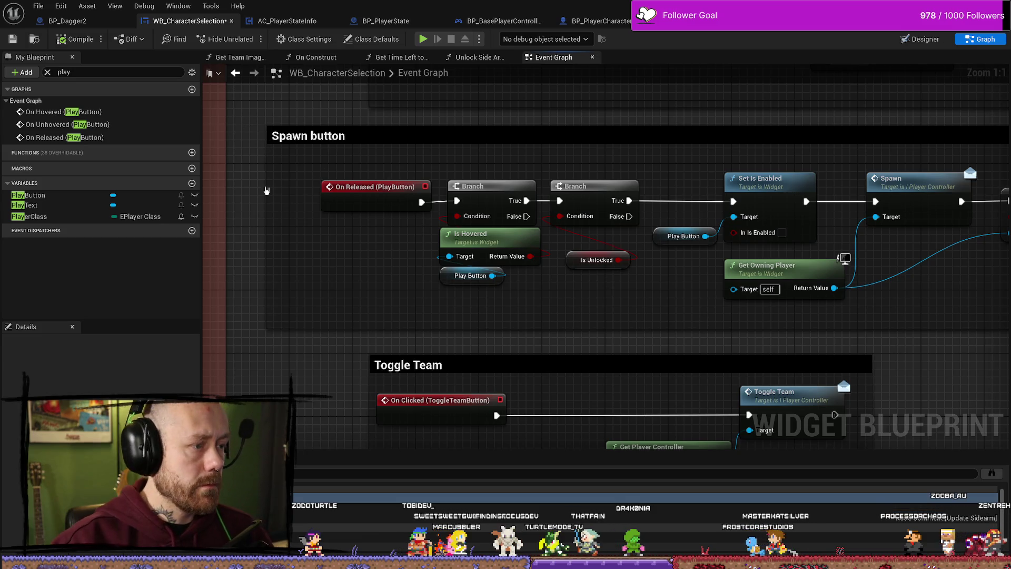
{"action": "left_click_drag", "start_coordinate": [267, 226], "coordinate": [290, 226]}
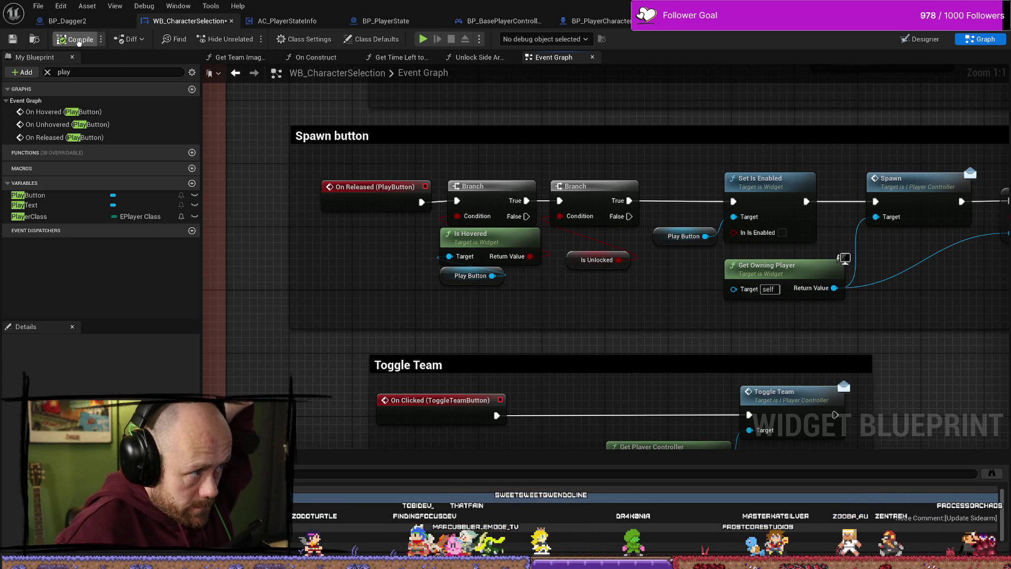
{"action": "left_click", "coordinate": [14, 40]}
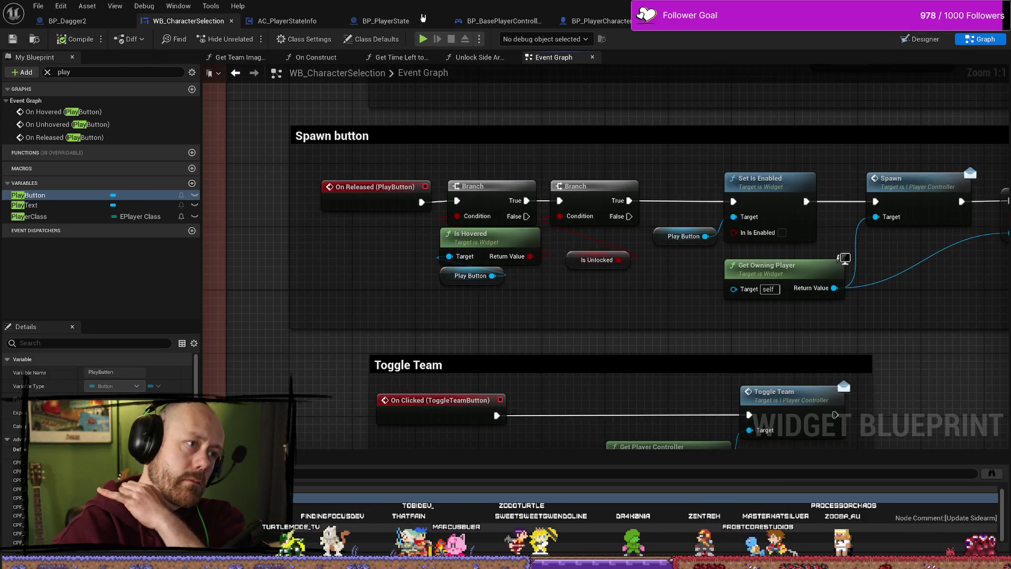
{"action": "key", "text": "alt+p"}
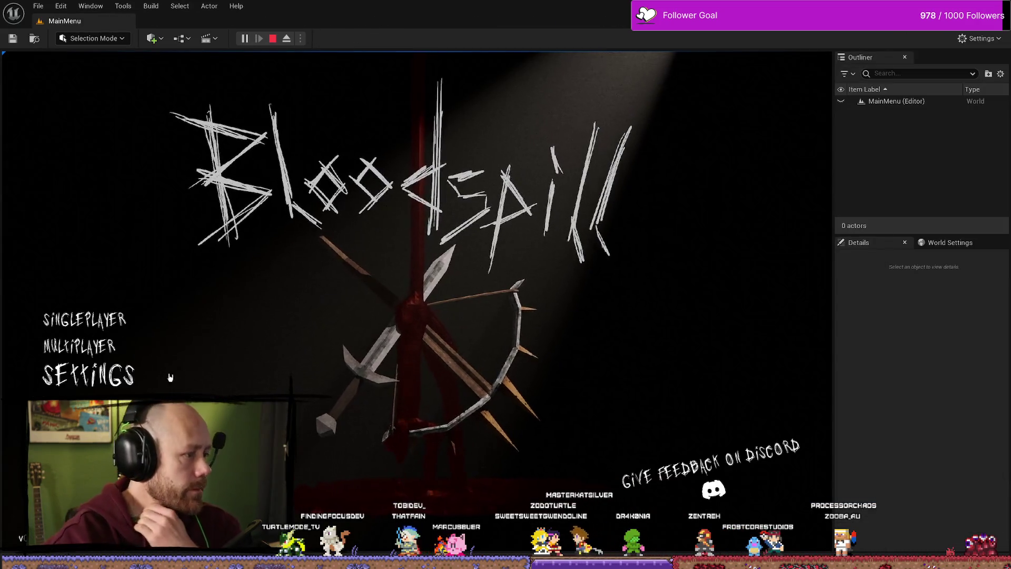
Start a singleplayer deathmatch, fire once, stop play, and reopen WB_CharacterSelection from the Content Drawer.
{"action": "left_click", "coordinate": [114, 322]}
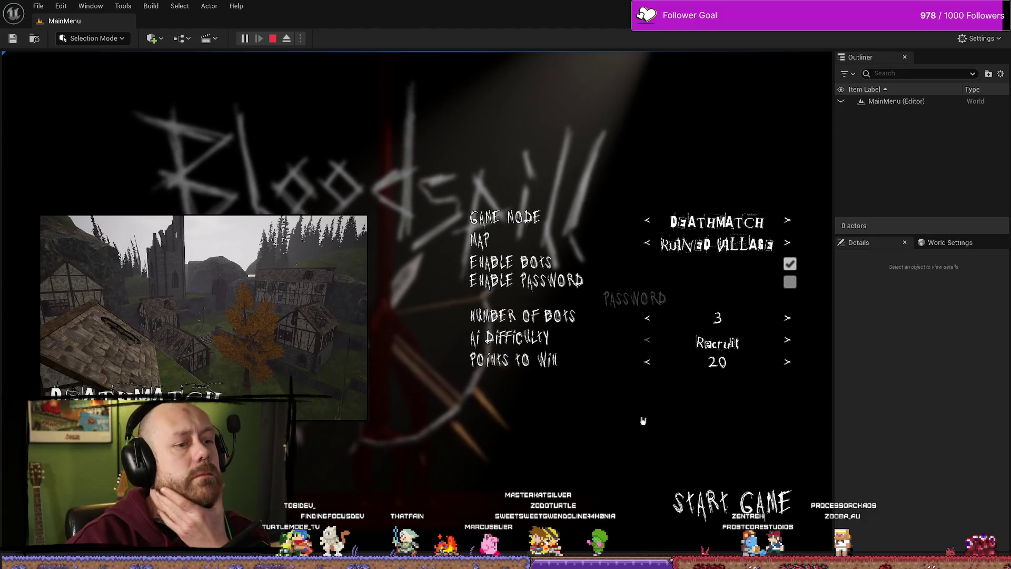
{"action": "left_click", "coordinate": [751, 501]}
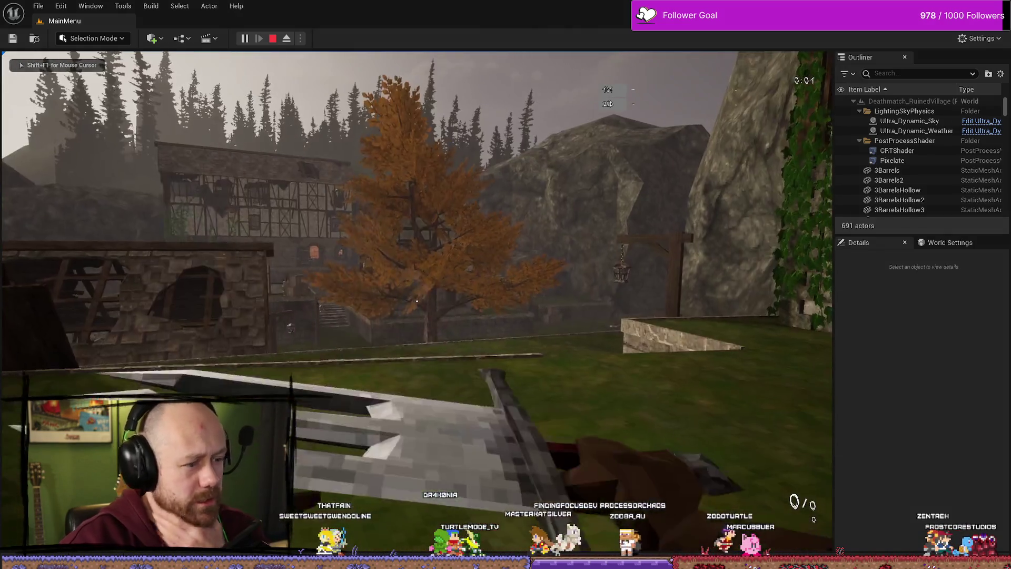
{"action": "left_click", "coordinate": [416, 301]}
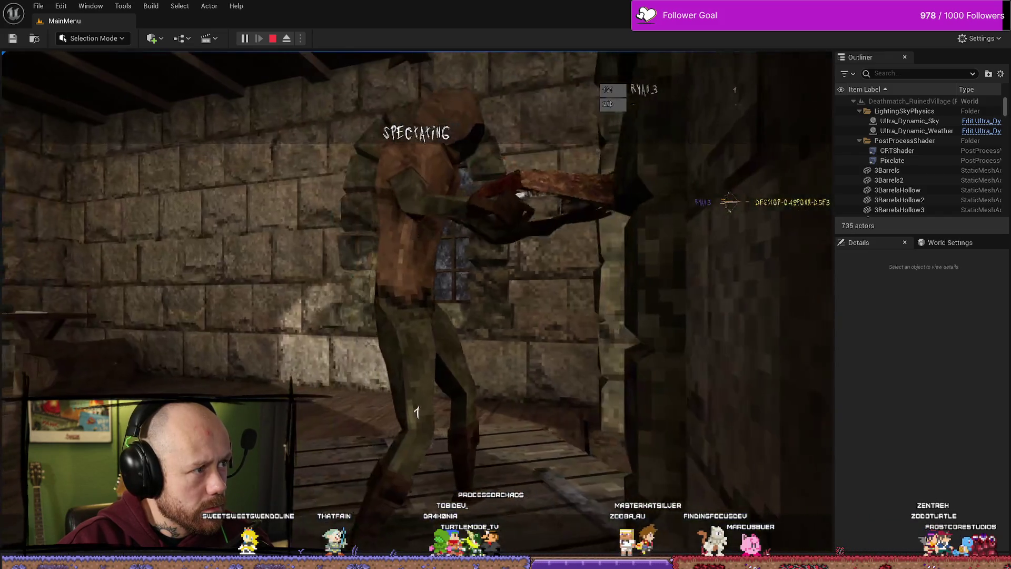
{"action": "key", "text": "Escape"}
{"action": "key", "text": "ctrl+space"}
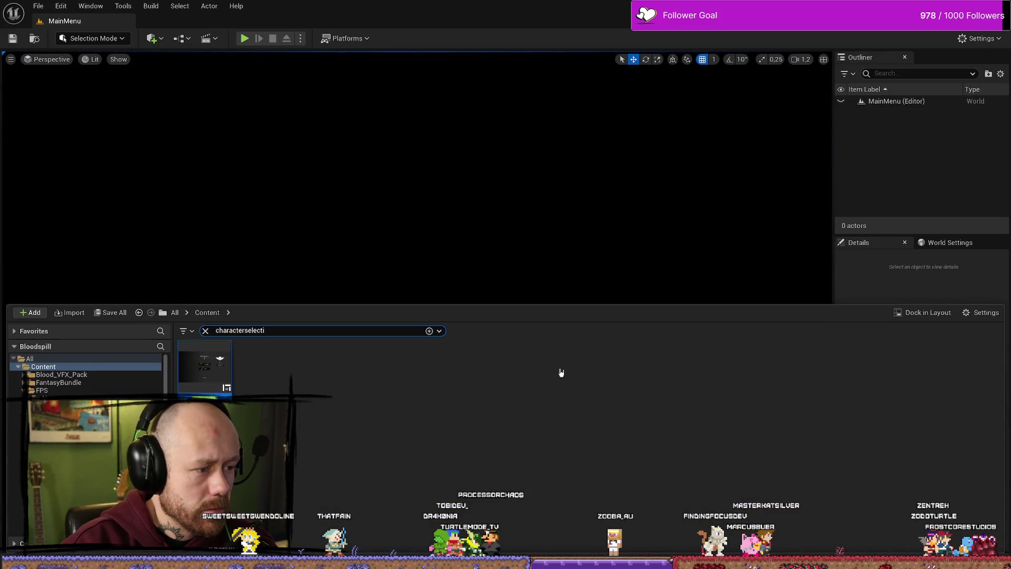
{"action": "double_click", "coordinate": [203, 380]}
Move the Is Unlocked getter up beside the second Branch and select the On Released (PlayButton) event.
{"action": "left_click_drag", "start_coordinate": [617, 350], "coordinate": [575, 320]}
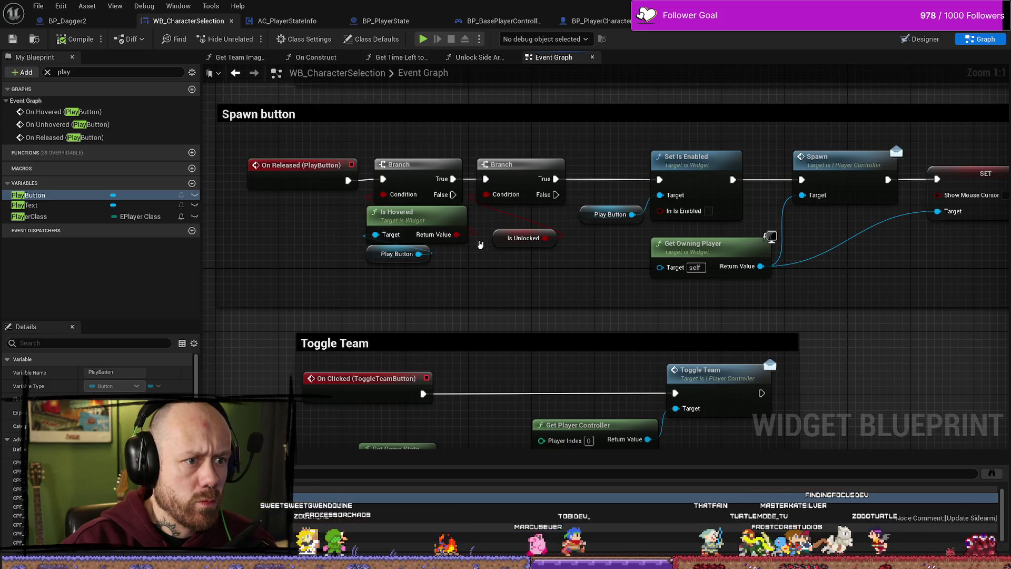
{"action": "left_click_drag", "start_coordinate": [498, 239], "coordinate": [498, 222]}
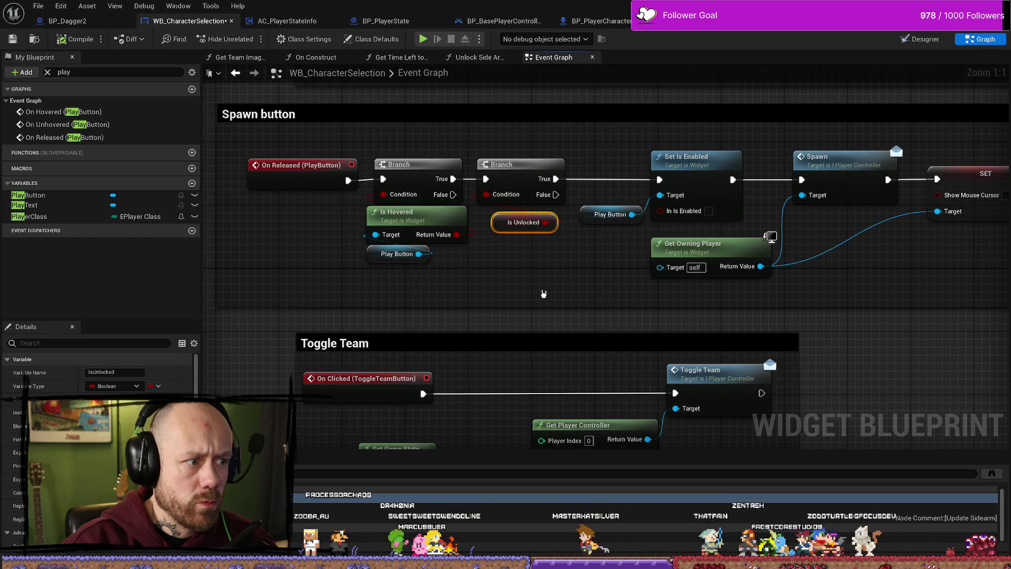
{"action": "scroll", "coordinate": [543, 293], "scroll_direction": "down", "scroll_amount": 7}
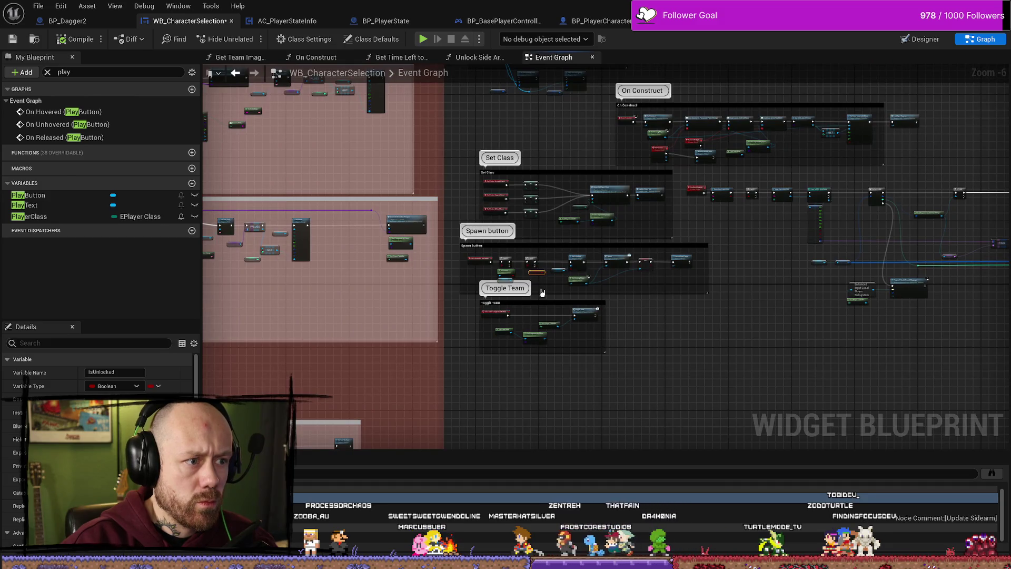
{"action": "scroll", "coordinate": [542, 292], "scroll_direction": "up", "scroll_amount": 2}
{"action": "scroll", "coordinate": [540, 293], "scroll_direction": "up", "scroll_amount": 1}
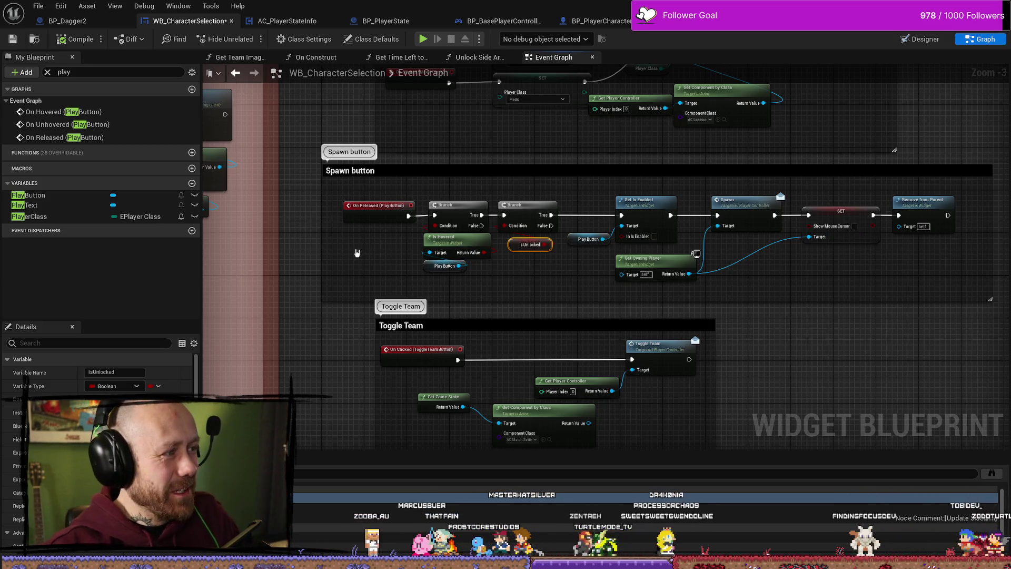
{"action": "left_click", "coordinate": [373, 205]}
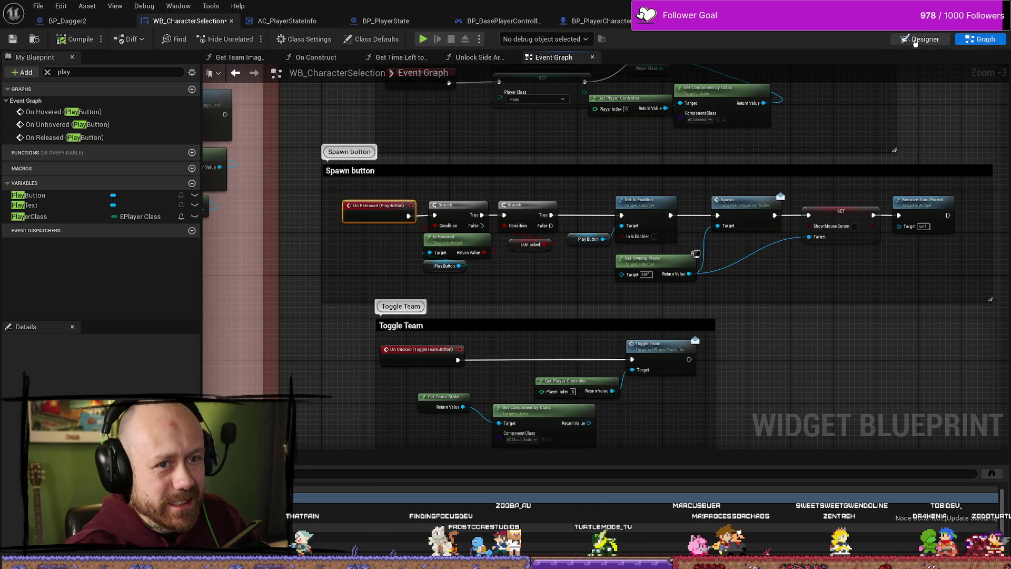
{"action": "key", "text": "shift+F4"}
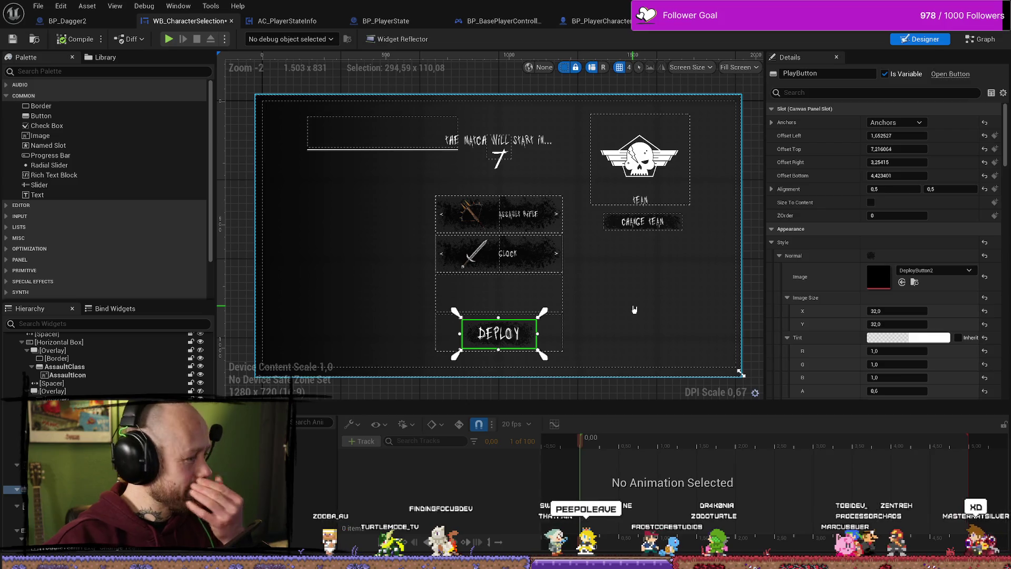
{"action": "left_click", "coordinate": [977, 45]}
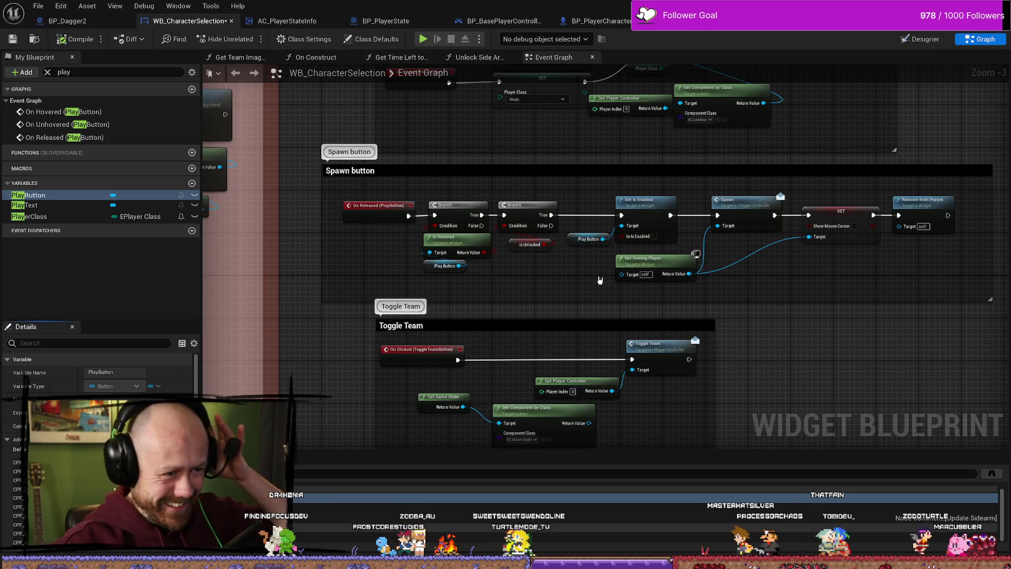
Save WB_CharacterSelection, then frame the Unlock Dagger 2 Branch in the Unlock Side Arms function.
{"action": "scroll", "coordinate": [545, 273], "scroll_direction": "up", "scroll_amount": 2}
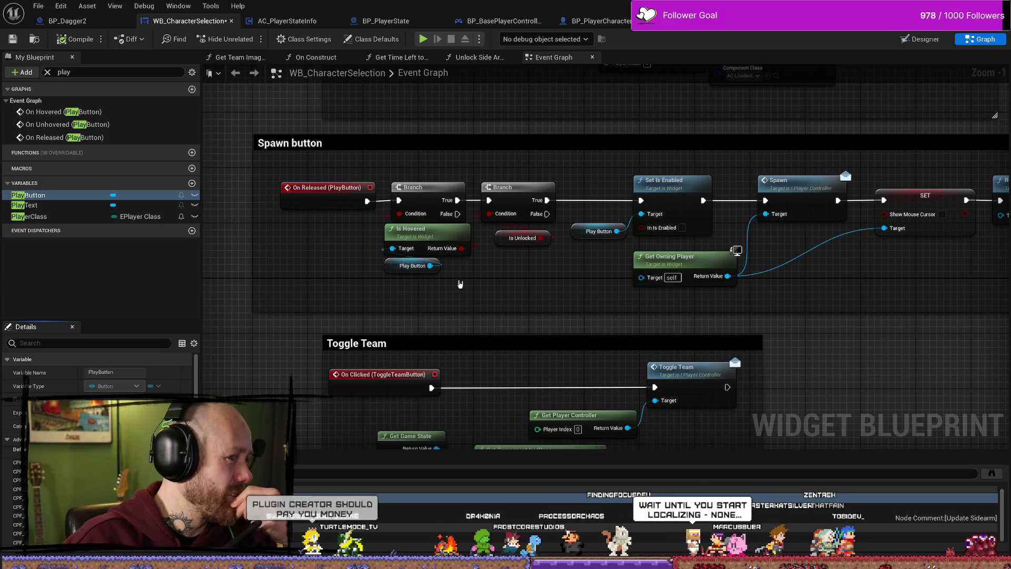
{"action": "key", "text": "ctrl+s"}
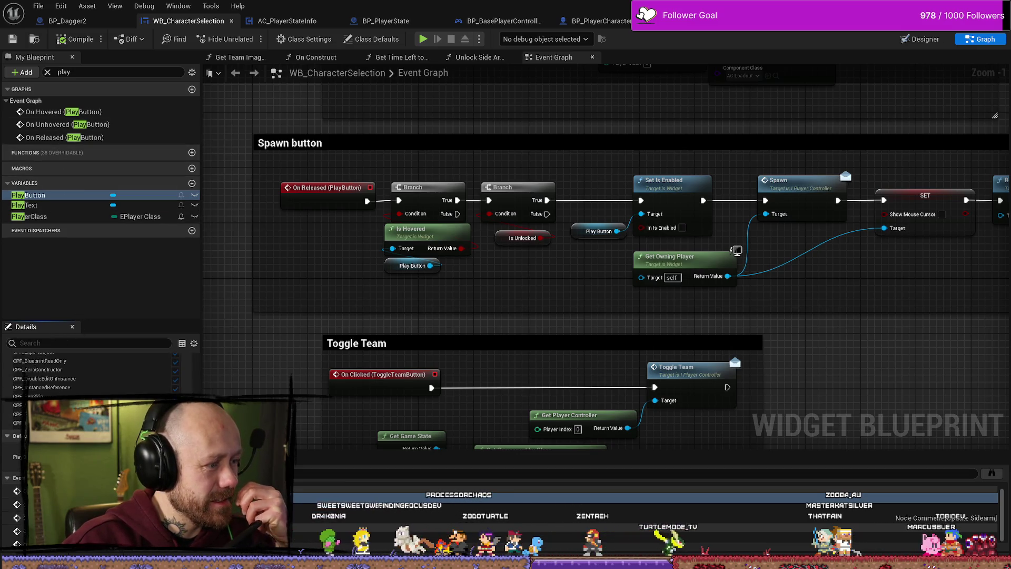
{"action": "left_click", "coordinate": [147, 274]}
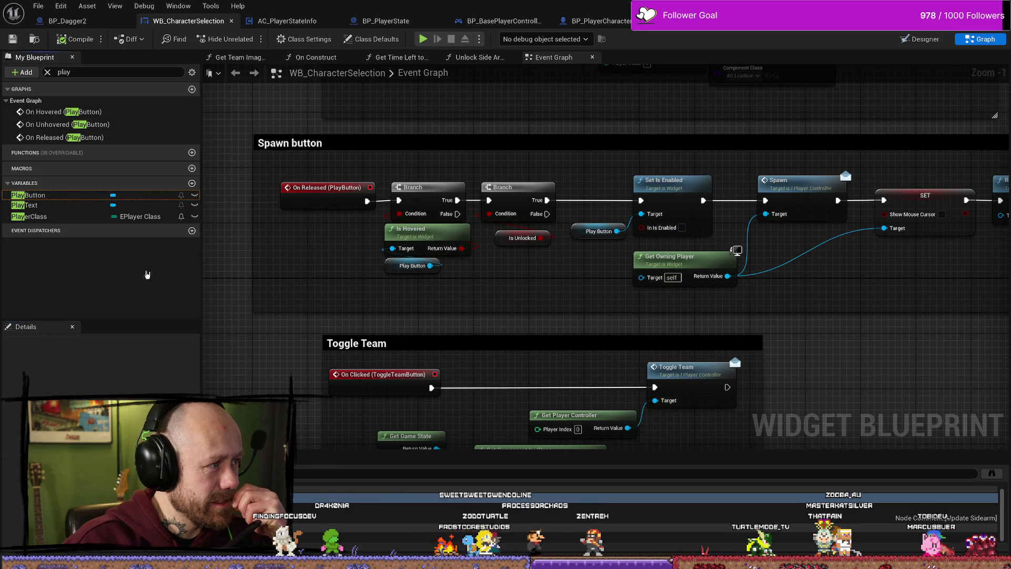
{"action": "key", "text": "ctrl+s"}
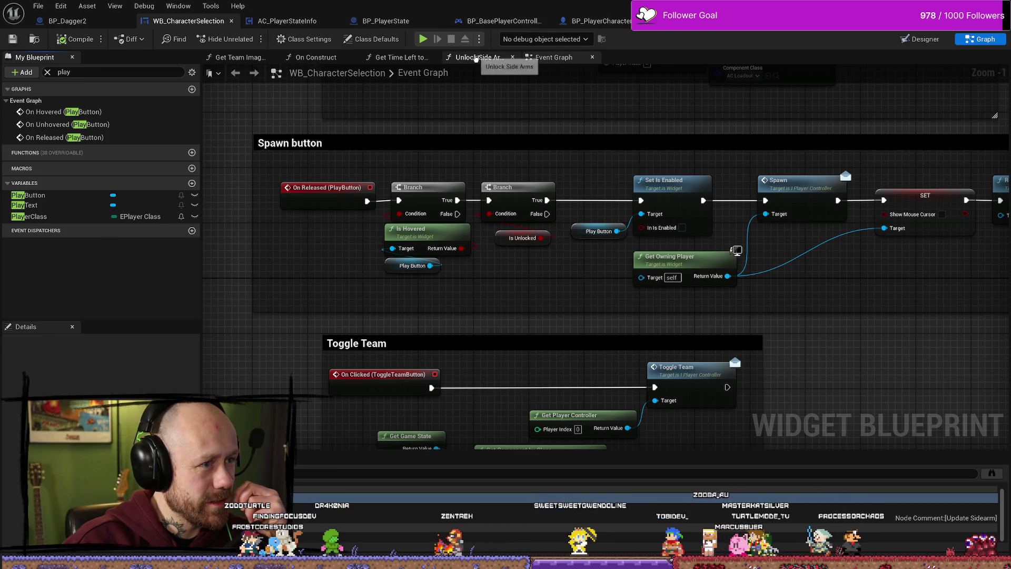
{"action": "left_click", "coordinate": [504, 58]}
{"action": "left_click_drag", "start_coordinate": [729, 350], "coordinate": [646, 312]}
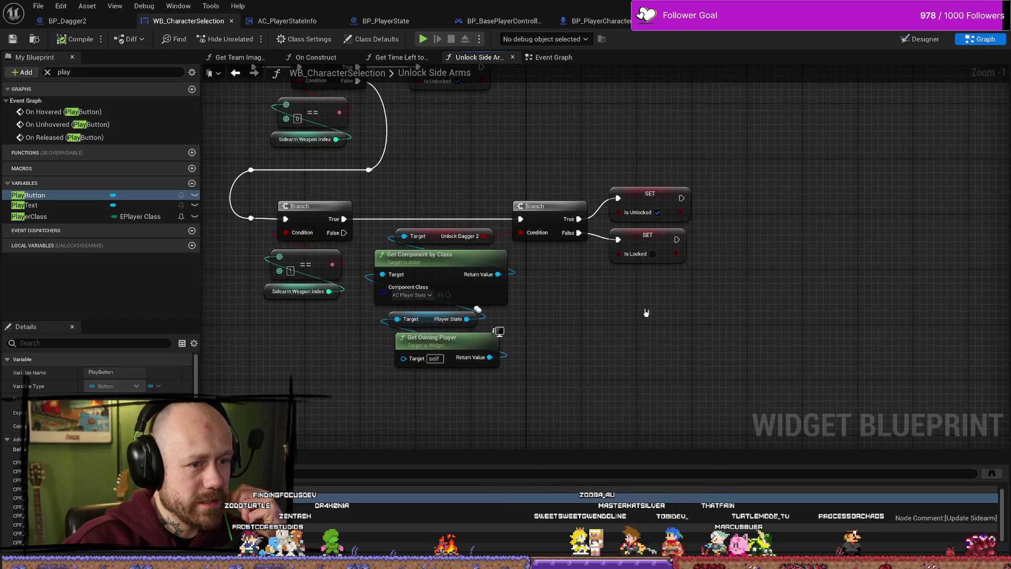
Replace SET Is Locked on the Branch's False output with a Set Is Unlocked node and compile.
{"action": "left_click", "coordinate": [651, 241]}
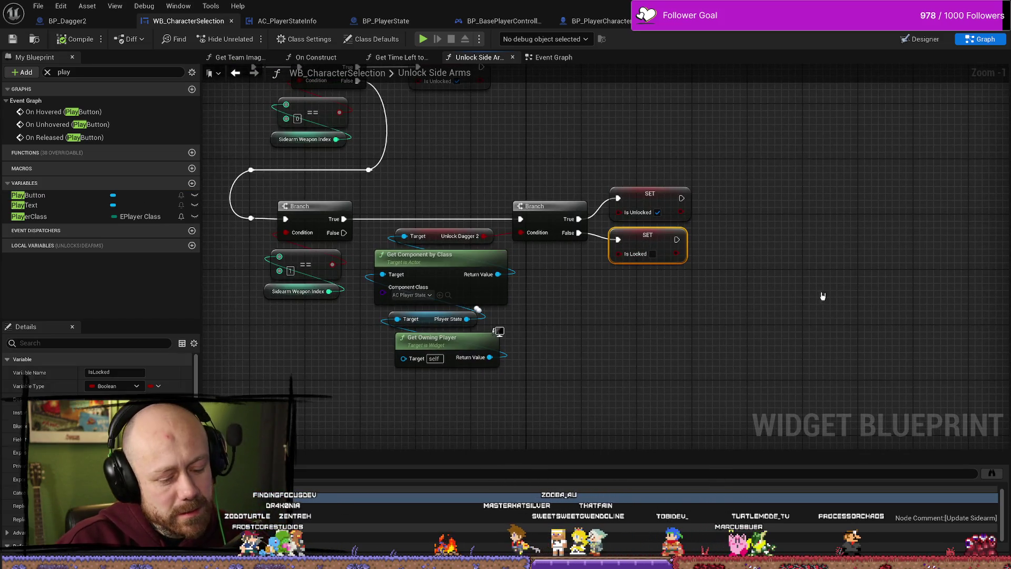
{"action": "key", "text": "Delete"}
{"action": "left_click_drag", "start_coordinate": [578, 233], "coordinate": [651, 287]}
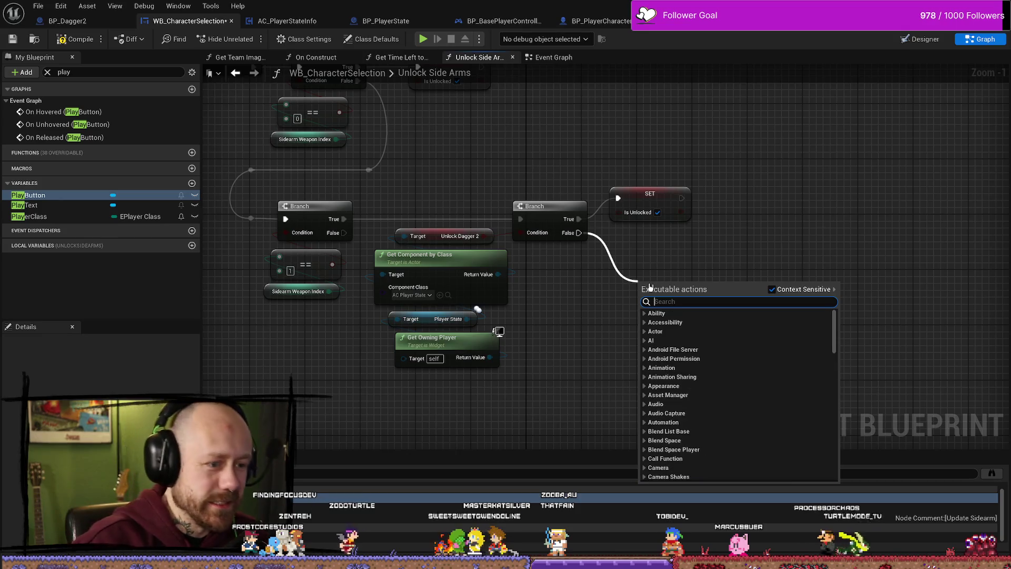
{"action": "type", "text": "set "}
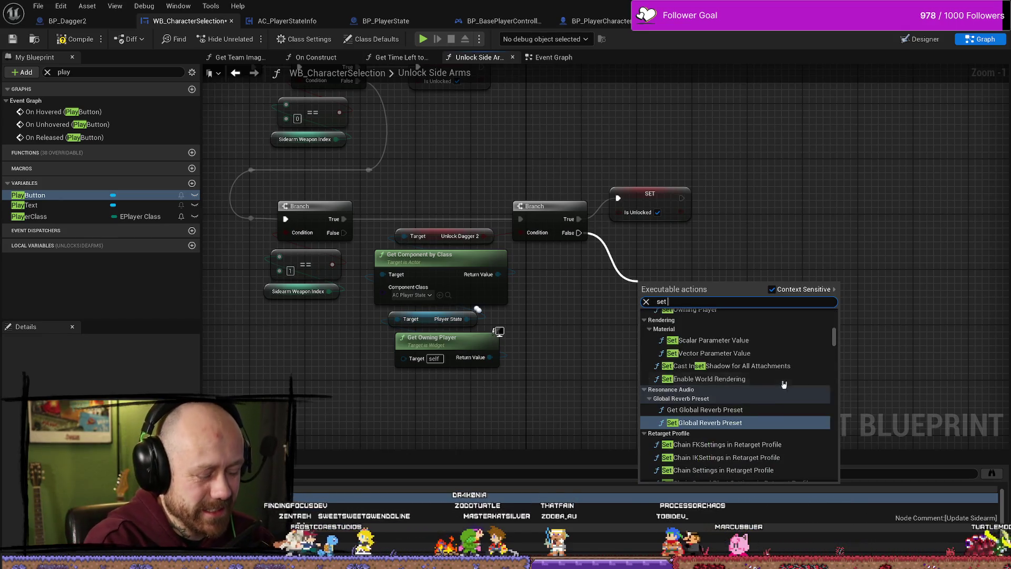
{"action": "type", "text": "unloc"}
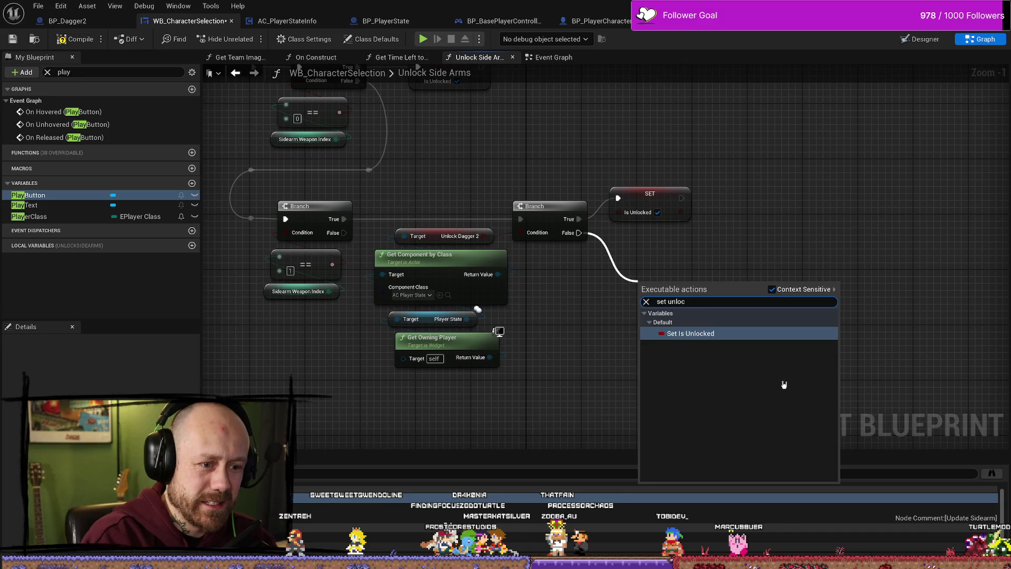
{"action": "key", "text": "Return"}
{"action": "left_click_drag", "start_coordinate": [670, 279], "coordinate": [642, 237]}
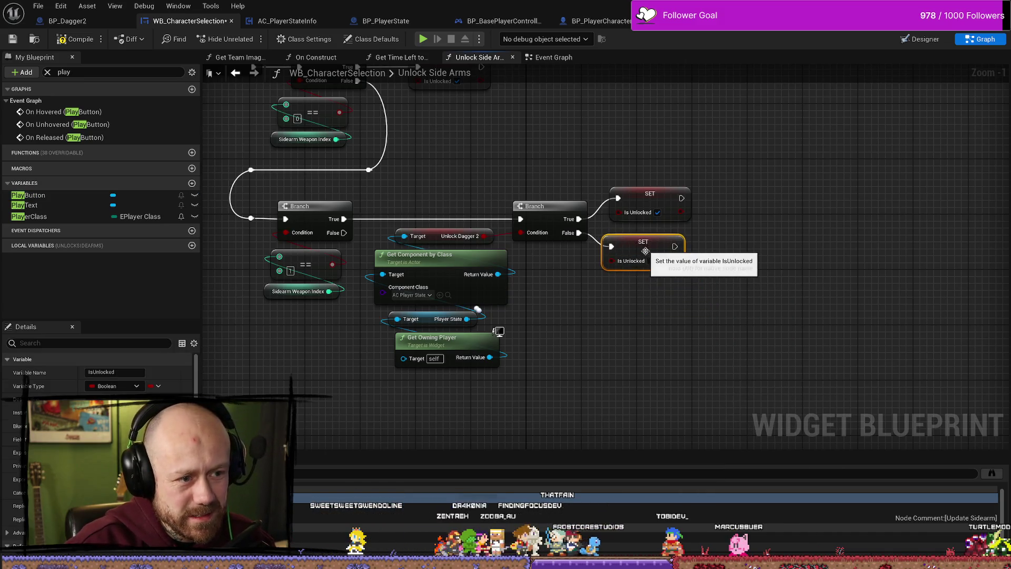
{"action": "left_click", "coordinate": [73, 42]}
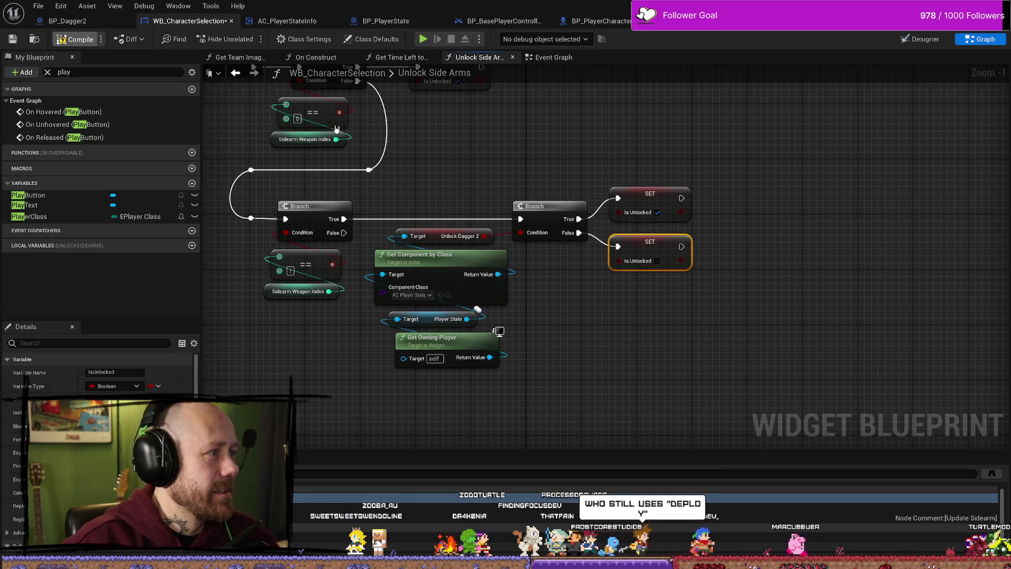
{"action": "left_click", "coordinate": [29, 195]}
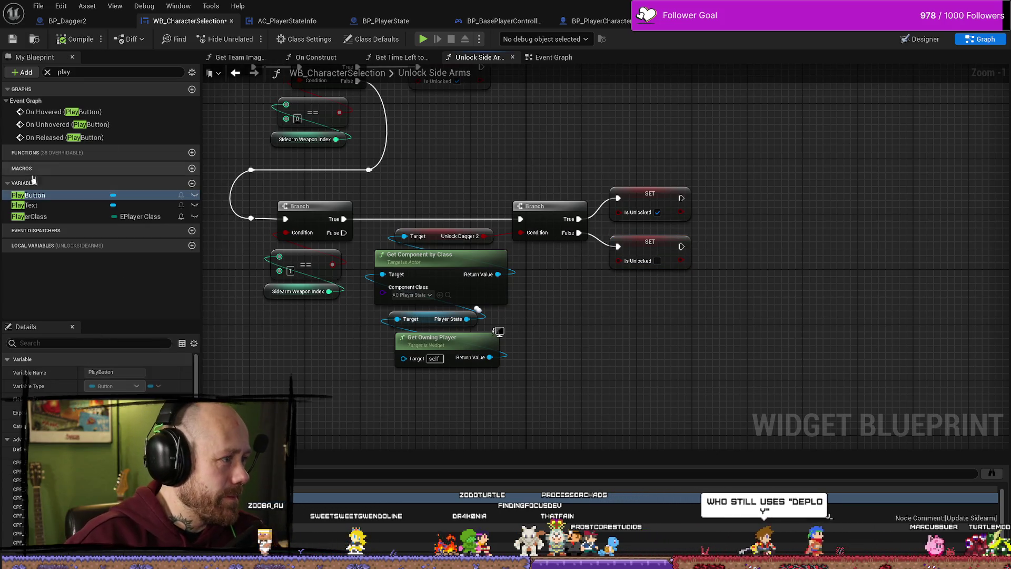
Clear the member filter and delete the unused IsLocked variable.
{"action": "left_click", "coordinate": [47, 72]}
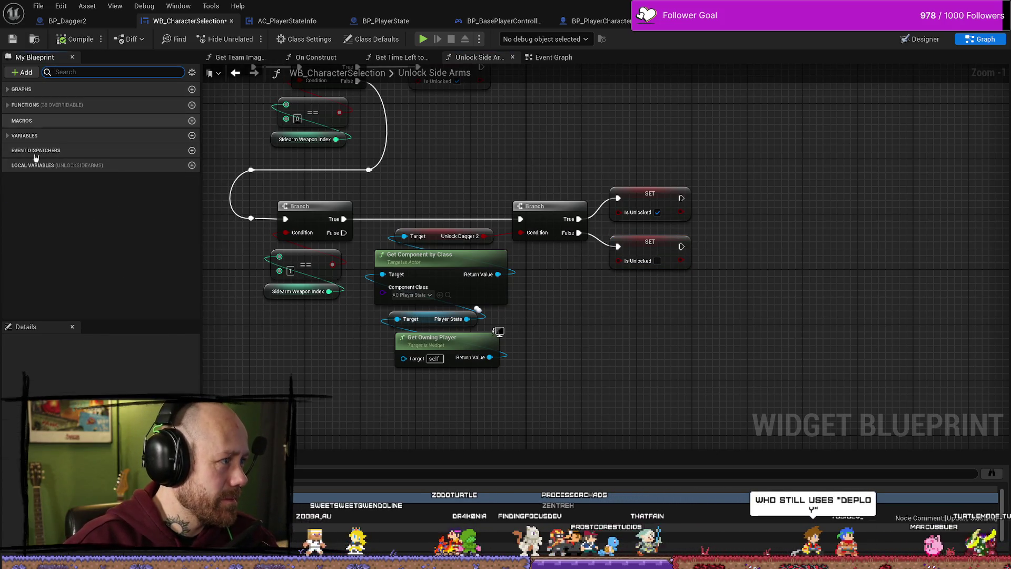
{"action": "left_click", "coordinate": [21, 135]}
{"action": "scroll", "coordinate": [90, 255], "scroll_direction": "down", "scroll_amount": 5}
{"action": "scroll", "coordinate": [91, 256], "scroll_direction": "down", "scroll_amount": 5}
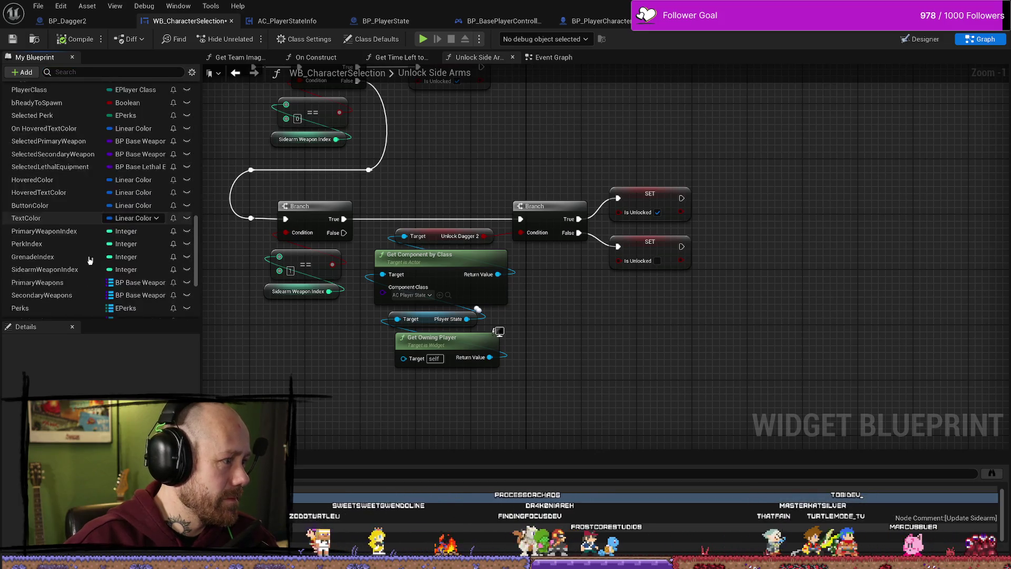
{"action": "left_click", "coordinate": [78, 291]}
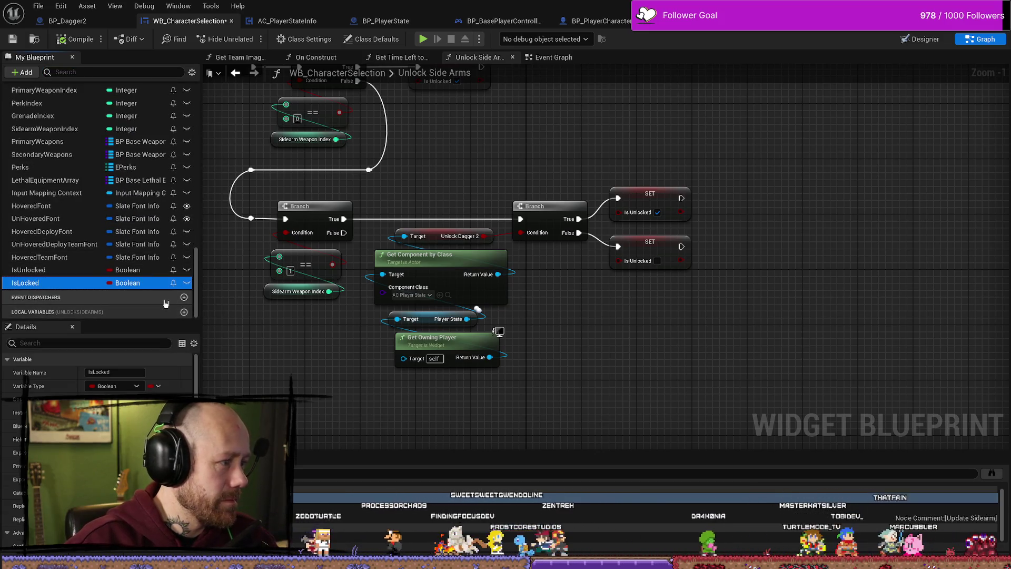
{"action": "key", "text": "Delete"}
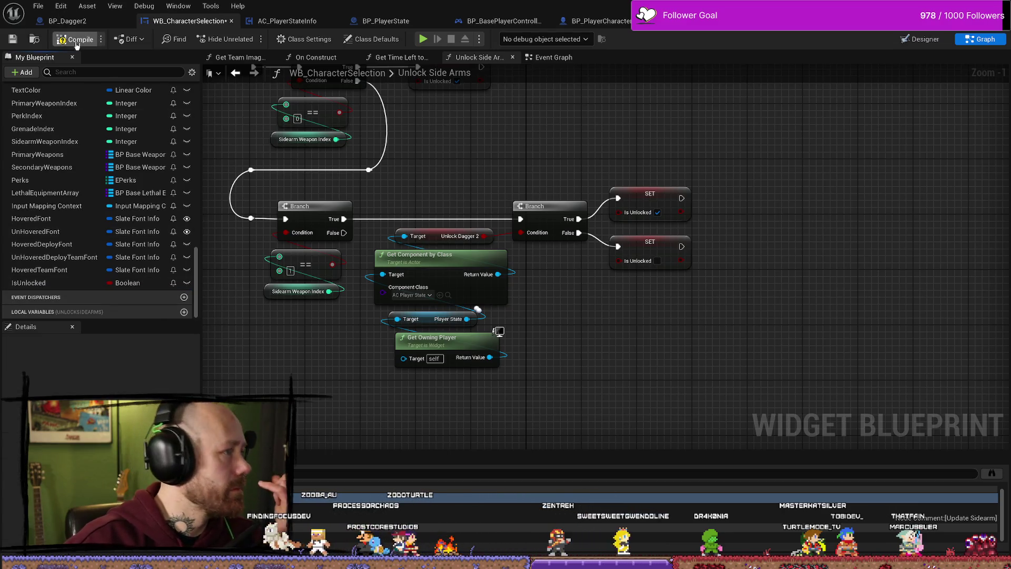
Compile and save the widget blueprint, then switch to the level editor and press Play.
{"action": "left_click", "coordinate": [76, 42]}
{"action": "left_click", "coordinate": [15, 42]}
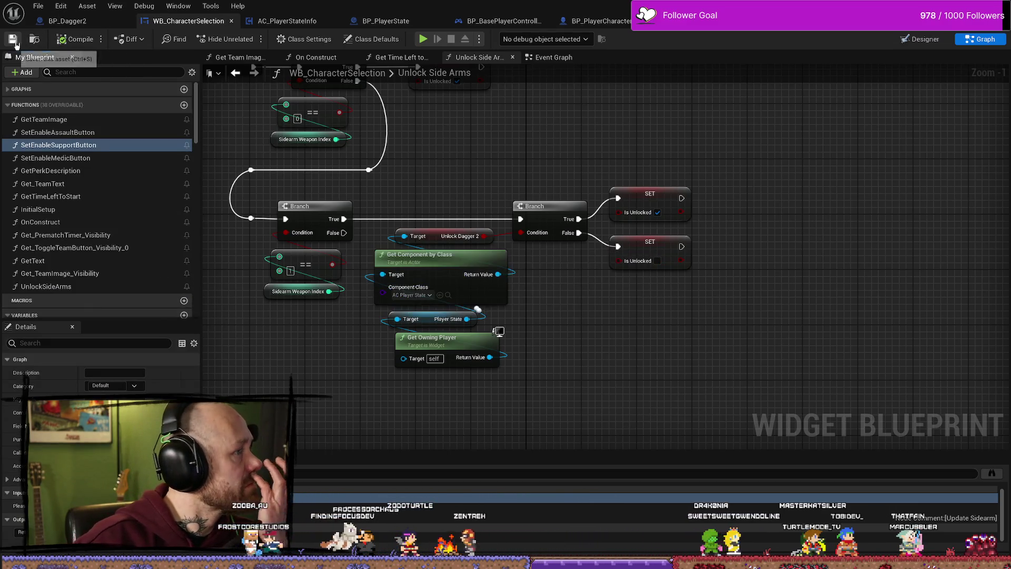
{"action": "left_click", "coordinate": [38, 5]}
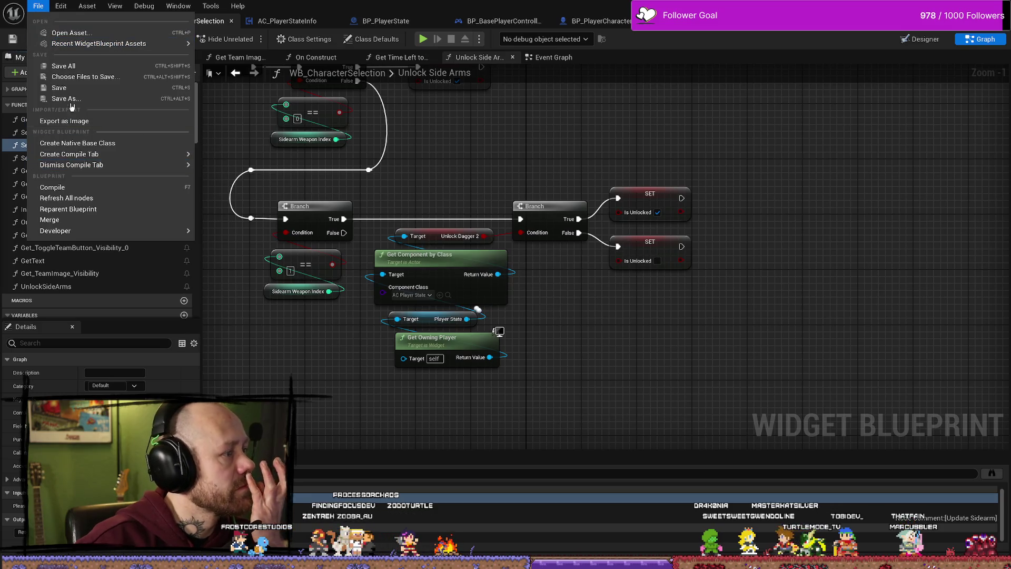
{"action": "left_click", "coordinate": [91, 81]}
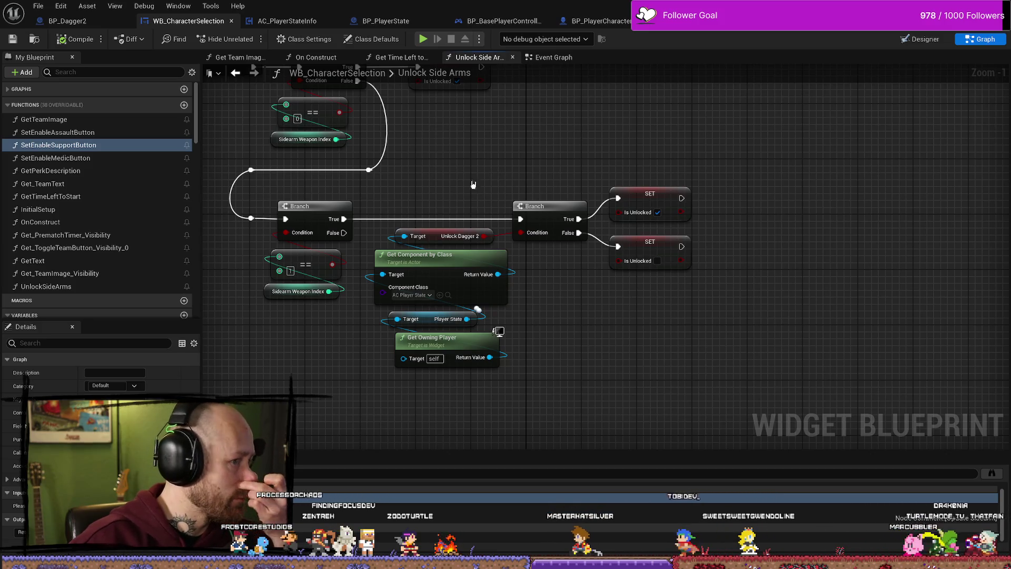
{"action": "key", "text": "ctrl+s"}
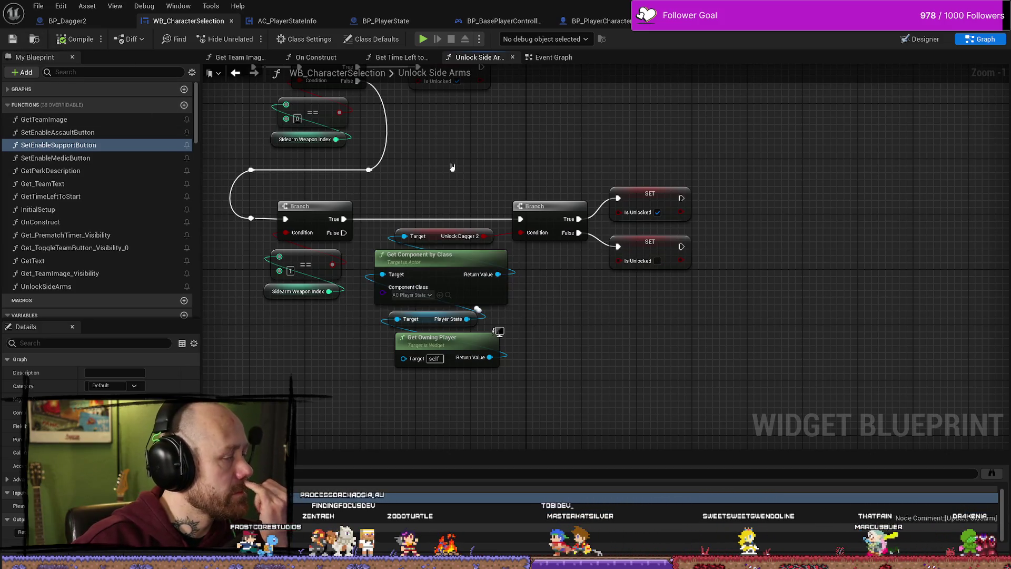
{"action": "left_click_drag", "start_coordinate": [463, 180], "coordinate": [468, 168]}
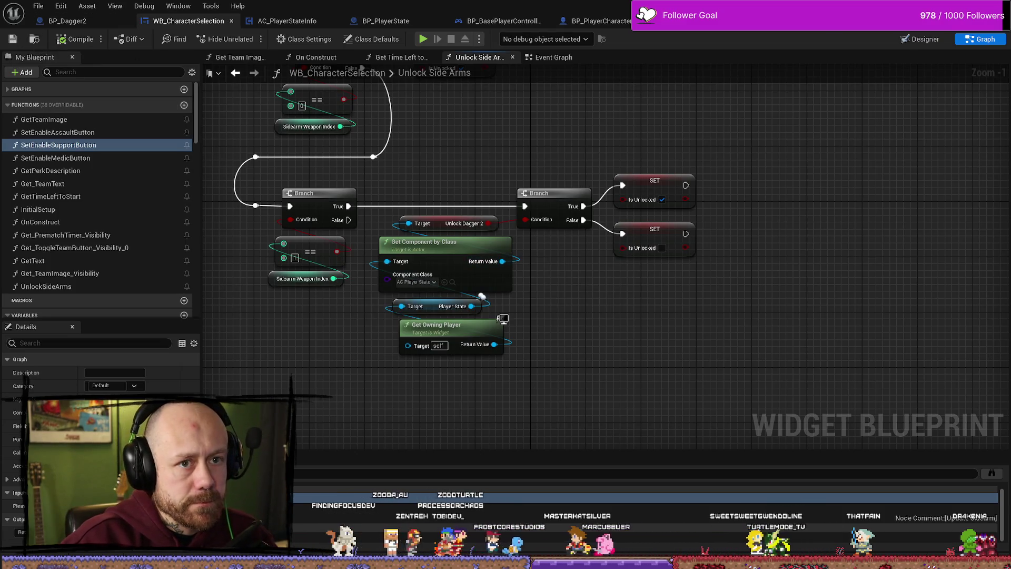
{"action": "key", "text": "alt+Tab"}
{"action": "left_click", "coordinate": [244, 38]}
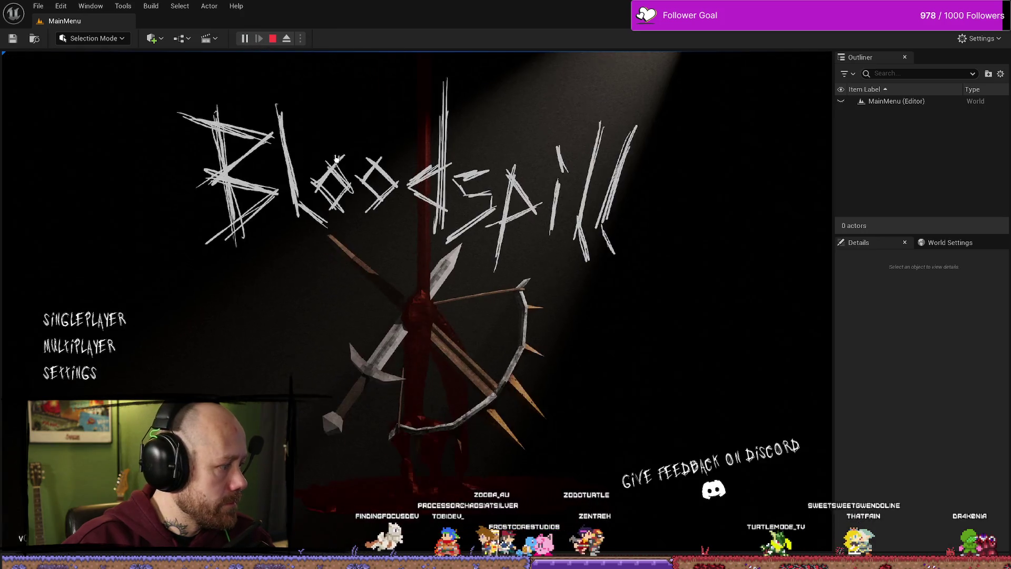
Launch the Ruined Village Deathmatch, switch sidearm, deploy with Crossbow and Knife, then stop playing.
{"action": "left_click", "coordinate": [84, 319]}
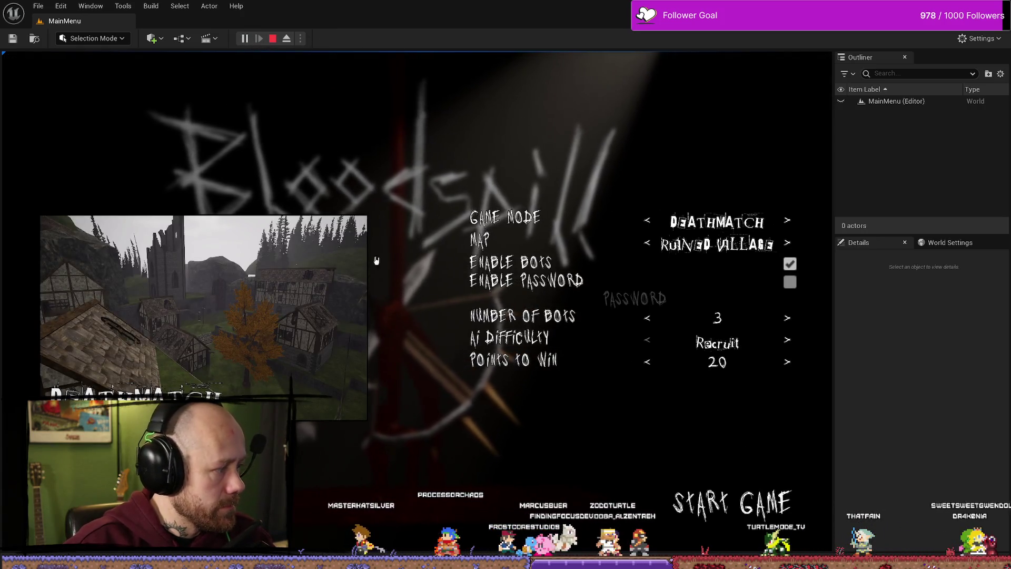
{"action": "left_click", "coordinate": [731, 502]}
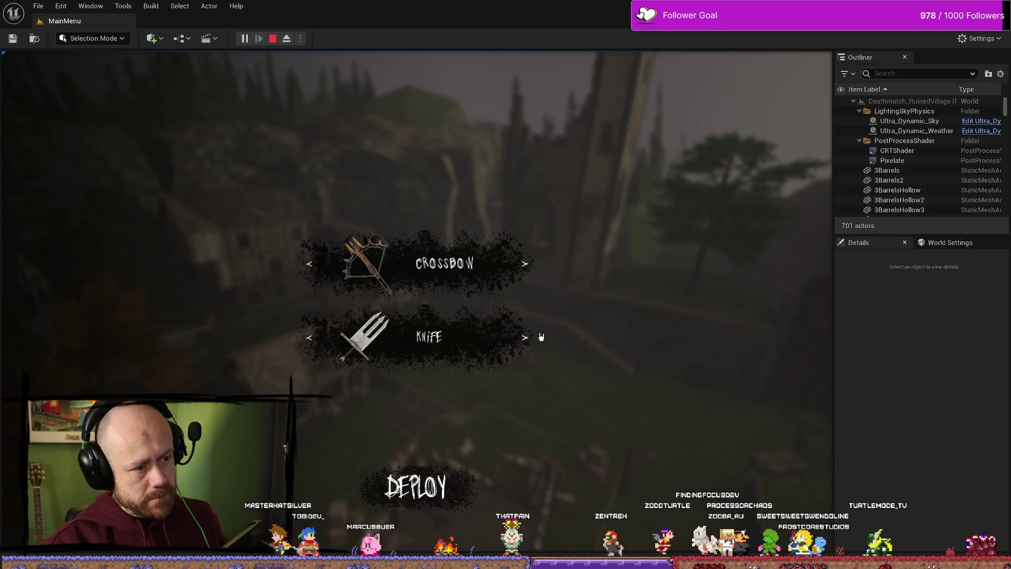
{"action": "left_click", "coordinate": [526, 336]}
{"action": "left_click", "coordinate": [416, 489]}
{"action": "key", "text": "w"}
{"action": "key", "text": "2"}
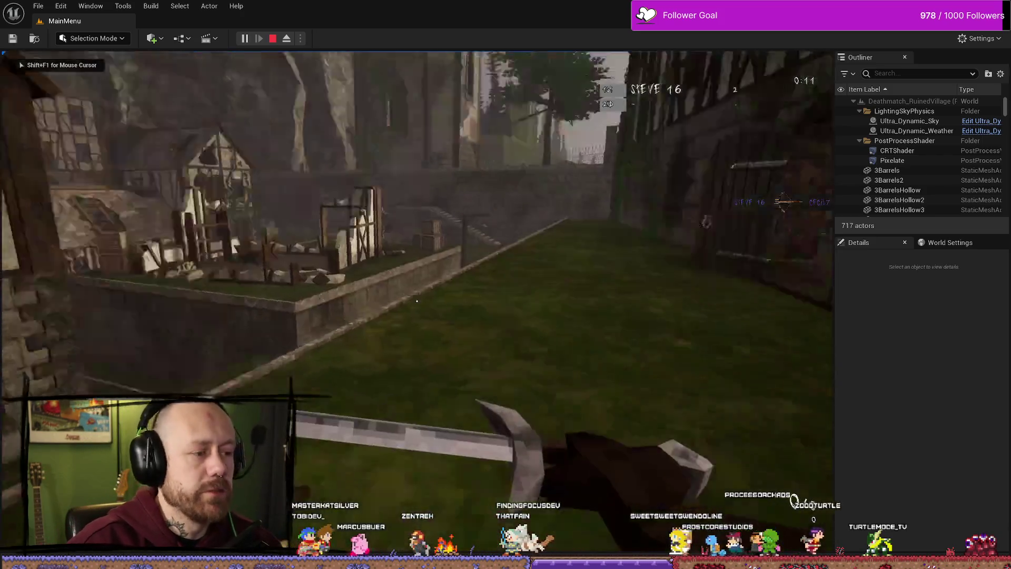
{"action": "key", "text": "Escape"}
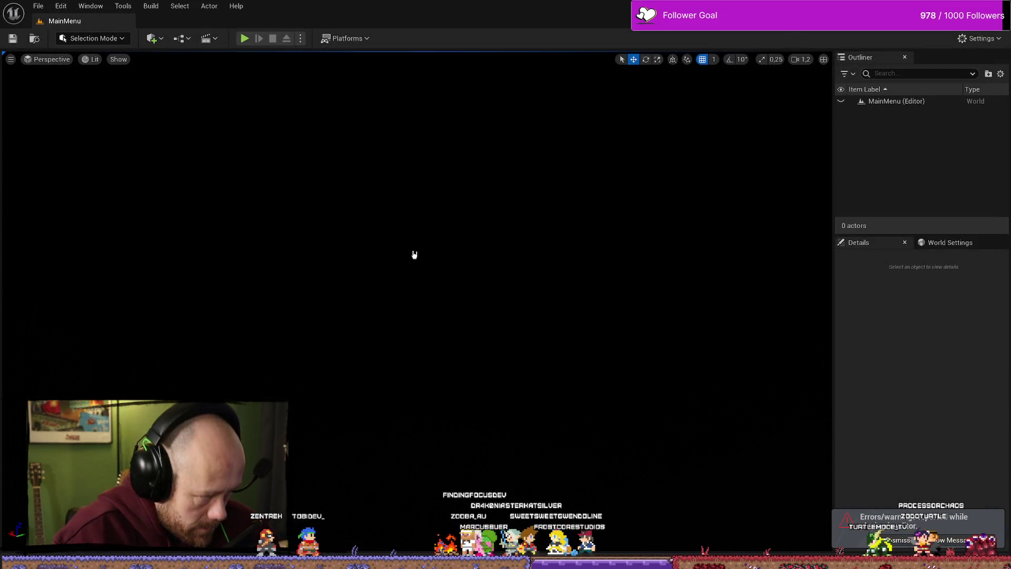
Open WB_CharacterSelection from the Content Drawer and switch to its Event Graph.
{"action": "key", "text": "ctrl+space"}
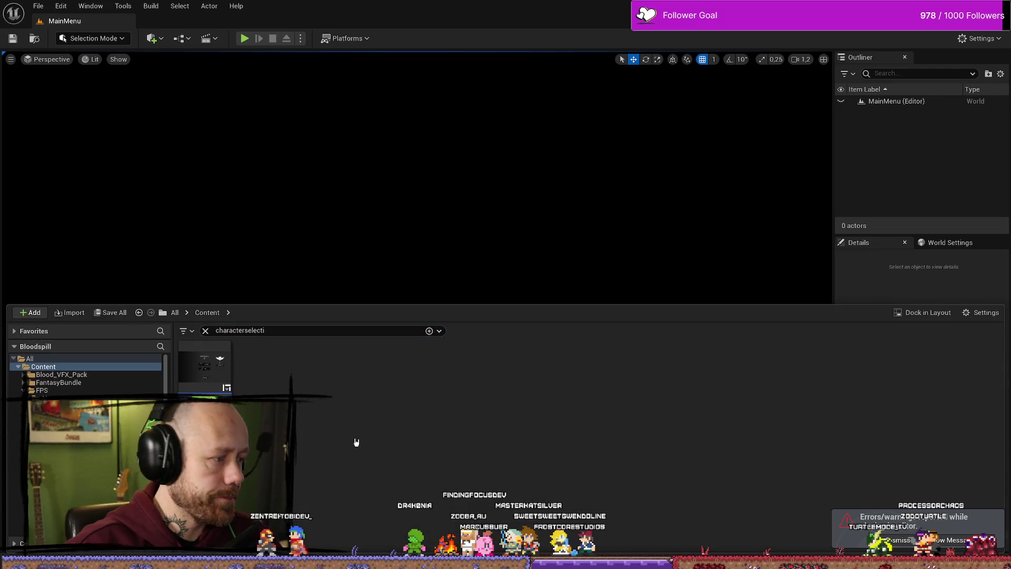
{"action": "double_click", "coordinate": [218, 379]}
{"action": "scroll", "coordinate": [494, 282], "scroll_direction": "down", "scroll_amount": 3}
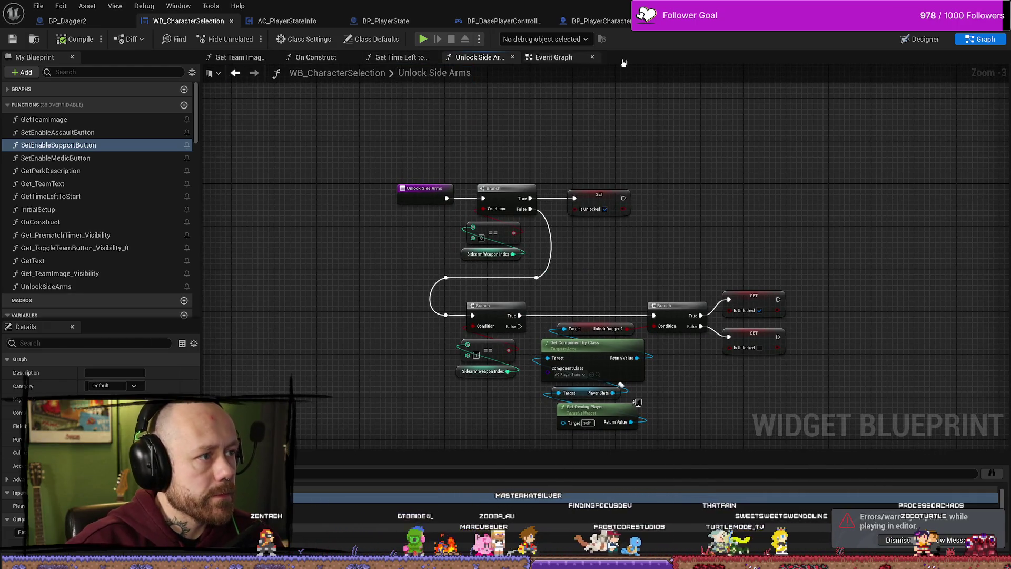
{"action": "left_click", "coordinate": [552, 57]}
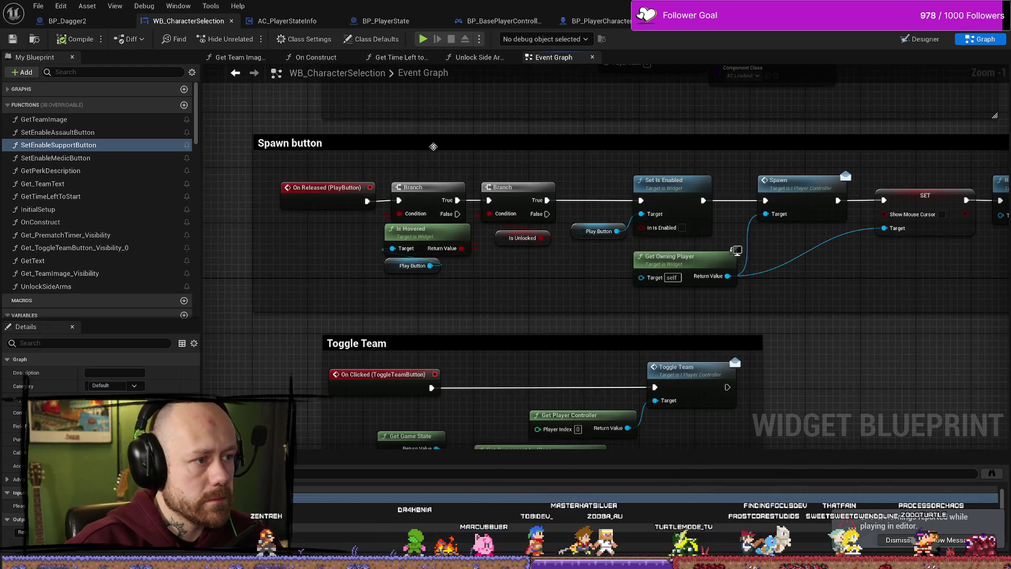
Search 'play' in My Blueprint, jump to On Hovered (PlayButton), and move the Deploy or Team node right.
{"action": "scroll", "coordinate": [417, 218], "scroll_direction": "down", "scroll_amount": 2}
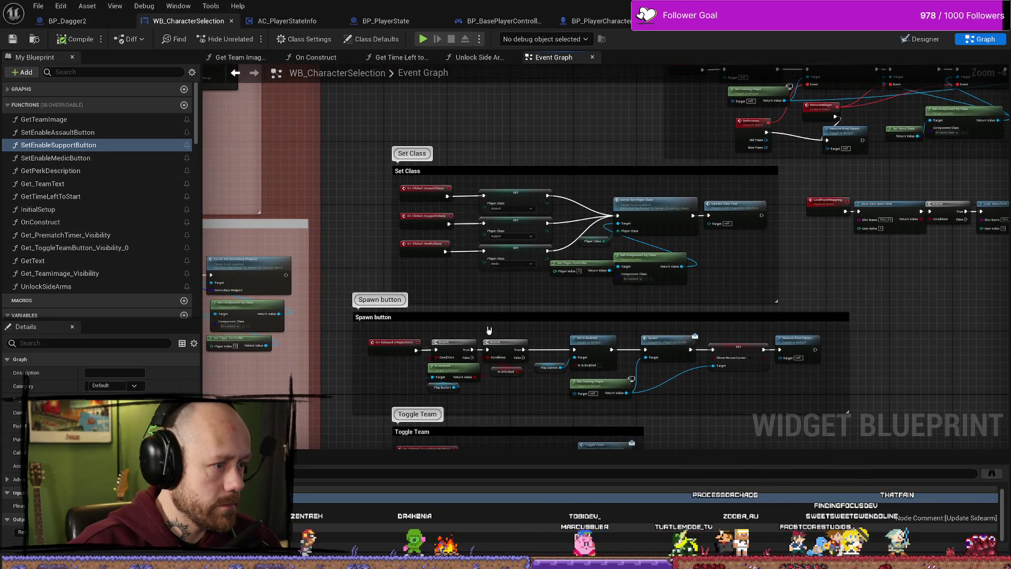
{"action": "scroll", "coordinate": [489, 330], "scroll_direction": "up", "scroll_amount": 4}
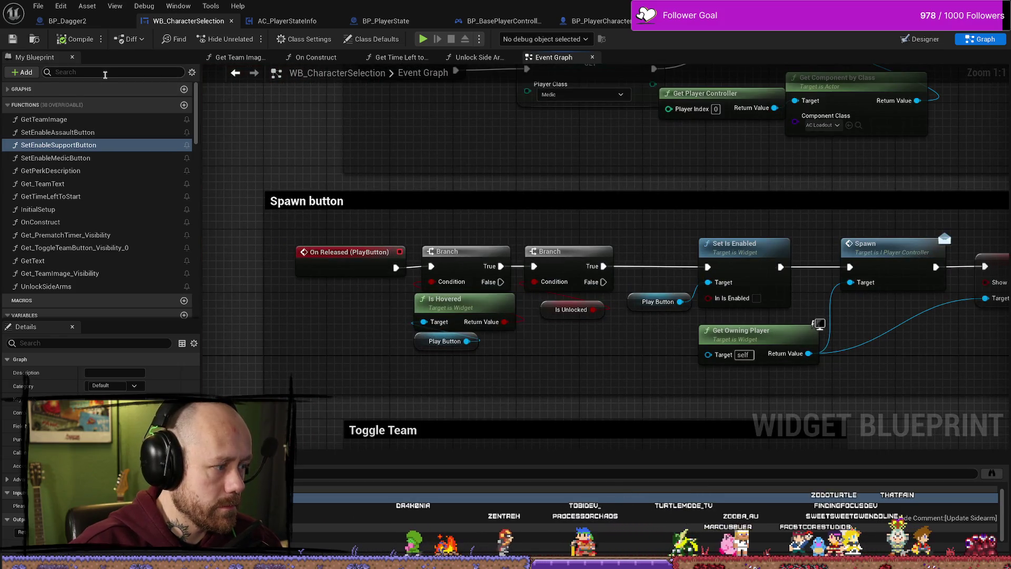
{"action": "type", "text": "play"}
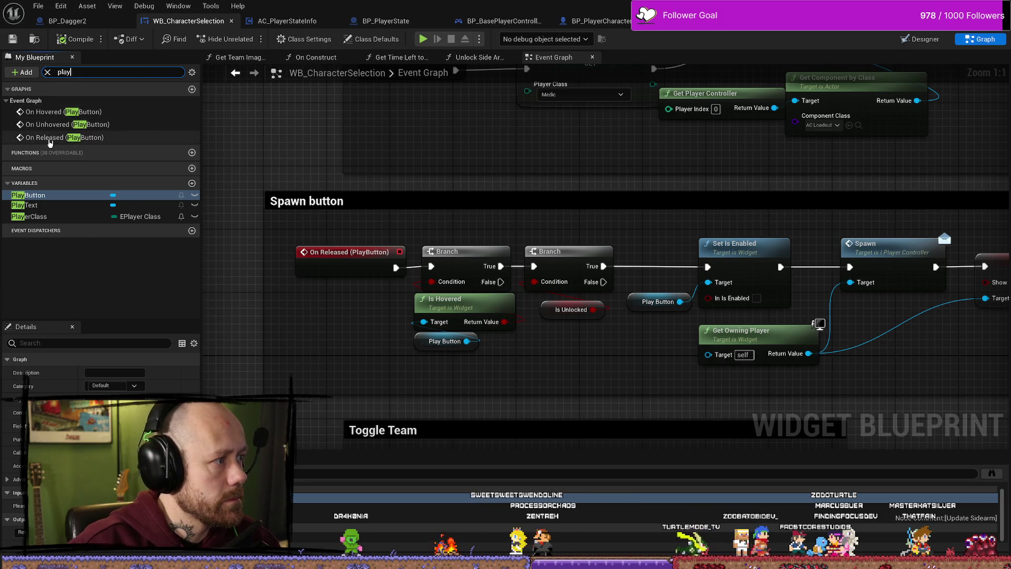
{"action": "double_click", "coordinate": [47, 112]}
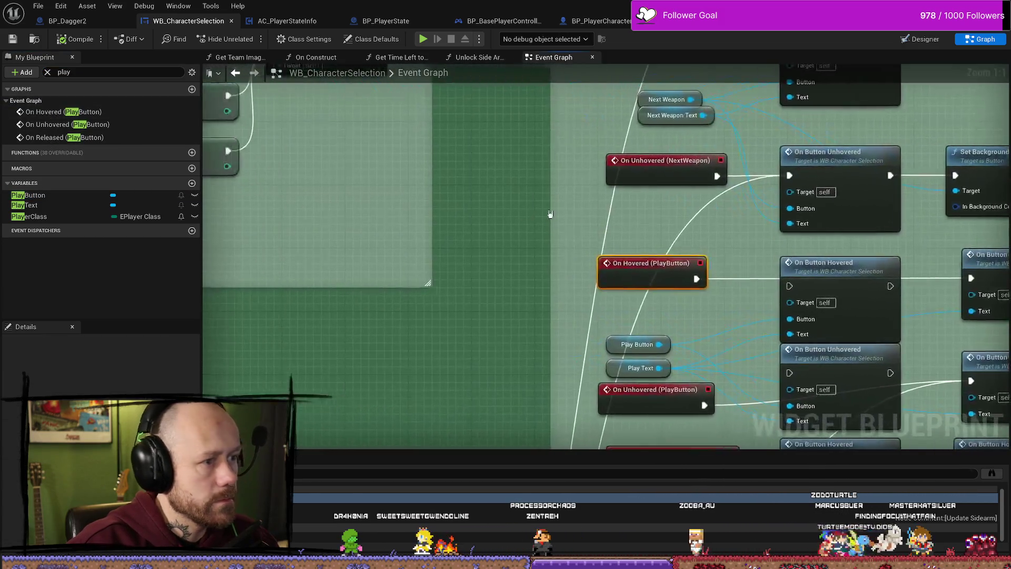
{"action": "left_click_drag", "start_coordinate": [744, 248], "coordinate": [498, 208]}
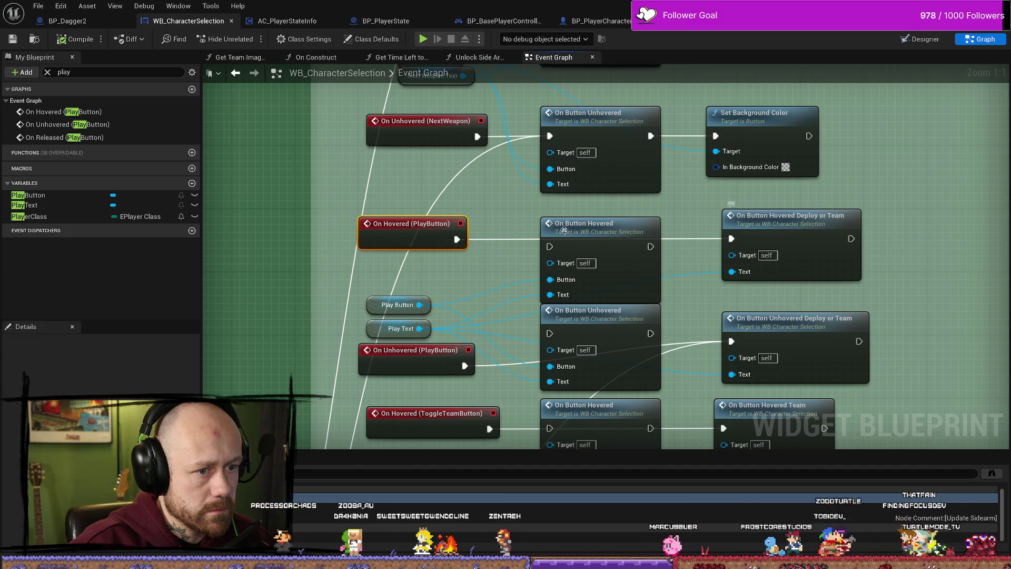
{"action": "left_click_drag", "start_coordinate": [805, 229], "coordinate": [552, 228]}
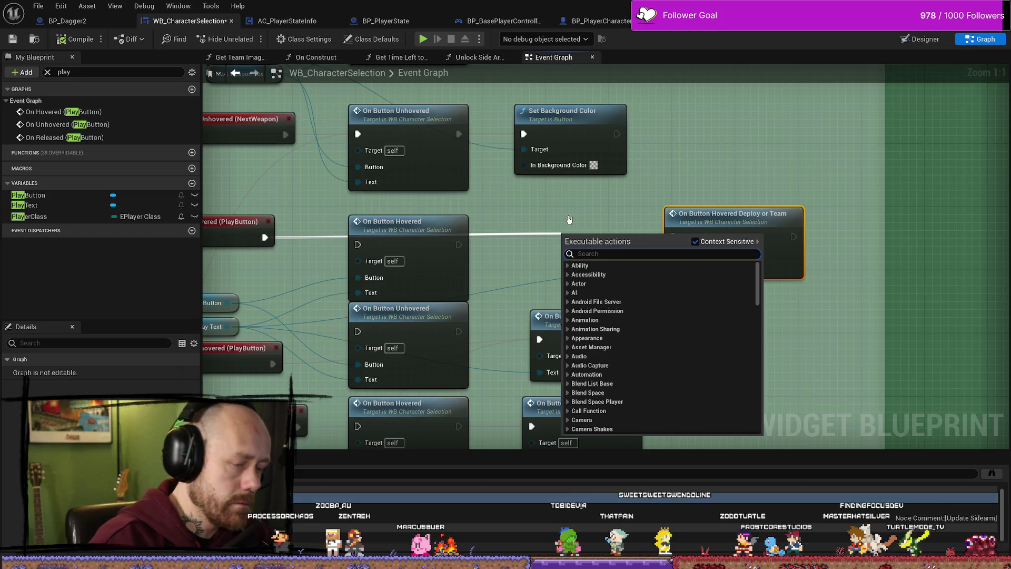
Add a Branch before On Button Hovered Deploy or Team with Is Unlocked as its Condition.
{"action": "left_click", "coordinate": [569, 220]}
{"action": "mouse_move", "coordinate": [264, 238]}
{"action": "left_mouse_down"}
{"action": "mouse_move", "coordinate": [298, 223]}
{"action": "mouse_move", "coordinate": [568, 221]}
{"action": "mouse_move", "coordinate": [550, 221]}
{"action": "left_mouse_up"}
{"action": "type", "text": "branch"}
{"action": "key", "text": "Return"}
{"action": "right_click", "coordinate": [523, 269]}
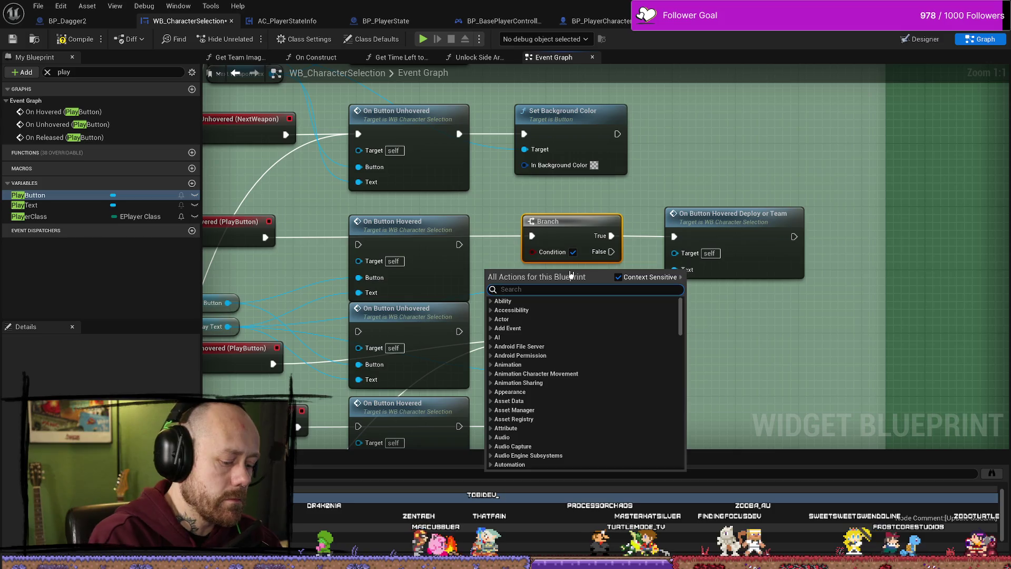
{"action": "type", "text": "unlock"}
{"action": "key", "text": "Up"}
{"action": "key", "text": "Up"}
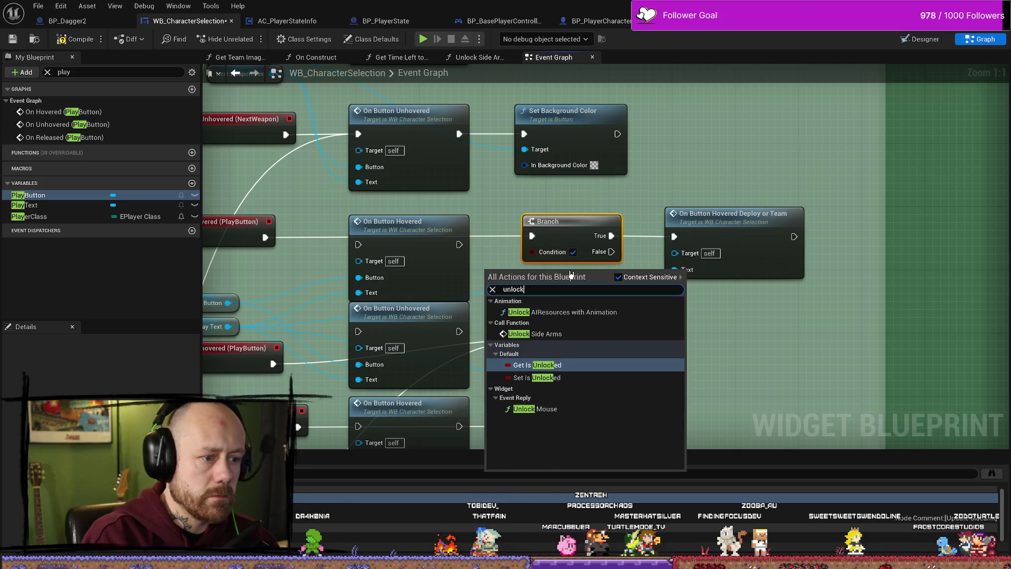
{"action": "key", "text": "Return"}
{"action": "left_click_drag", "start_coordinate": [534, 270], "coordinate": [532, 251]}
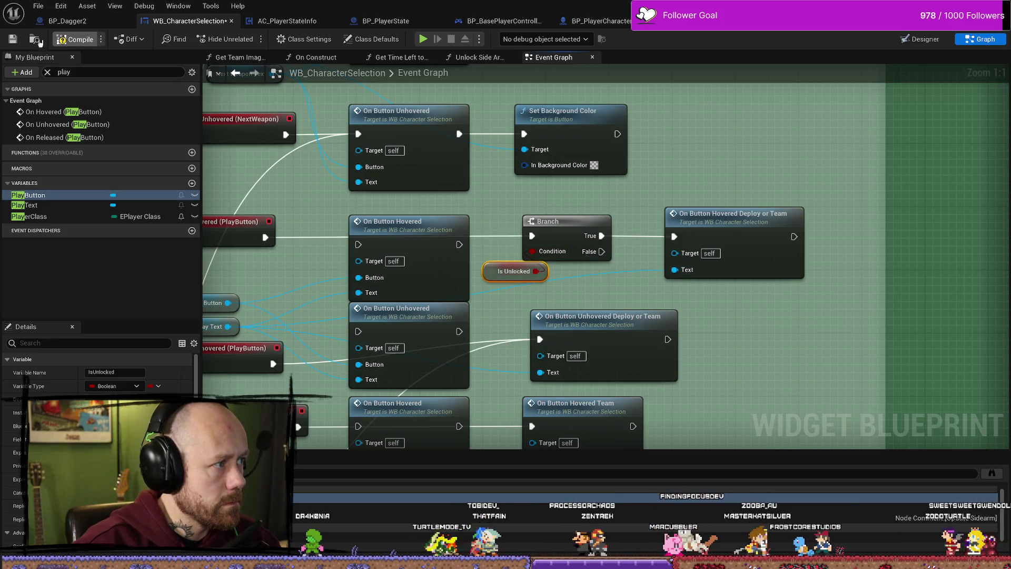
Compile and save the widget, then return to the MainMenu level editor.
{"action": "left_click", "coordinate": [76, 39]}
{"action": "key", "text": "ctrl+s"}
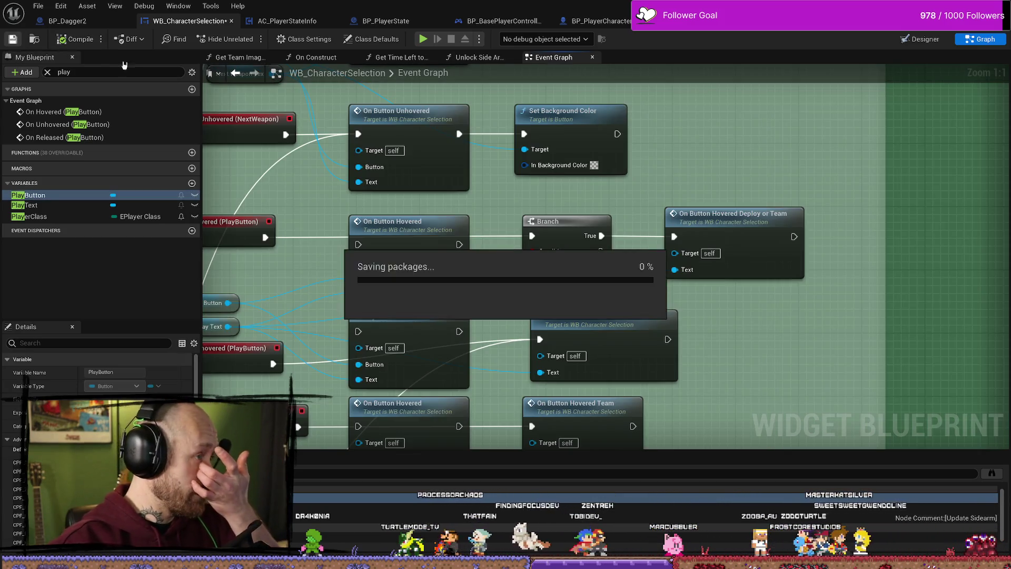
{"action": "key", "text": "alt+Tab"}
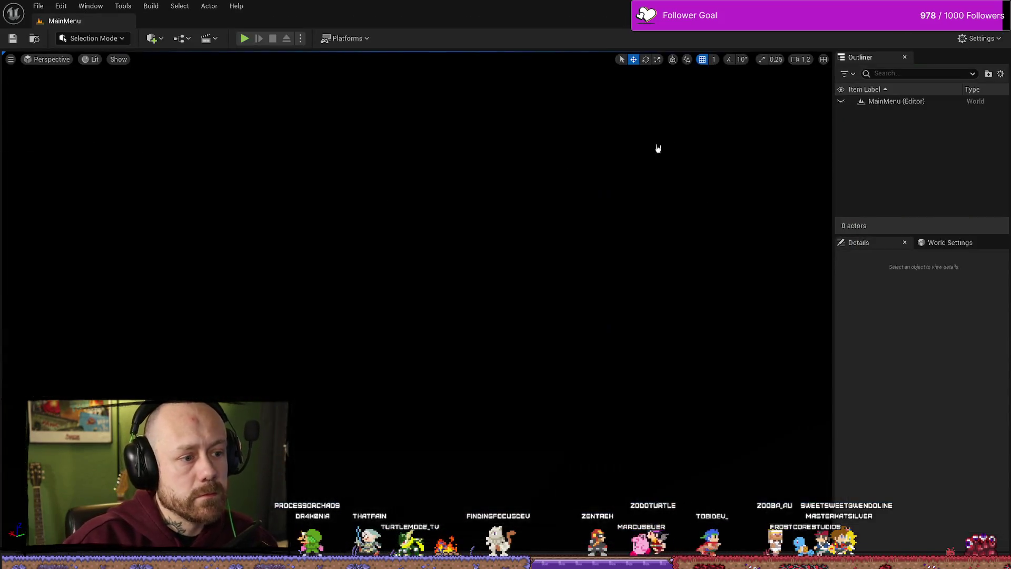
{"action": "key", "text": "alt+p"}
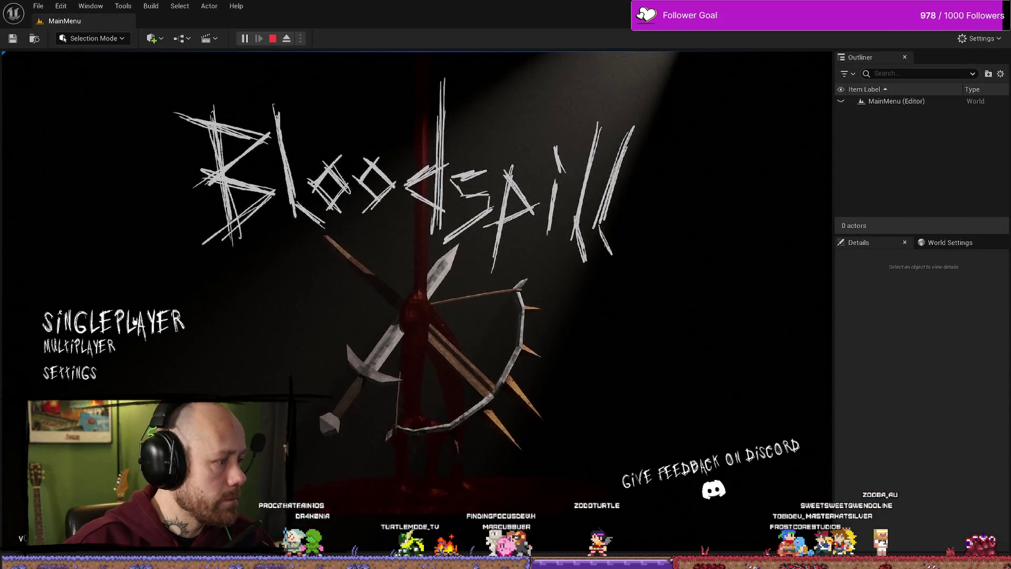
{"action": "left_click", "coordinate": [87, 350]}
{"action": "left_click", "coordinate": [718, 522]}
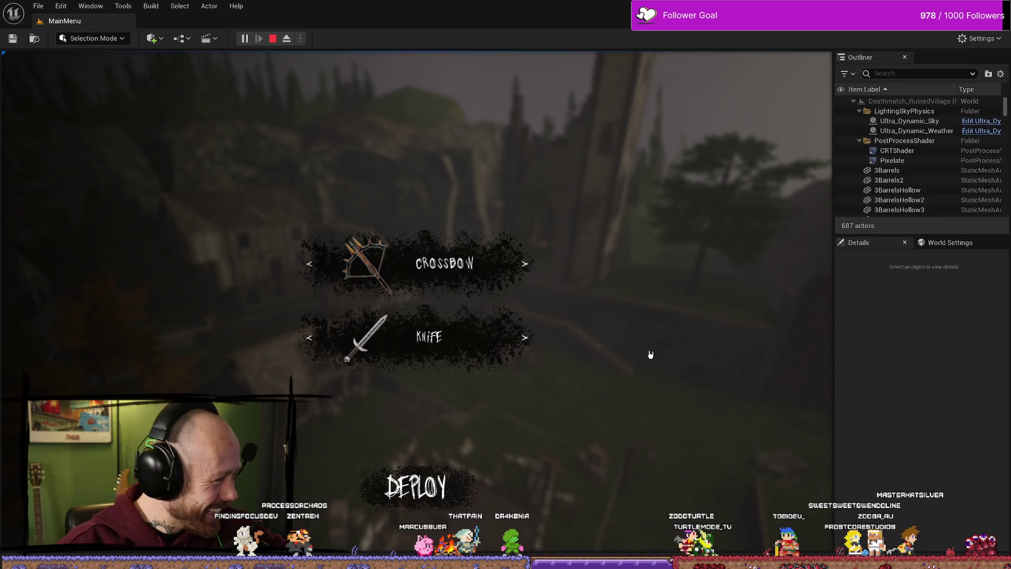
{"action": "left_click", "coordinate": [525, 337]}
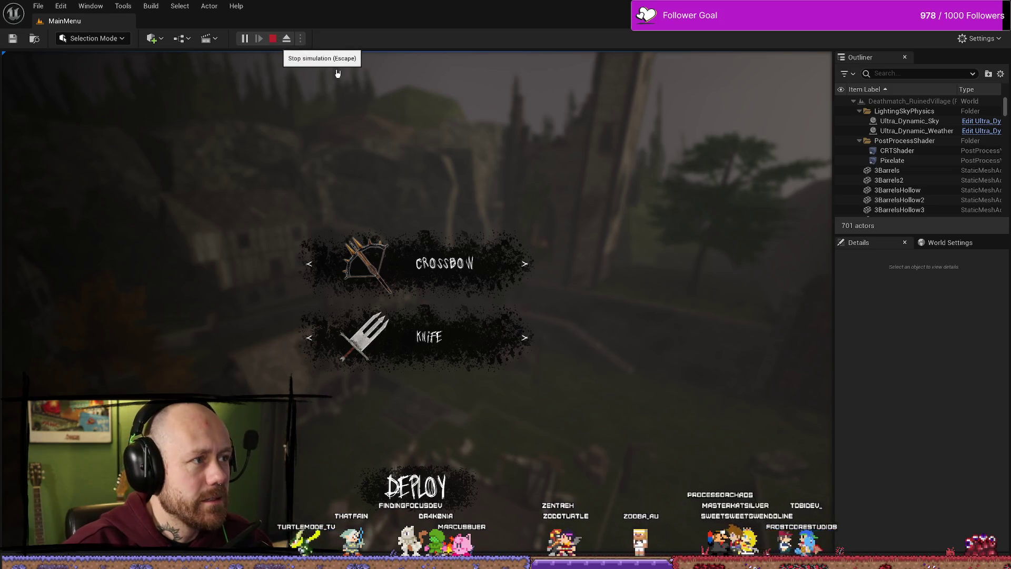
{"action": "key", "text": "Escape"}
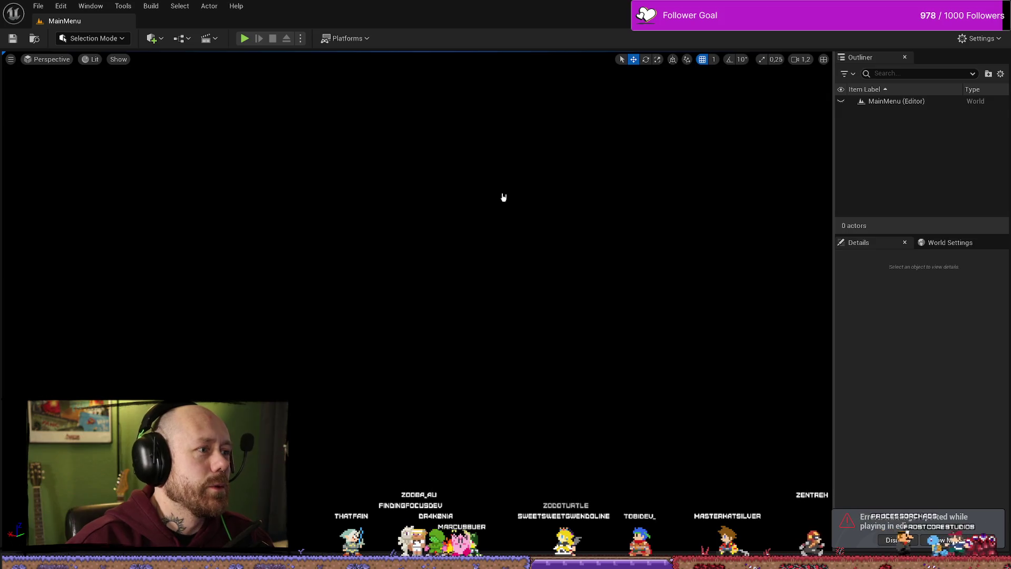
Reopen WB_CharacterSelection, select its On Unhovered (PlayButton) node, then show the Designer layout.
{"action": "key", "text": "ctrl+space"}
{"action": "double_click", "coordinate": [227, 377]}
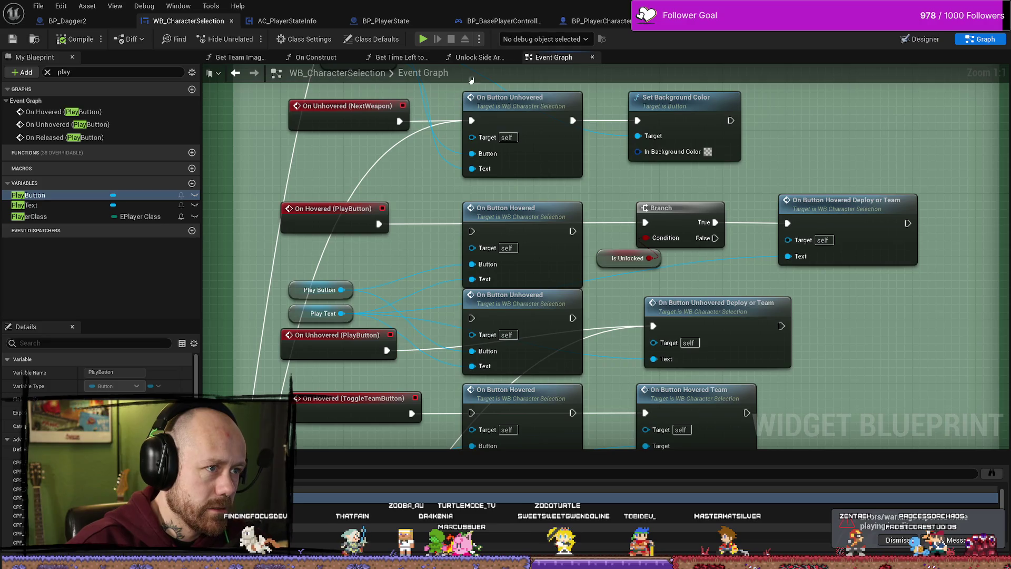
{"action": "scroll", "coordinate": [427, 285], "scroll_direction": "down", "scroll_amount": 1}
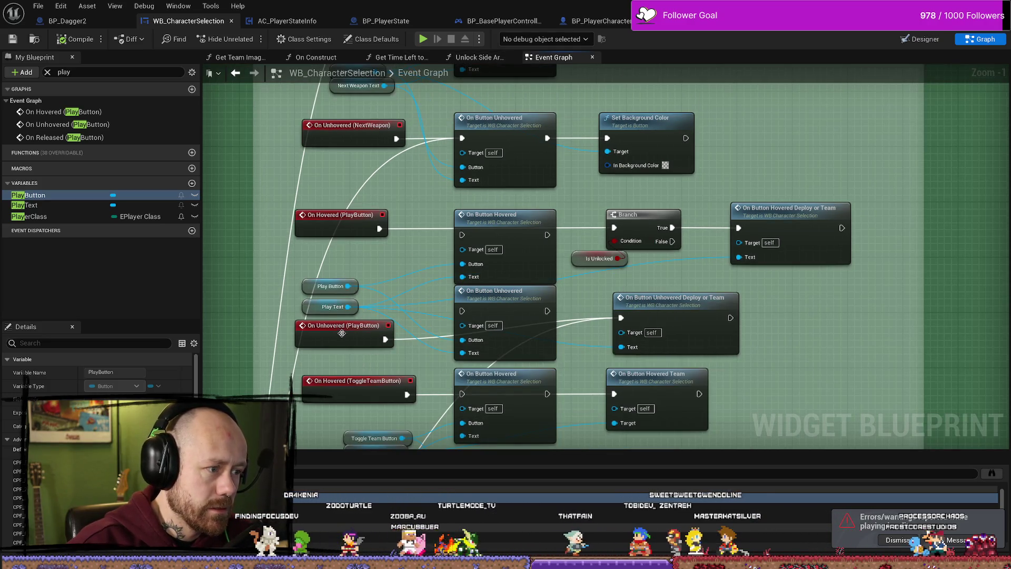
{"action": "left_click", "coordinate": [342, 334]}
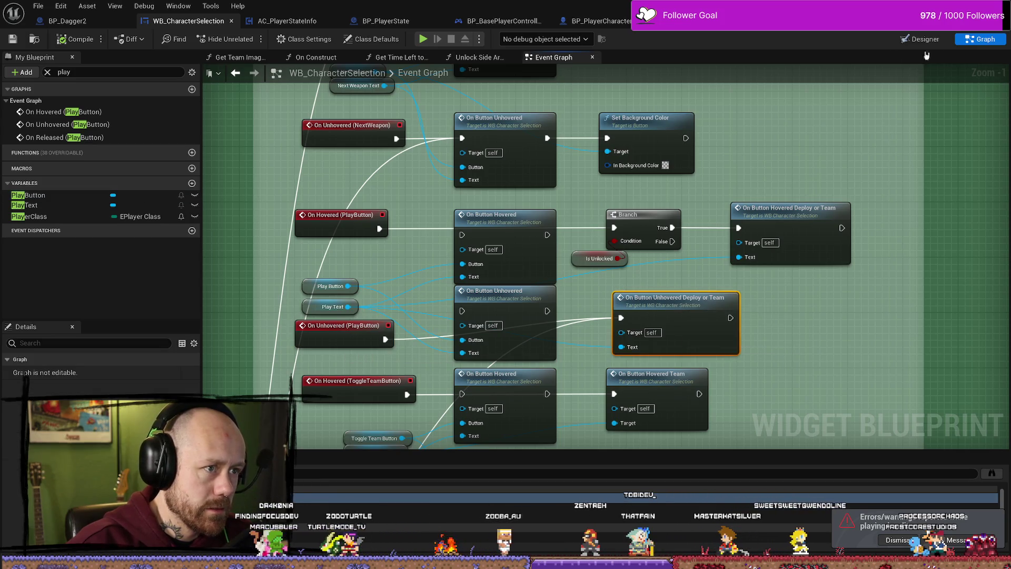
{"action": "key", "text": "ctrl+shift+d"}
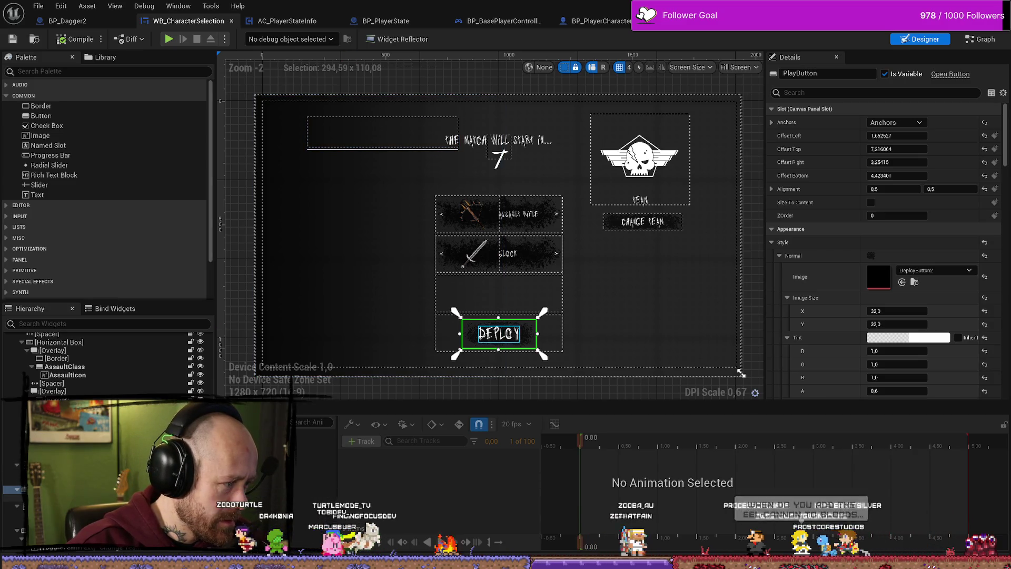
Select the DEPLOY text and button, then jump to the OnButtonHoveredDeployOrTeam event definition.
{"action": "left_click", "coordinate": [498, 333]}
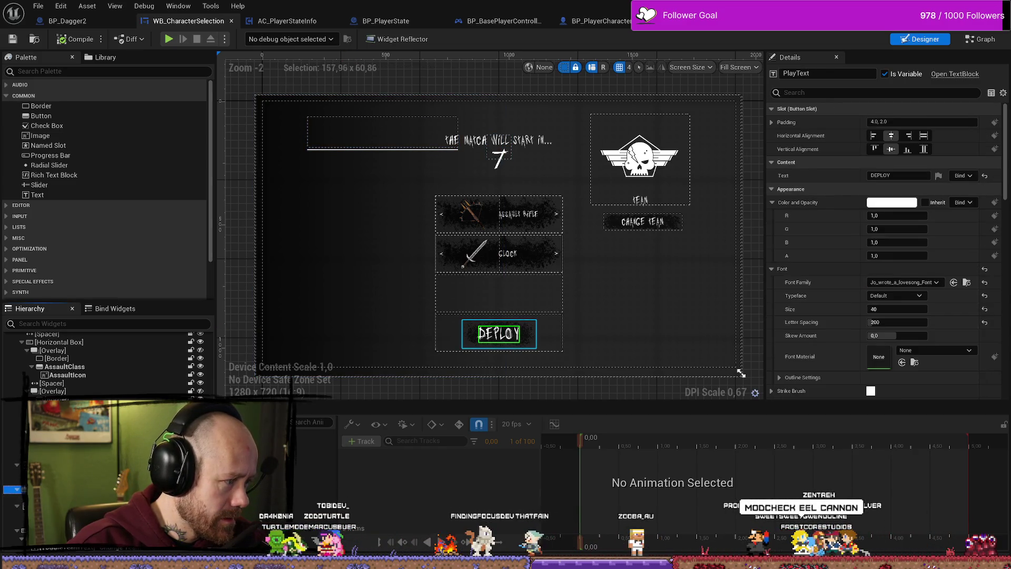
{"action": "left_click", "coordinate": [529, 344]}
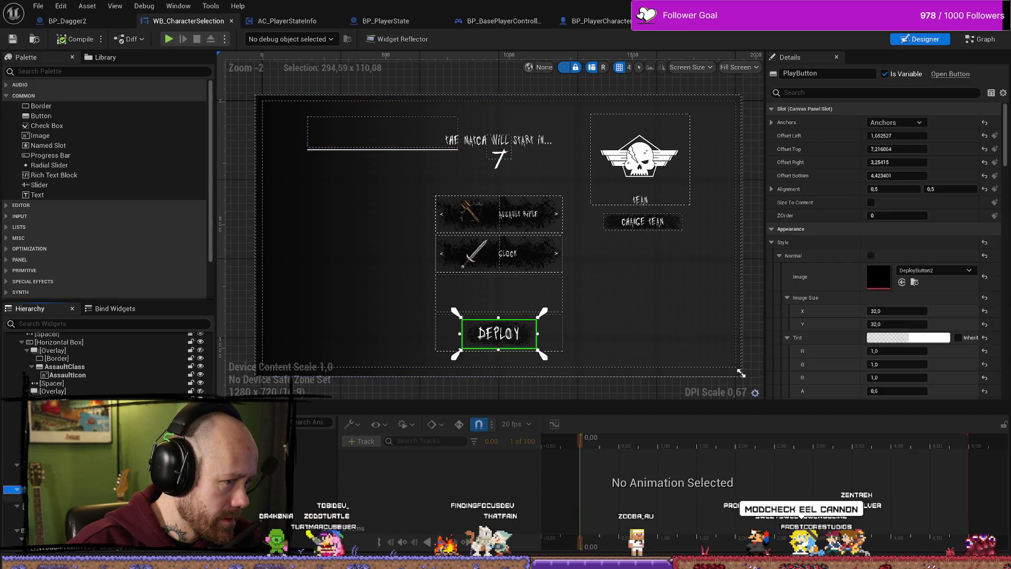
{"action": "left_click", "coordinate": [980, 39]}
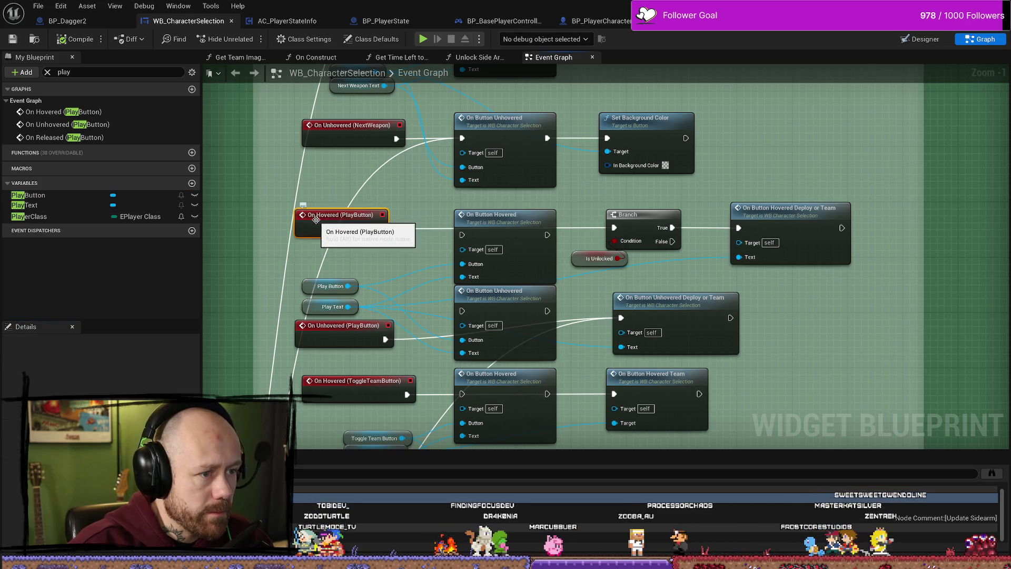
{"action": "left_click", "coordinate": [781, 210]}
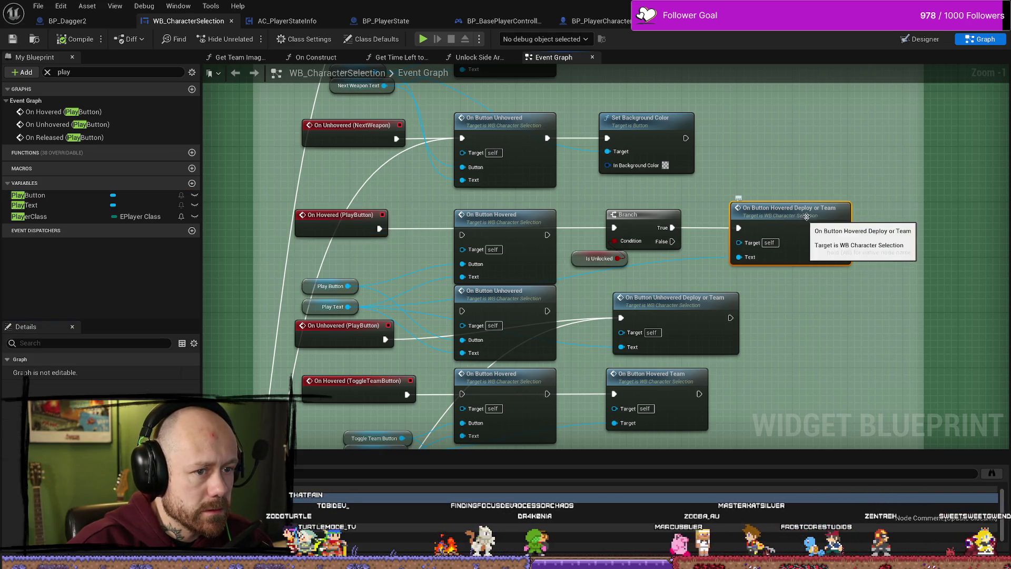
{"action": "double_click", "coordinate": [781, 210]}
Bring the hovered and unhovered Set Font events into view, then return to the Designer.
{"action": "scroll", "coordinate": [812, 217], "scroll_direction": "up", "scroll_amount": 1}
{"action": "left_click_drag", "start_coordinate": [811, 217], "coordinate": [451, 246]}
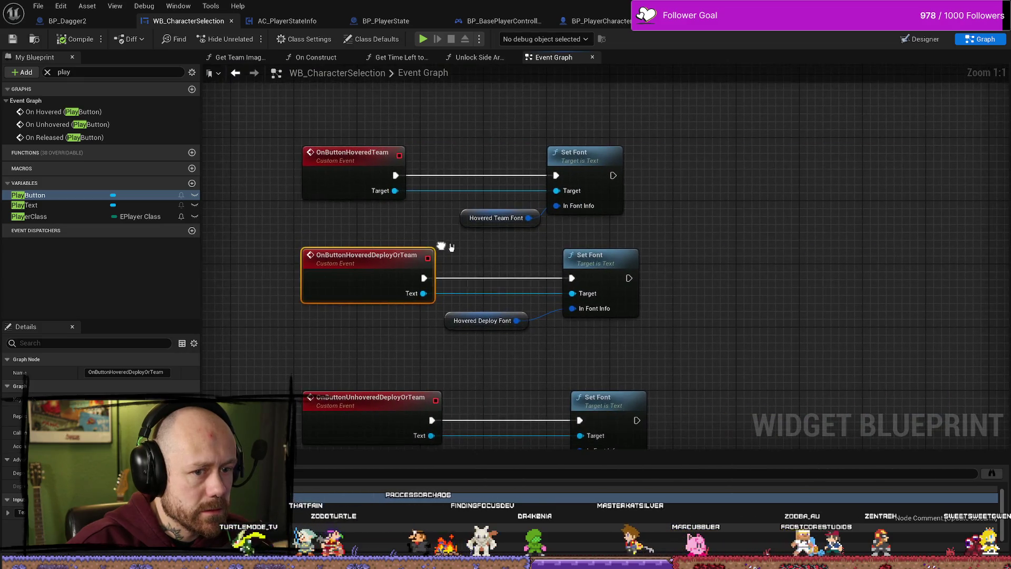
{"action": "left_click_drag", "start_coordinate": [525, 371], "coordinate": [581, 342]}
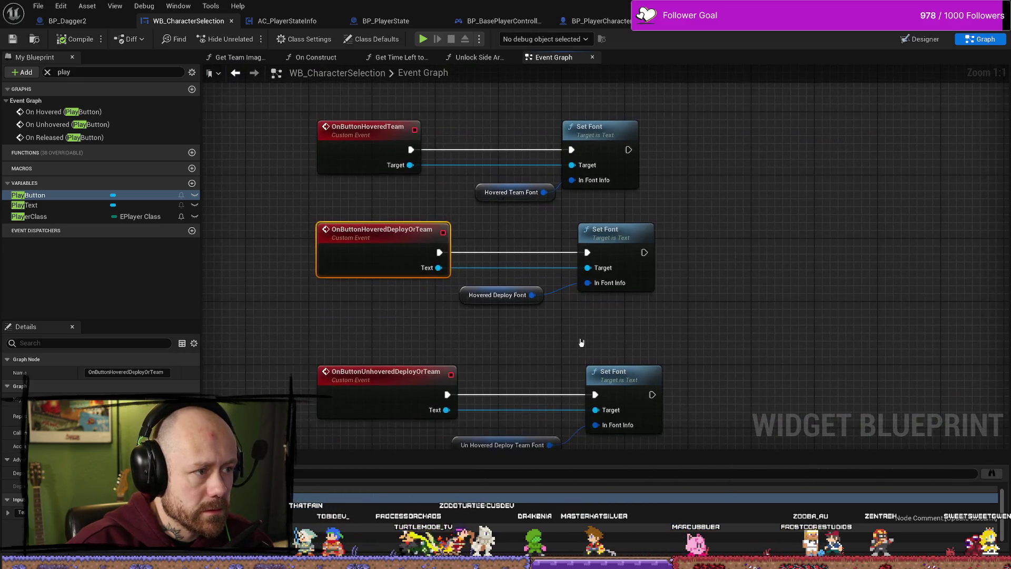
{"action": "left_click_drag", "start_coordinate": [670, 329], "coordinate": [672, 289]}
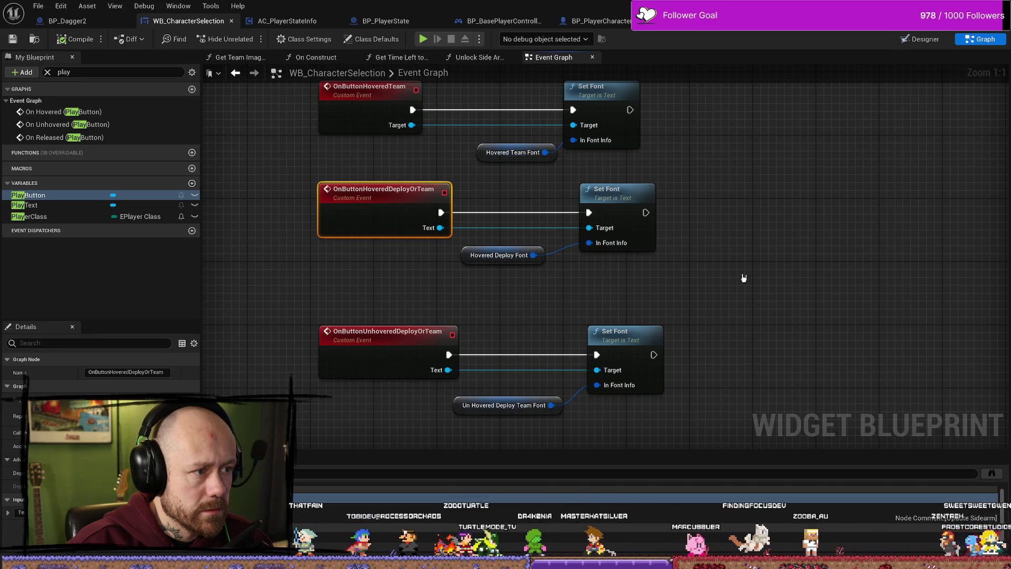
{"action": "left_click_drag", "start_coordinate": [750, 276], "coordinate": [726, 294]}
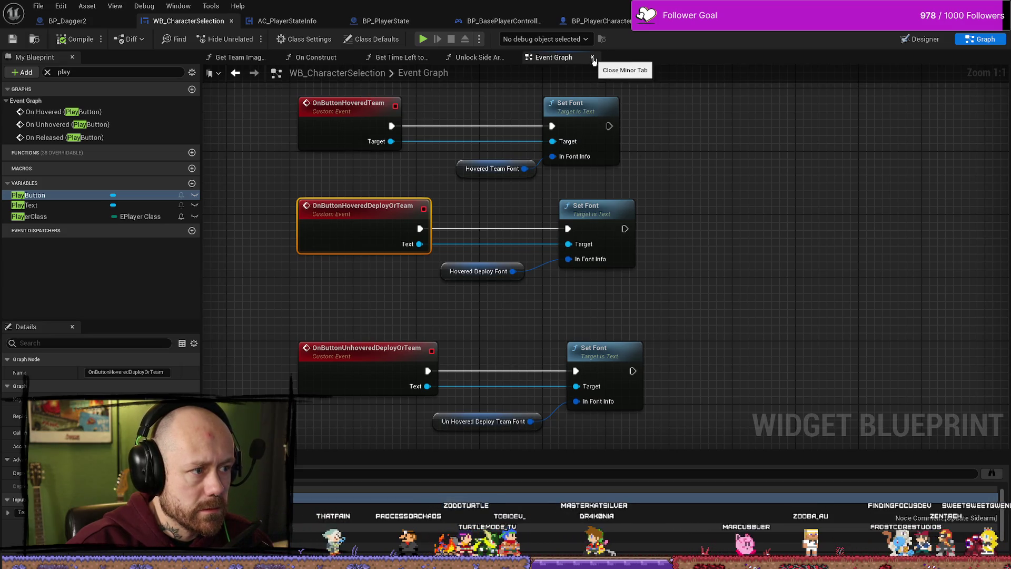
{"action": "left_click", "coordinate": [921, 39]}
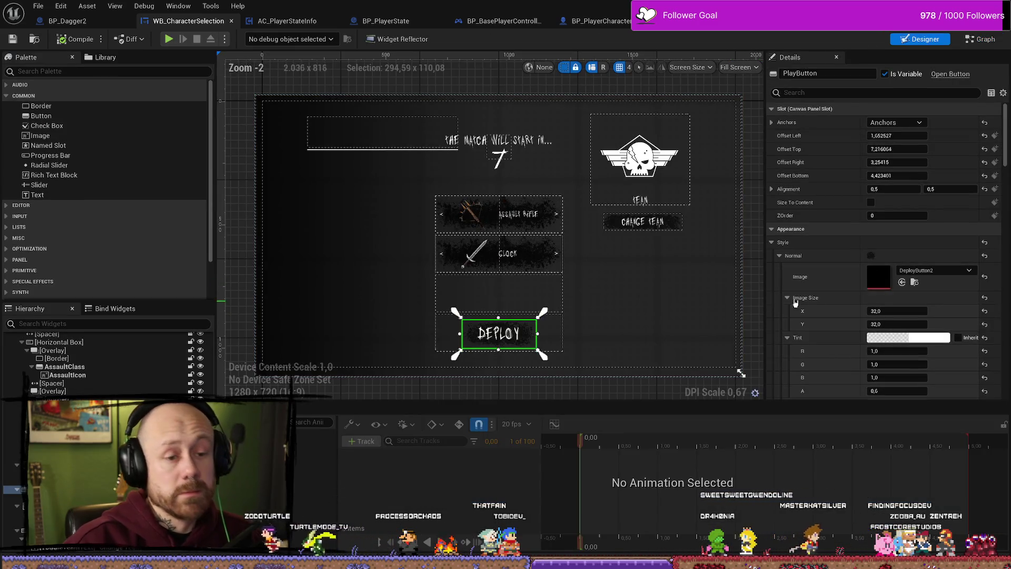
Inspect the line image, DEPLOY button and its label, scrolling Details through Style and Events.
{"action": "scroll", "coordinate": [894, 277], "scroll_direction": "up", "scroll_amount": 2}
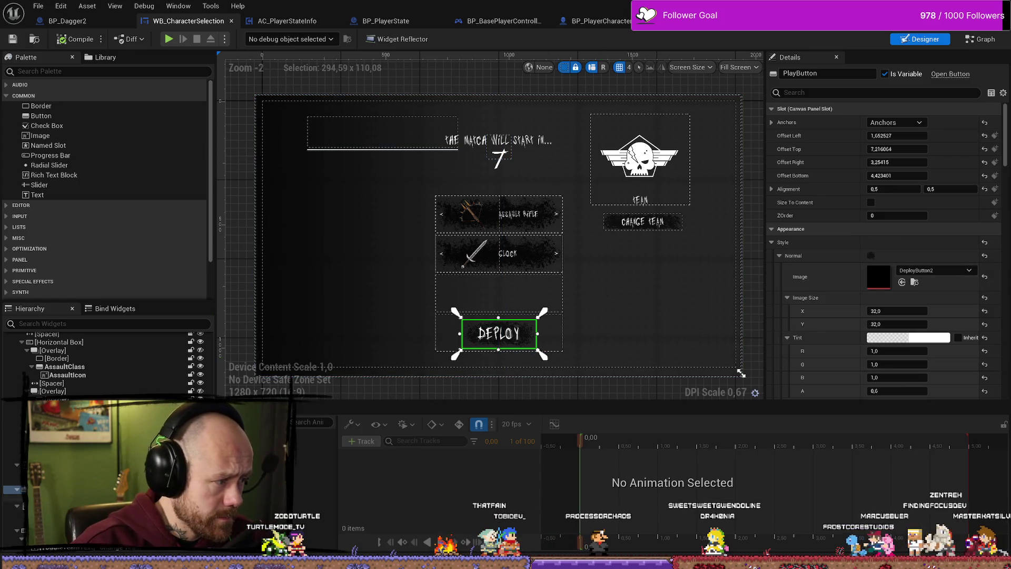
{"action": "left_click", "coordinate": [386, 150]}
{"action": "left_click", "coordinate": [19, 494]}
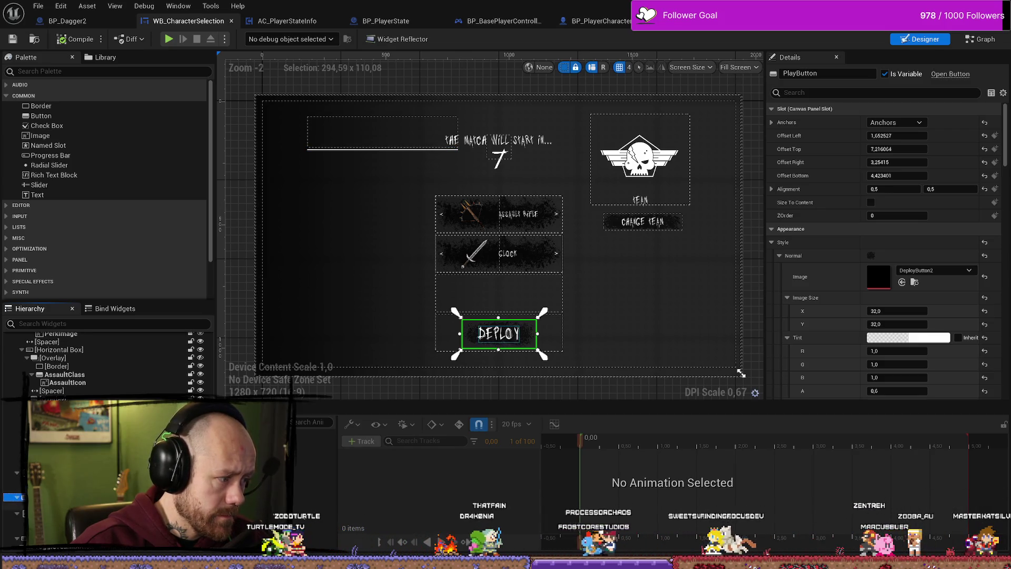
{"action": "left_click", "coordinate": [19, 505]}
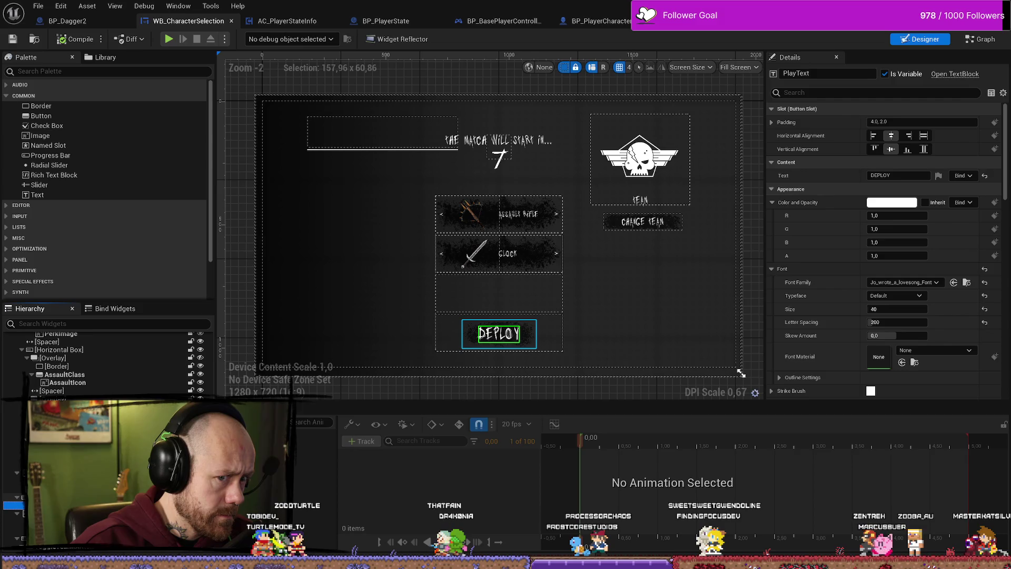
{"action": "left_click", "coordinate": [19, 494]}
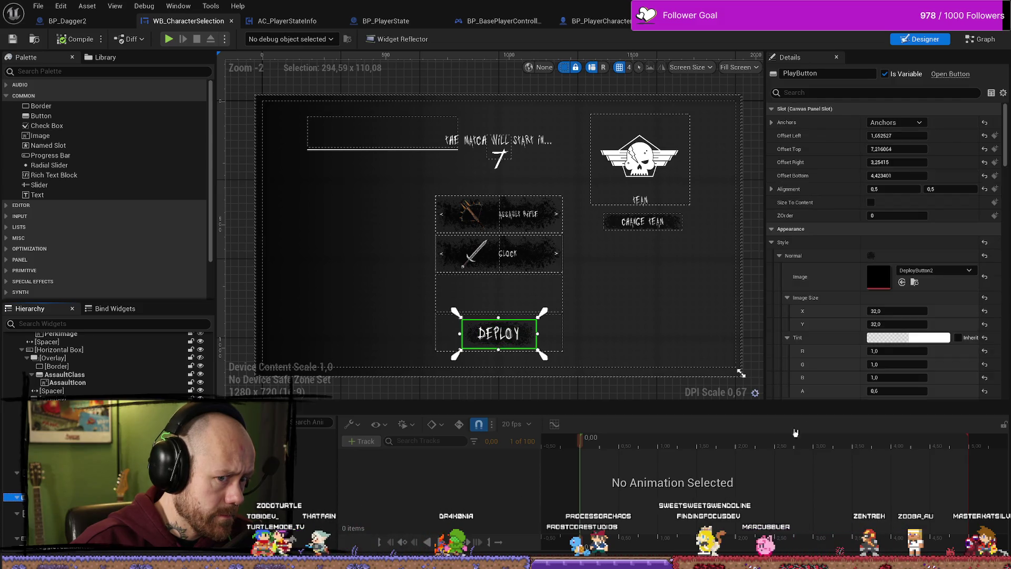
{"action": "scroll", "coordinate": [844, 368], "scroll_direction": "down", "scroll_amount": 6}
{"action": "scroll", "coordinate": [844, 369], "scroll_direction": "down", "scroll_amount": 10}
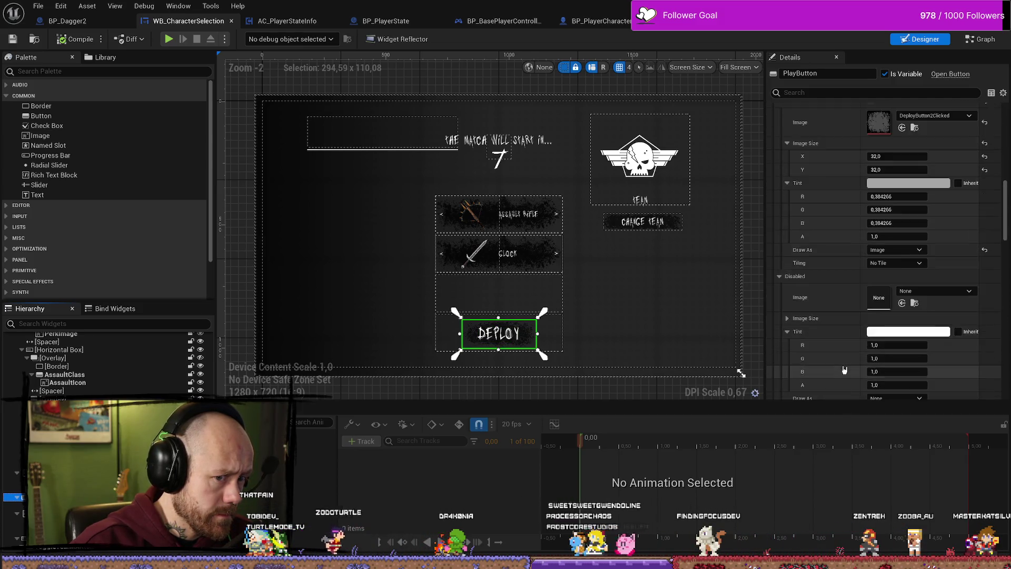
{"action": "scroll", "coordinate": [844, 369], "scroll_direction": "down", "scroll_amount": 15}
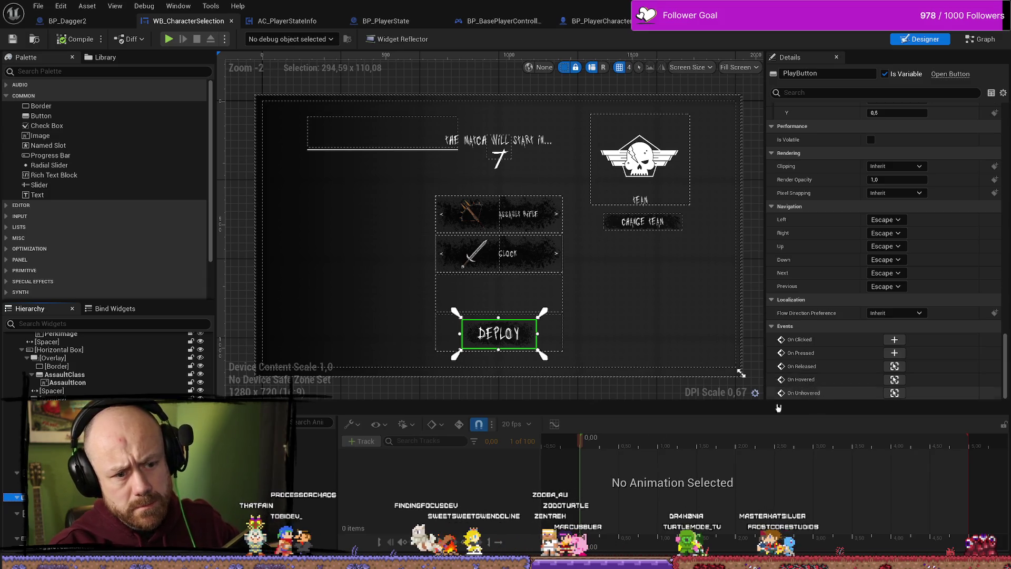
Dismiss the hierarchy edit menu and return to the widget's Event Graph.
{"action": "right_click", "coordinate": [78, 350]}
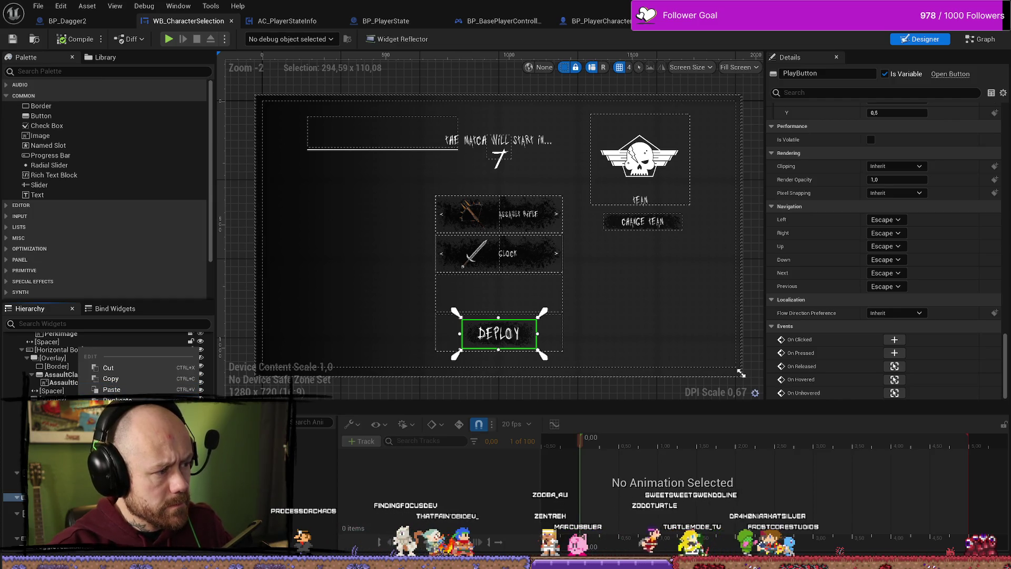
{"action": "key", "text": "Escape"}
{"action": "key", "text": "ctrl+shift+g"}
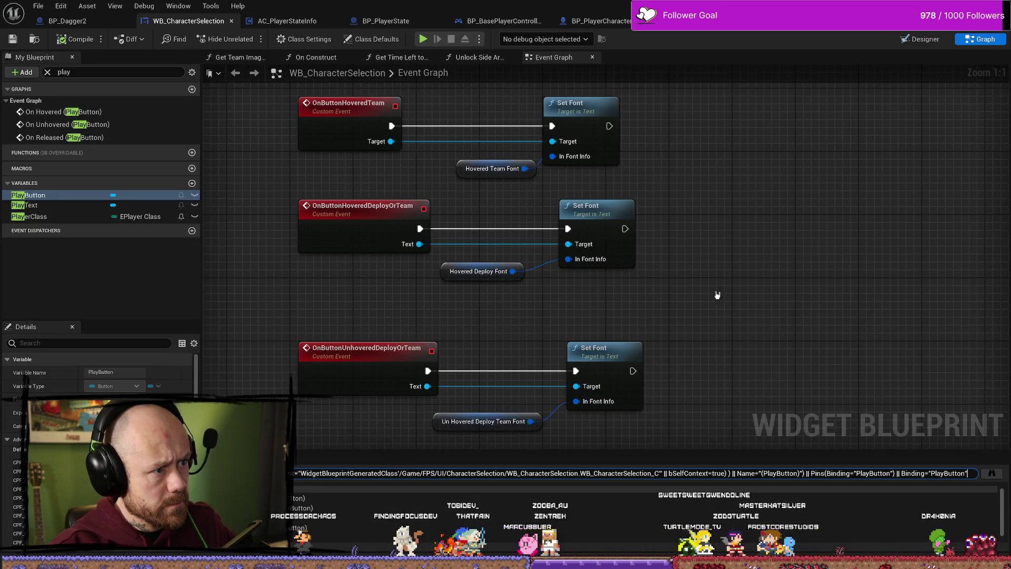
Play-test Singleplayer to character selection, cycle the Knife slot once, then stop the session.
{"action": "key", "text": "alt+Tab"}
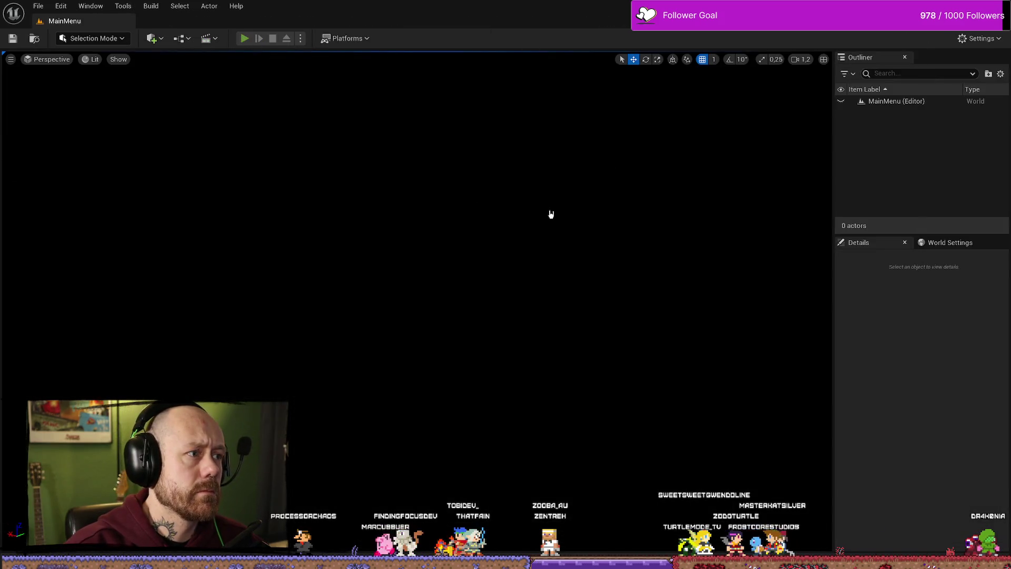
{"action": "key", "text": "alt+p"}
{"action": "left_click", "coordinate": [90, 331]}
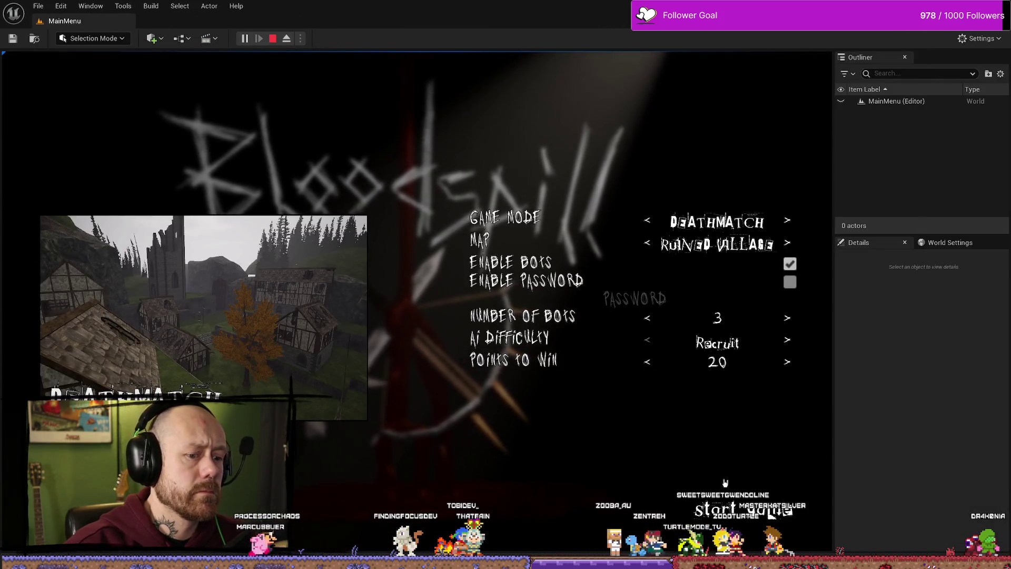
{"action": "left_click", "coordinate": [725, 483]}
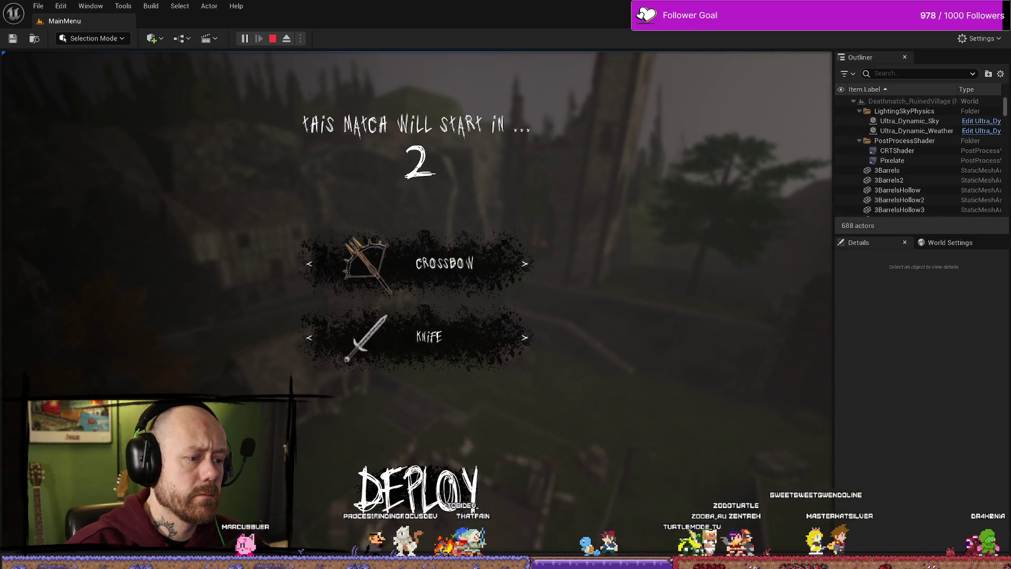
{"action": "left_click", "coordinate": [527, 340]}
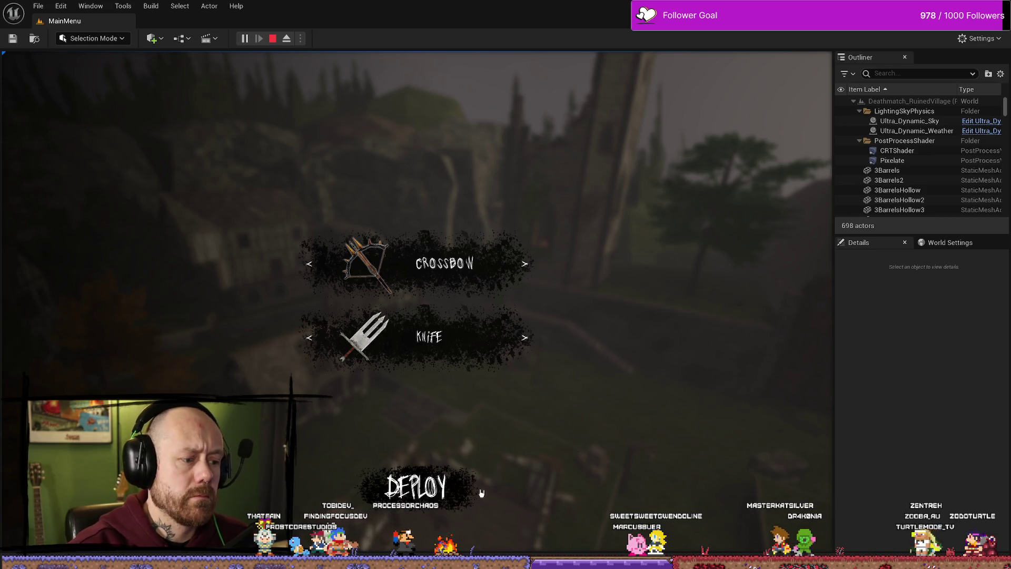
{"action": "key", "text": "Escape"}
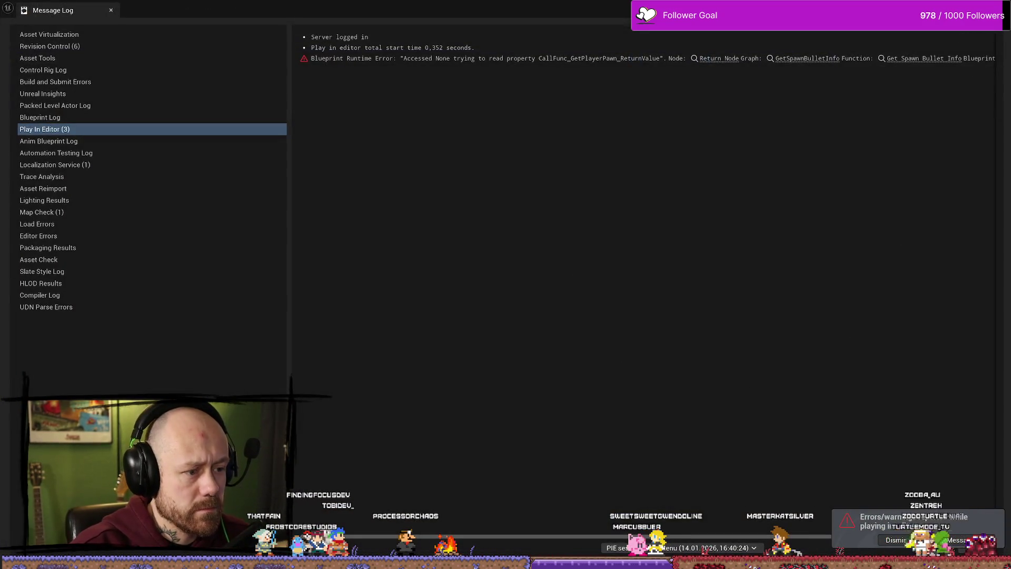
Close the Message Log and reopen the WB_CharacterSelection widget blueprint.
{"action": "key", "text": "Escape"}
{"action": "key", "text": "ctrl+space"}
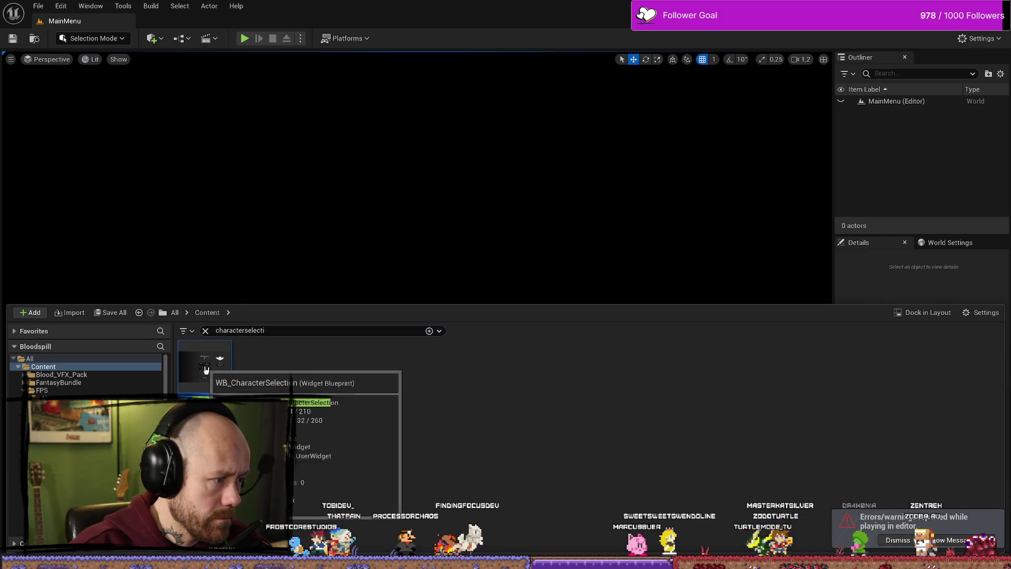
{"action": "double_click", "coordinate": [205, 370]}
{"action": "scroll", "coordinate": [758, 286], "scroll_direction": "down", "scroll_amount": 3}
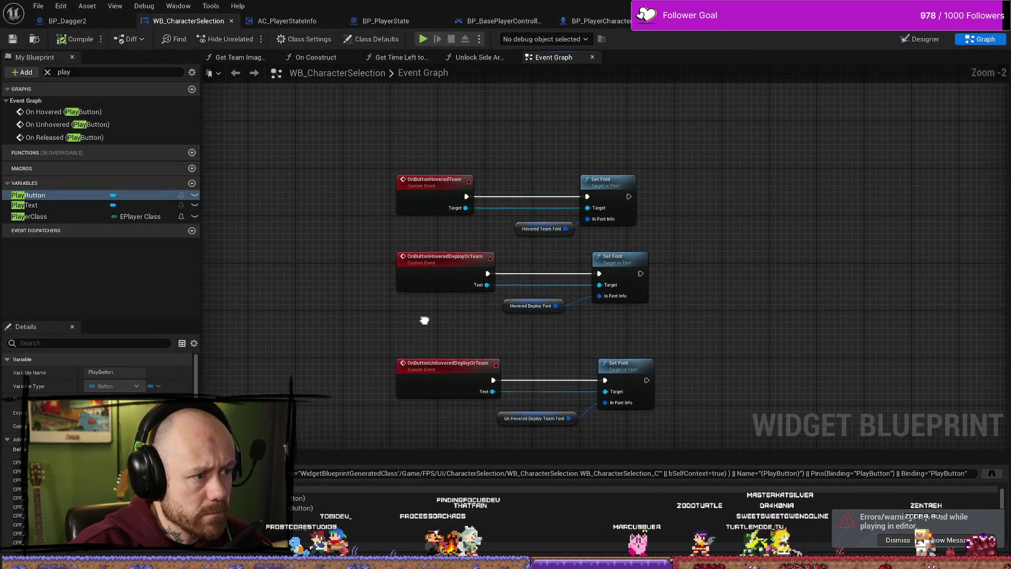
{"action": "left_click_drag", "start_coordinate": [425, 320], "coordinate": [426, 326]}
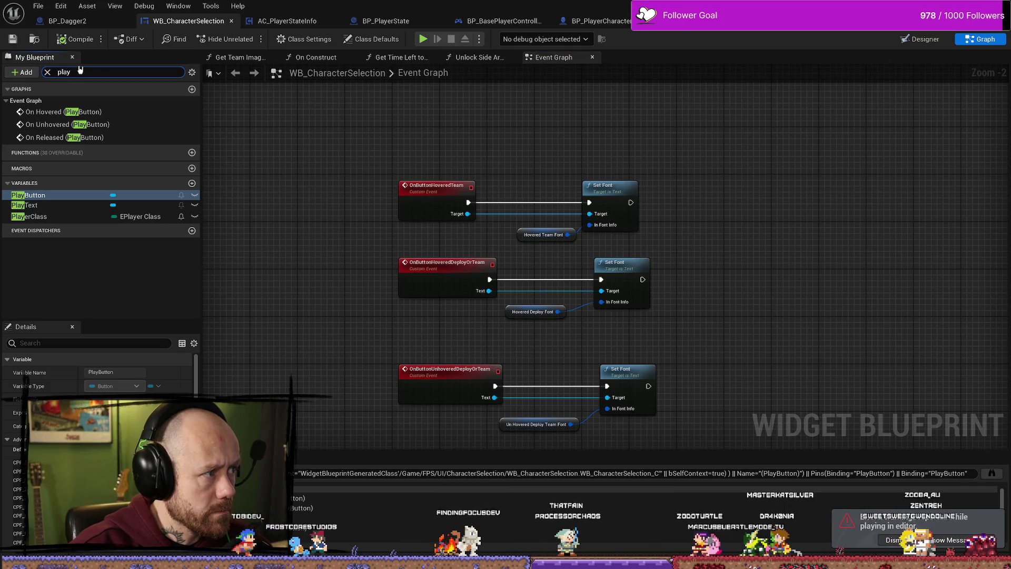
Search My Blueprint for 'deploy' and jump to OnButtonHoveredDeployOrTeam and On Hovered (PlayButton) events.
{"action": "type", "text": "deplo"}
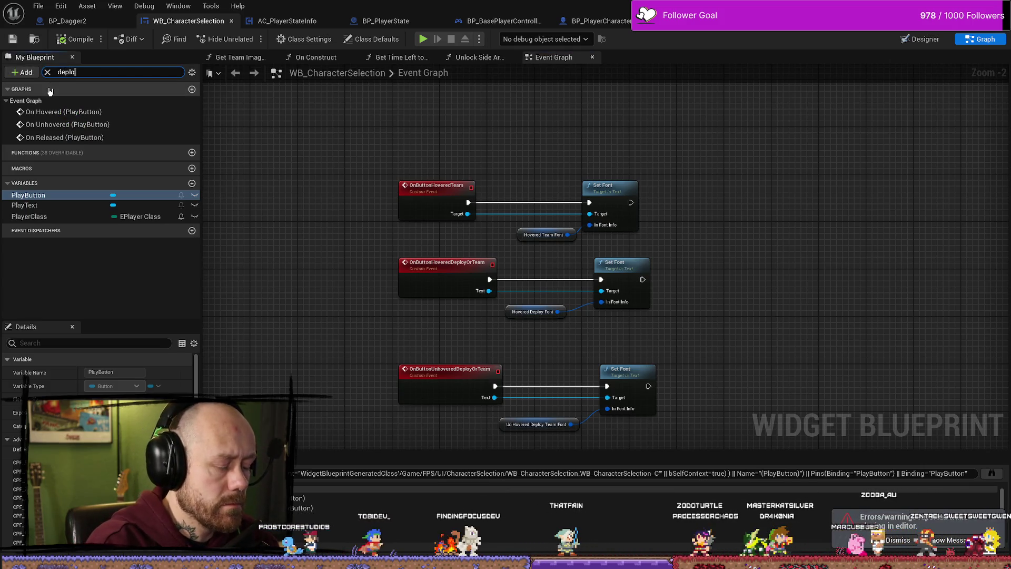
{"action": "type", "text": "y"}
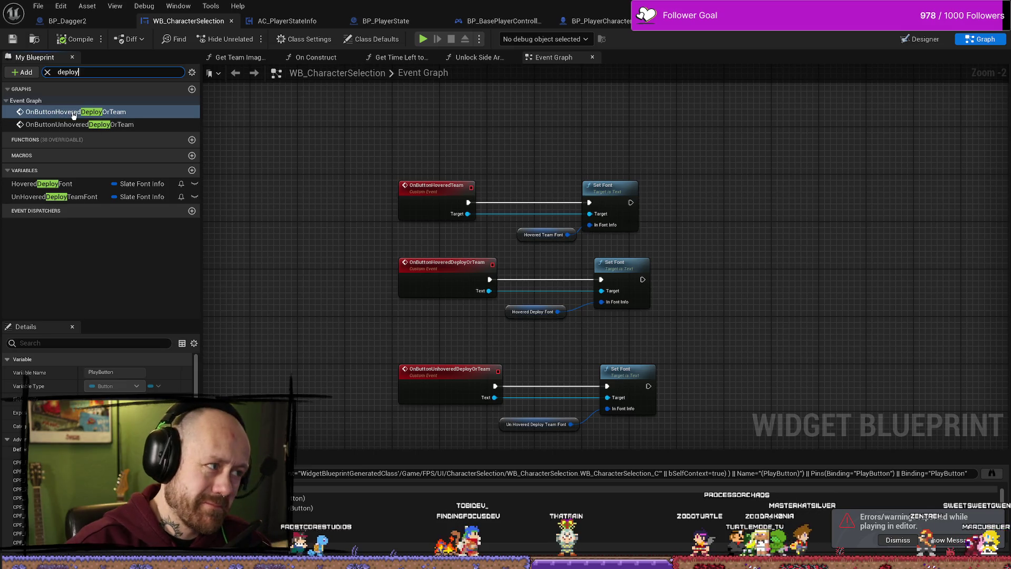
{"action": "double_click", "coordinate": [74, 112]}
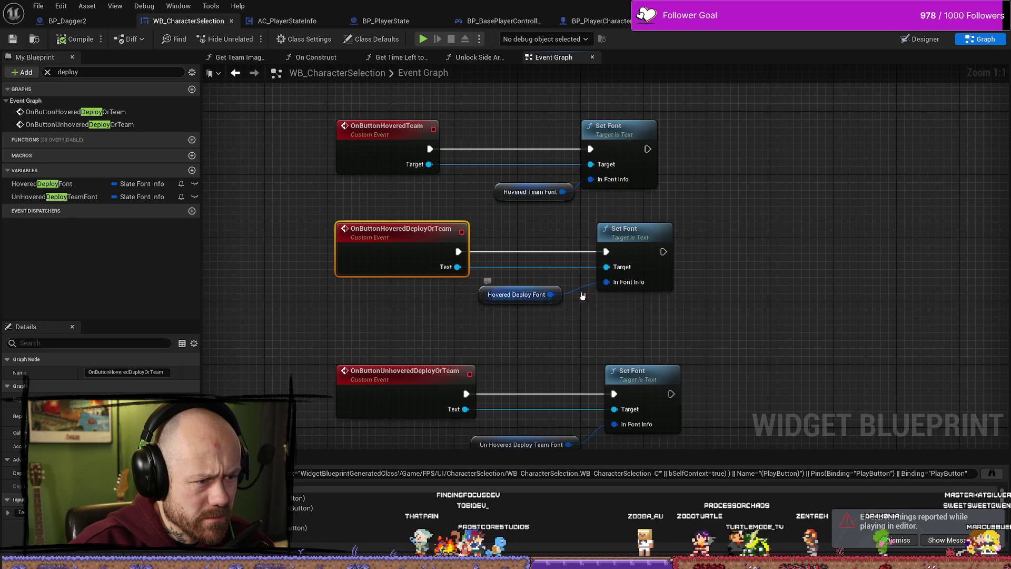
{"action": "left_click_drag", "start_coordinate": [749, 326], "coordinate": [728, 276]}
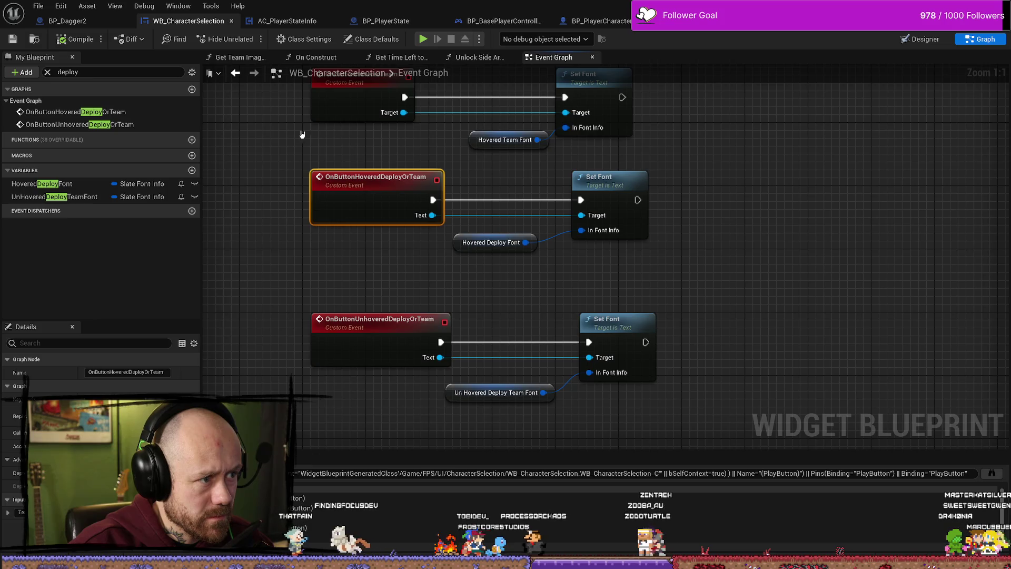
{"action": "scroll", "coordinate": [358, 184], "scroll_direction": "down", "scroll_amount": 3}
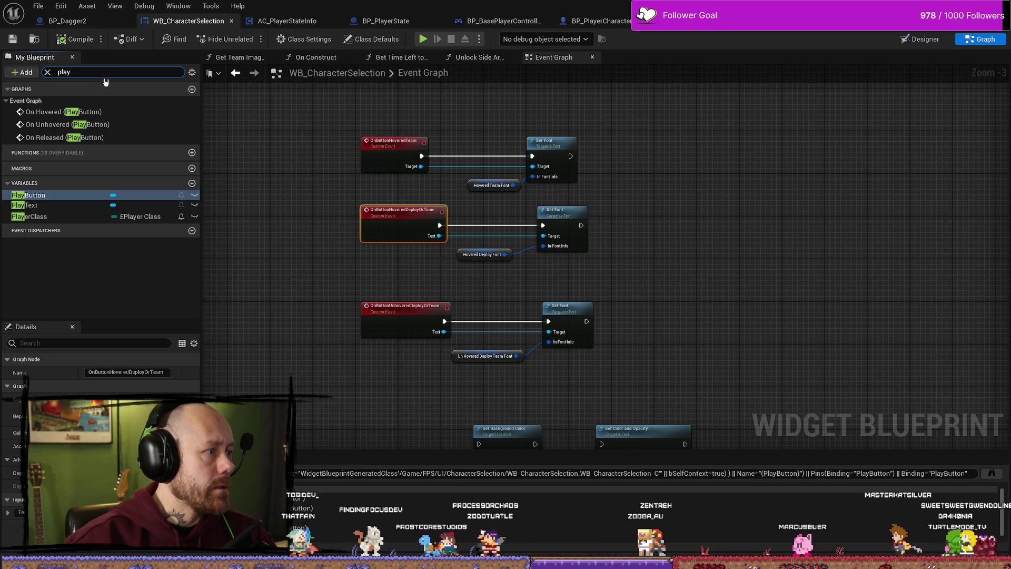
{"action": "double_click", "coordinate": [47, 112]}
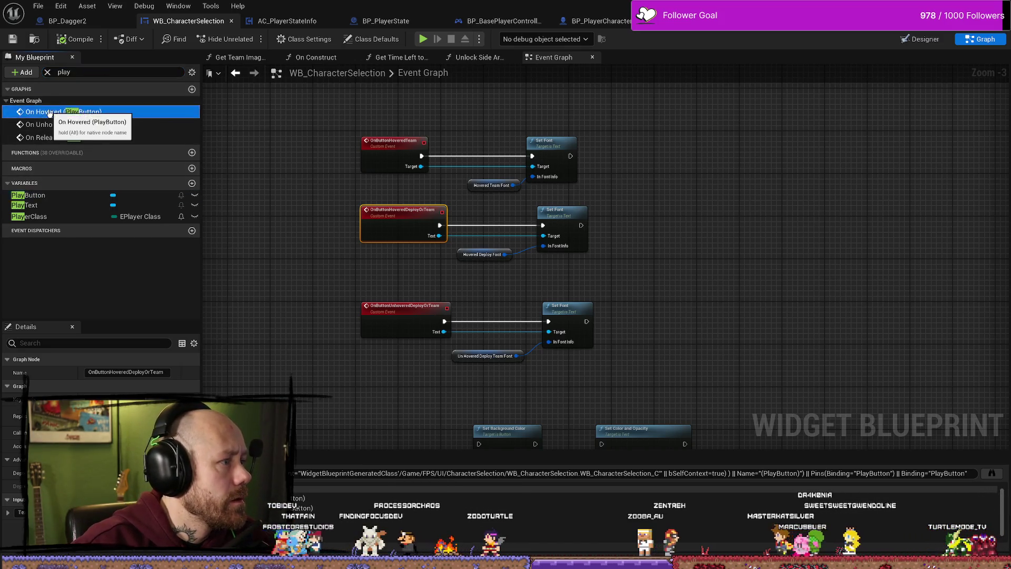
{"action": "left_click_drag", "start_coordinate": [853, 264], "coordinate": [619, 231]}
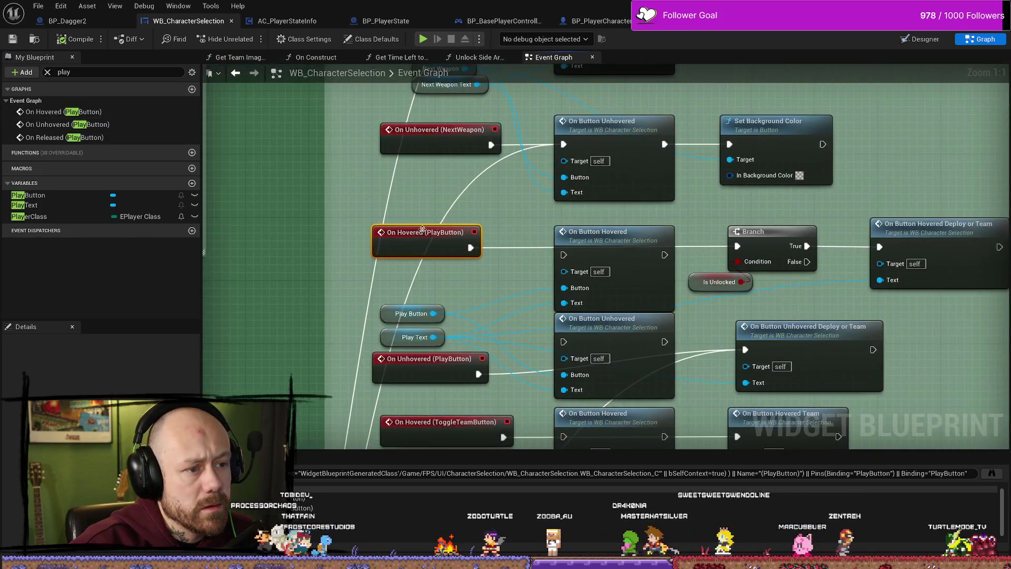
{"action": "left_click_drag", "start_coordinate": [883, 218], "coordinate": [731, 206]}
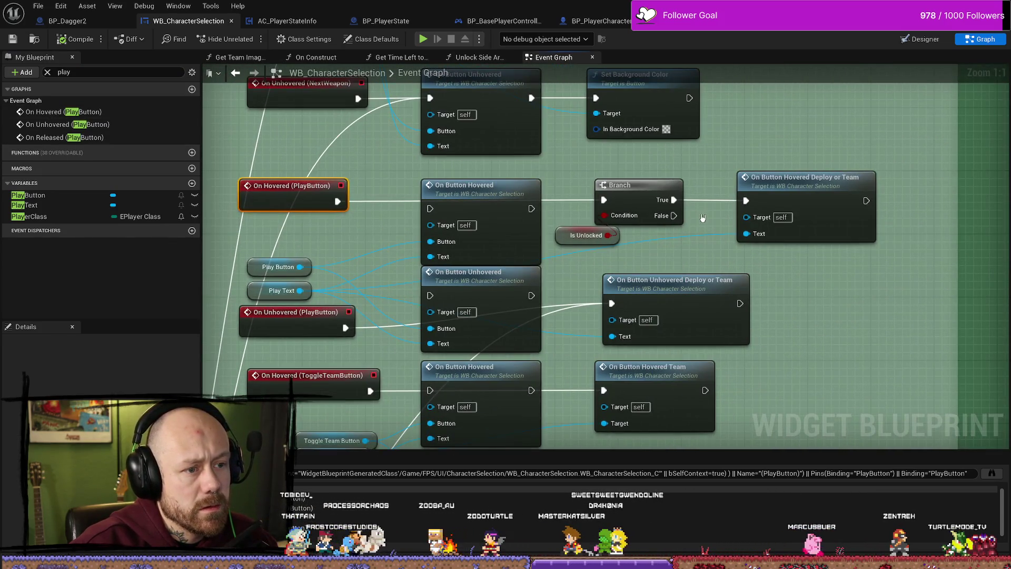
{"action": "left_click_drag", "start_coordinate": [573, 235], "coordinate": [588, 235]}
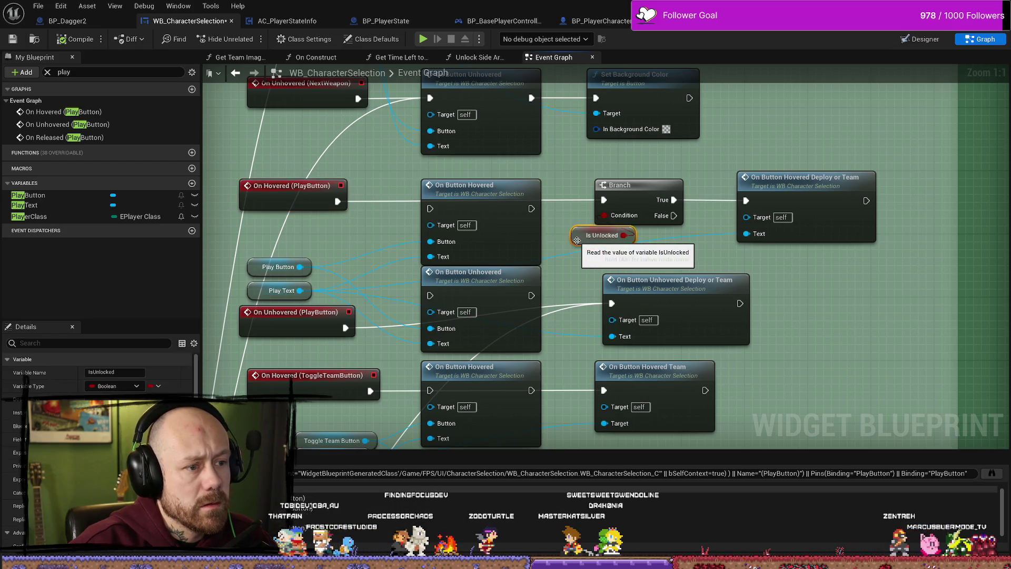
{"action": "left_click", "coordinate": [371, 234]}
{"action": "left_click", "coordinate": [493, 194]}
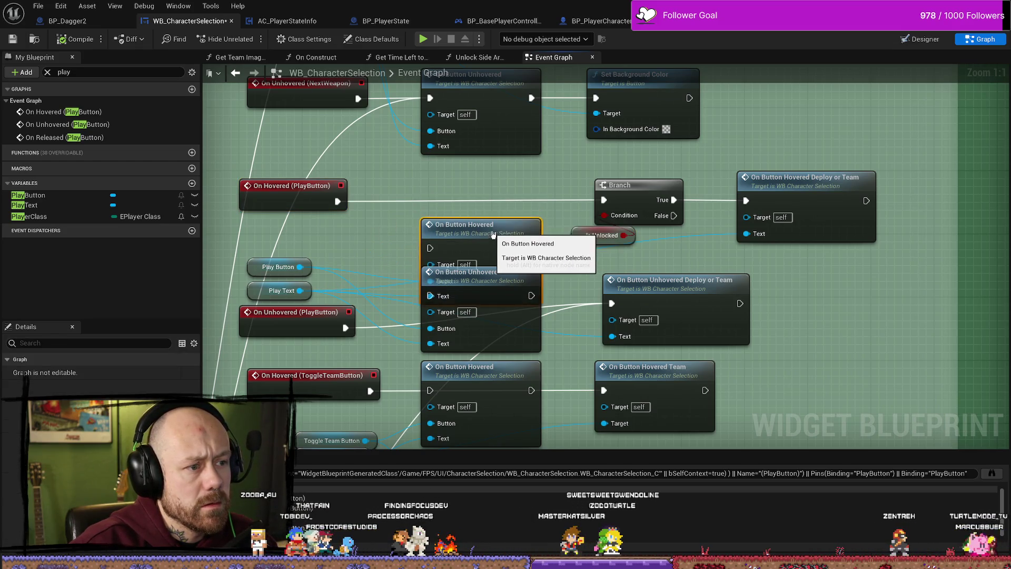
{"action": "left_click", "coordinate": [310, 195]}
{"action": "left_click", "coordinate": [315, 324]}
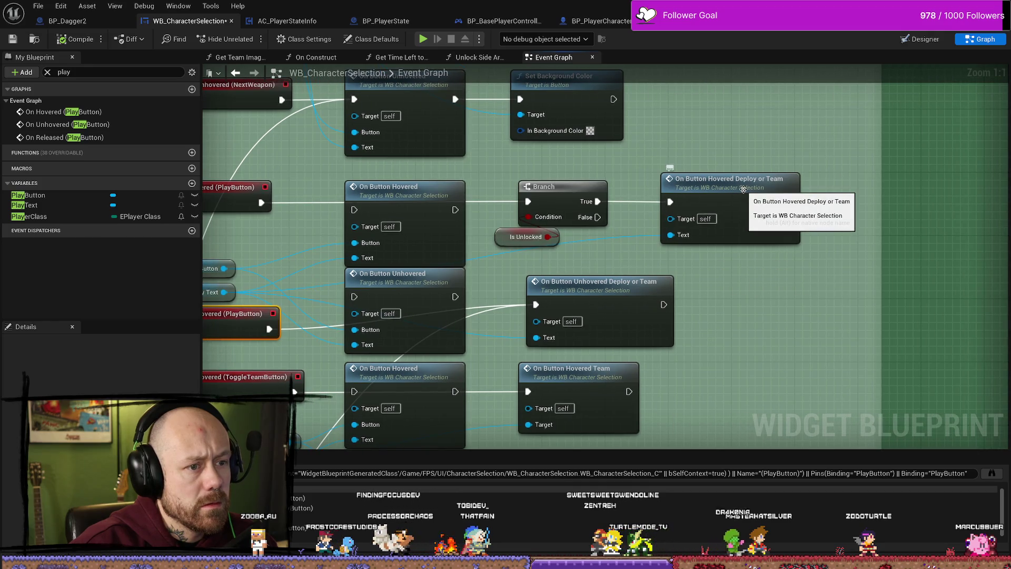
{"action": "double_click", "coordinate": [745, 193]}
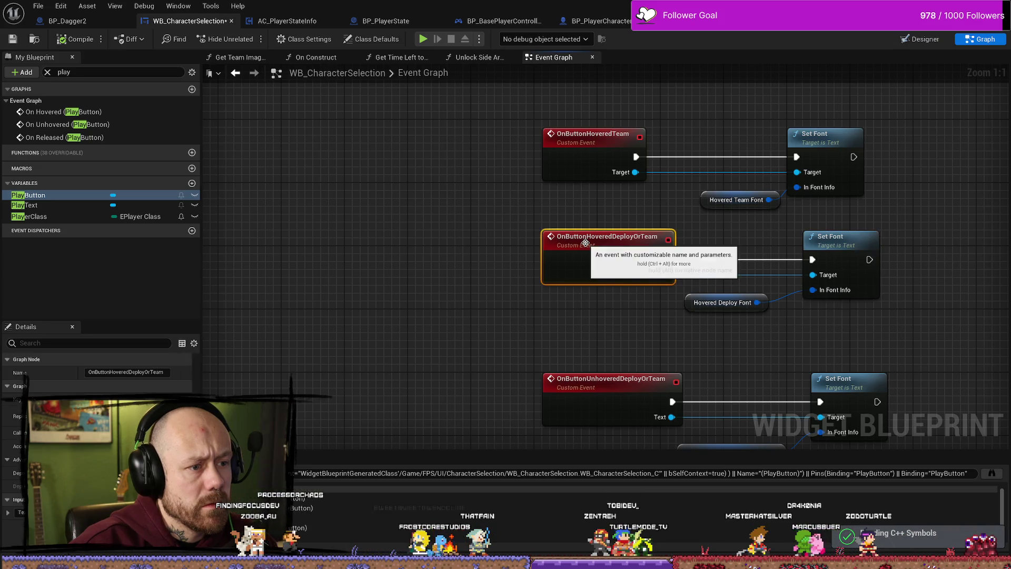
{"action": "left_click_drag", "start_coordinate": [916, 296], "coordinate": [713, 250]}
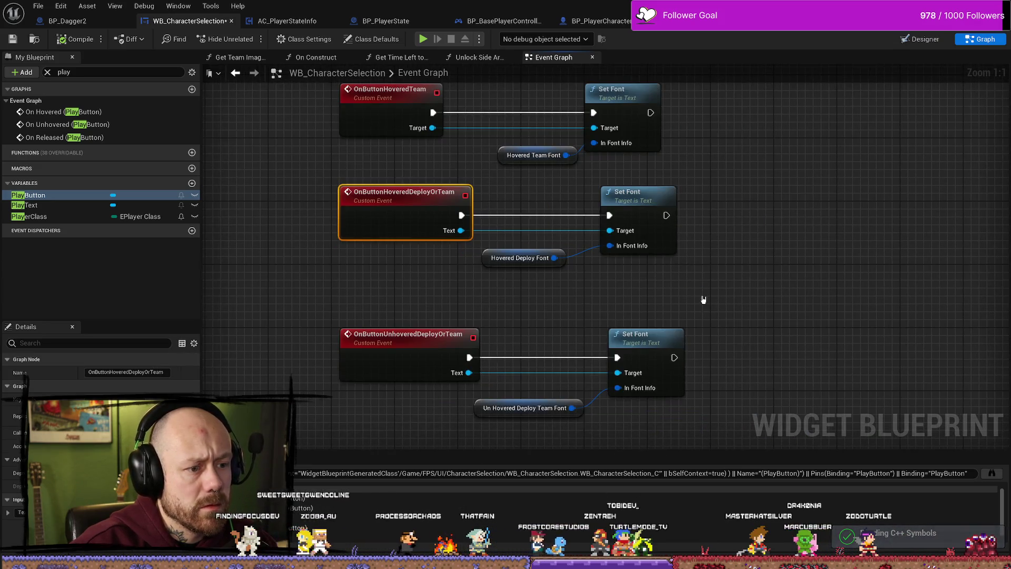
{"action": "left_click_drag", "start_coordinate": [434, 297], "coordinate": [484, 333]}
{"action": "scroll", "coordinate": [368, 250], "scroll_direction": "down", "scroll_amount": 1}
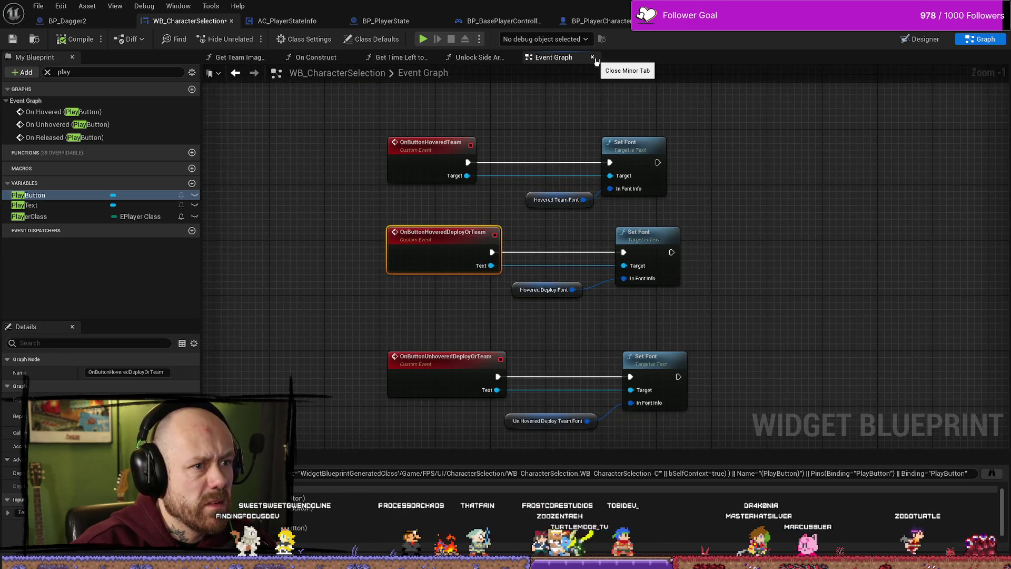
Pan the zoomed-out Event Graph over the Comment and Change Perks groups.
{"action": "scroll", "coordinate": [403, 174], "scroll_direction": "down", "scroll_amount": 11}
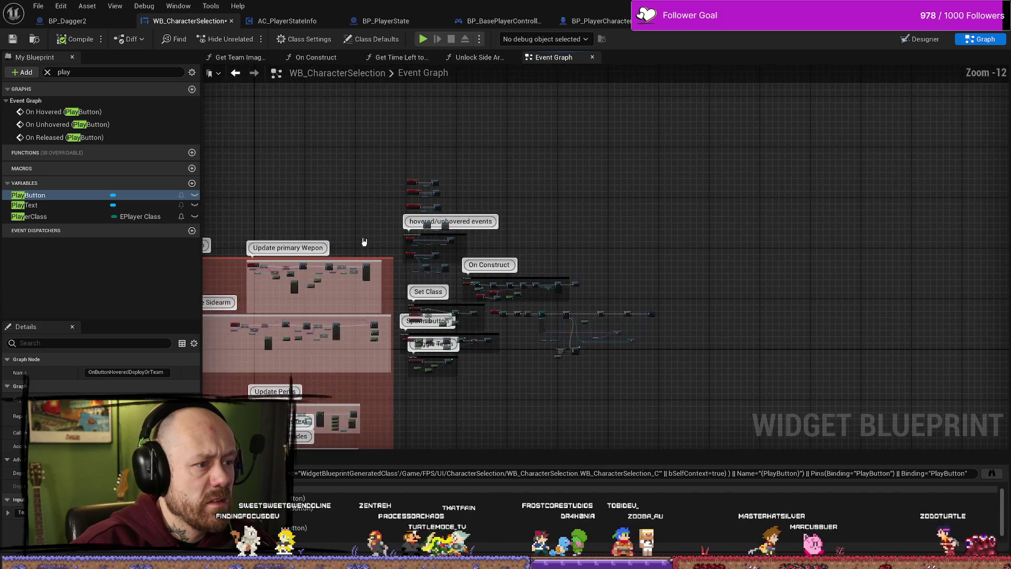
{"action": "left_click_drag", "start_coordinate": [300, 342], "coordinate": [402, 282]}
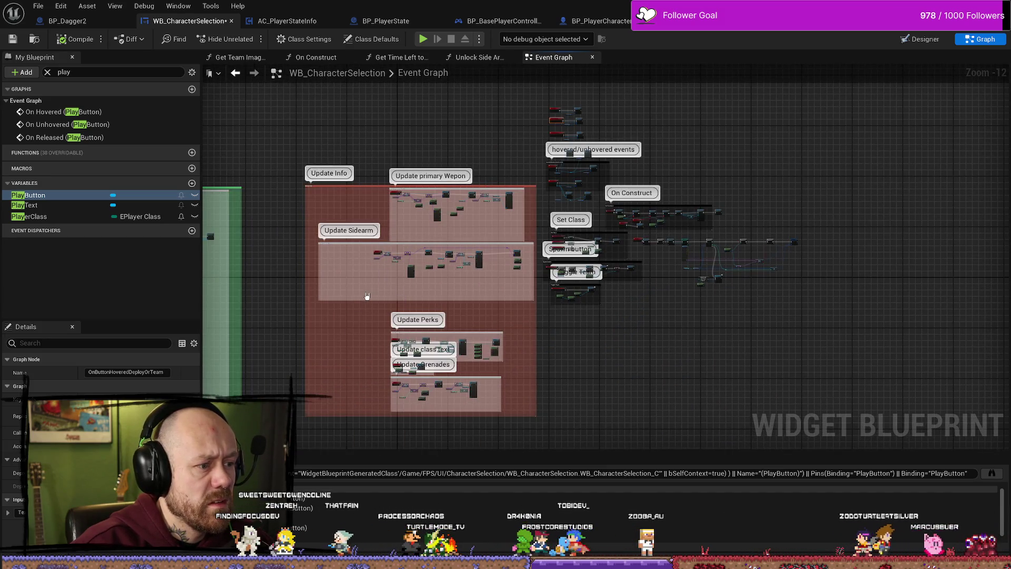
{"action": "scroll", "coordinate": [299, 240], "scroll_direction": "up", "scroll_amount": 3}
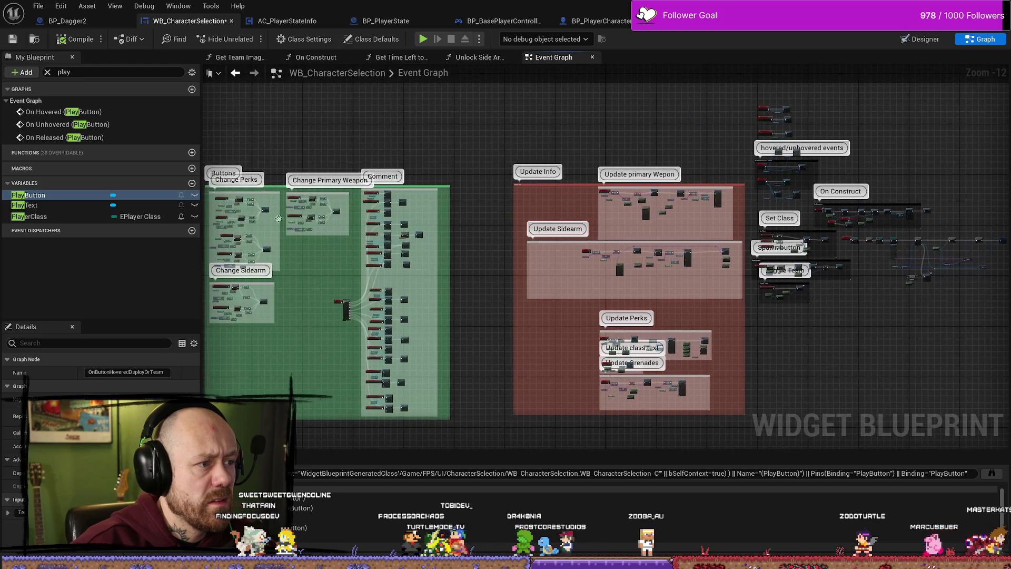
{"action": "scroll", "coordinate": [299, 240], "scroll_direction": "up", "scroll_amount": 2}
{"action": "scroll", "coordinate": [299, 240], "scroll_direction": "up", "scroll_amount": 6}
{"action": "scroll", "coordinate": [331, 211], "scroll_direction": "down", "scroll_amount": 2}
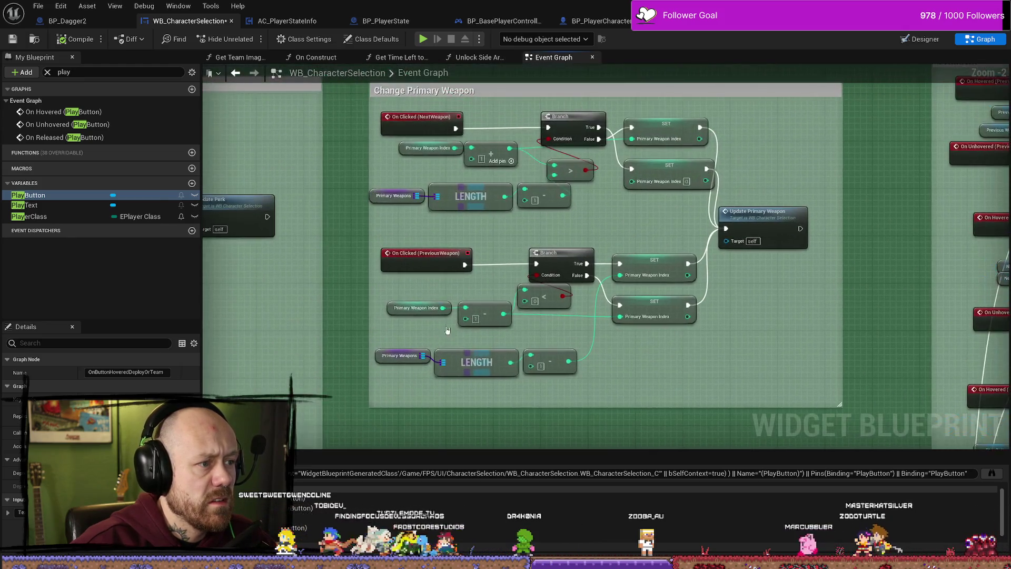
{"action": "mouse_move", "coordinate": [338, 162]}
{"action": "left_mouse_down"}
{"action": "mouse_move", "coordinate": [413, 232]}
{"action": "mouse_move", "coordinate": [628, 182]}
{"action": "left_mouse_up"}
{"action": "left_click_drag", "start_coordinate": [343, 170], "coordinate": [383, 167]}
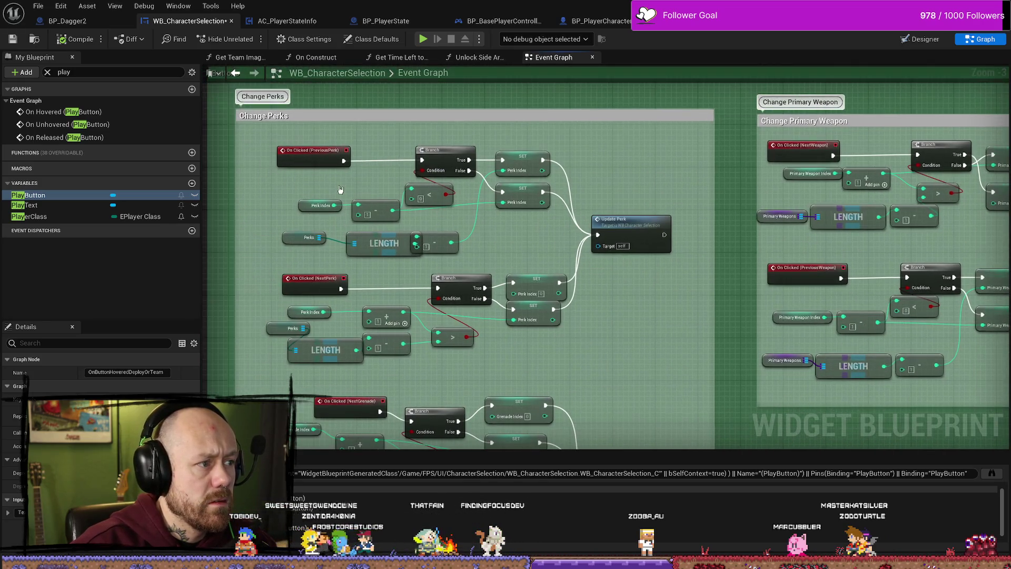
{"action": "scroll", "coordinate": [323, 176], "scroll_direction": "up", "scroll_amount": 4}
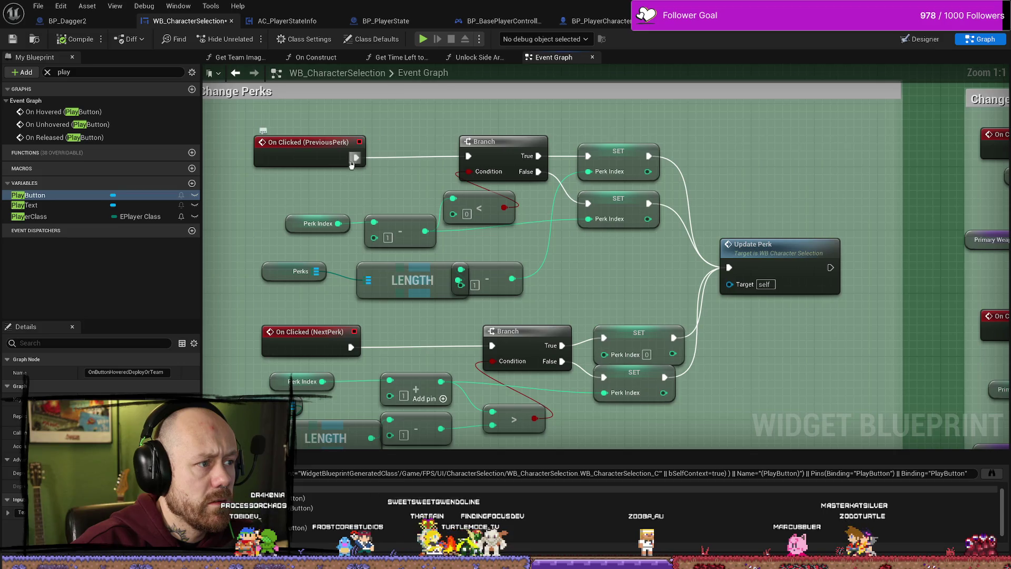
Pan down through the grenade, Side Arm and Change Sidearm nodes to the Buttons group.
{"action": "left_click_drag", "start_coordinate": [582, 308], "coordinate": [582, 97]}
{"action": "scroll", "coordinate": [589, 195], "scroll_direction": "down", "scroll_amount": 2}
{"action": "scroll", "coordinate": [613, 266], "scroll_direction": "down", "scroll_amount": 5}
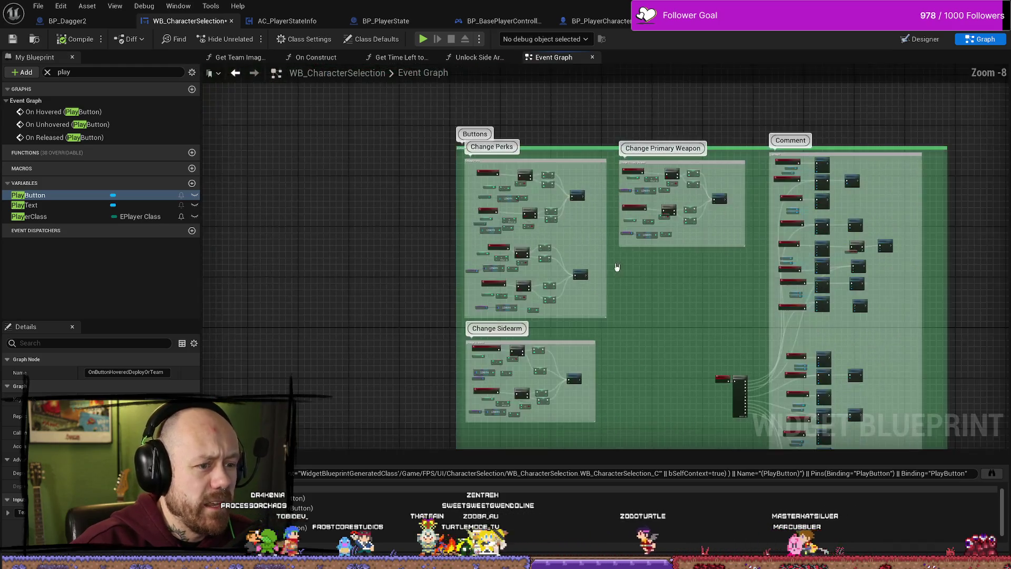
{"action": "scroll", "coordinate": [614, 266], "scroll_direction": "up", "scroll_amount": 4}
{"action": "left_click_drag", "start_coordinate": [614, 369], "coordinate": [548, 163]}
{"action": "left_click_drag", "start_coordinate": [496, 388], "coordinate": [573, 255]}
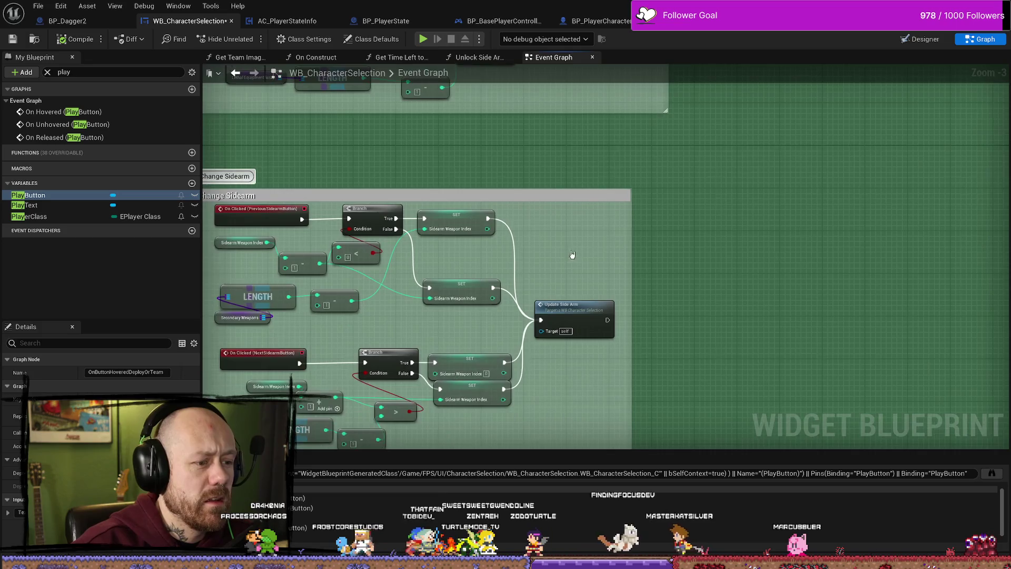
{"action": "scroll", "coordinate": [397, 332], "scroll_direction": "down", "scroll_amount": 5}
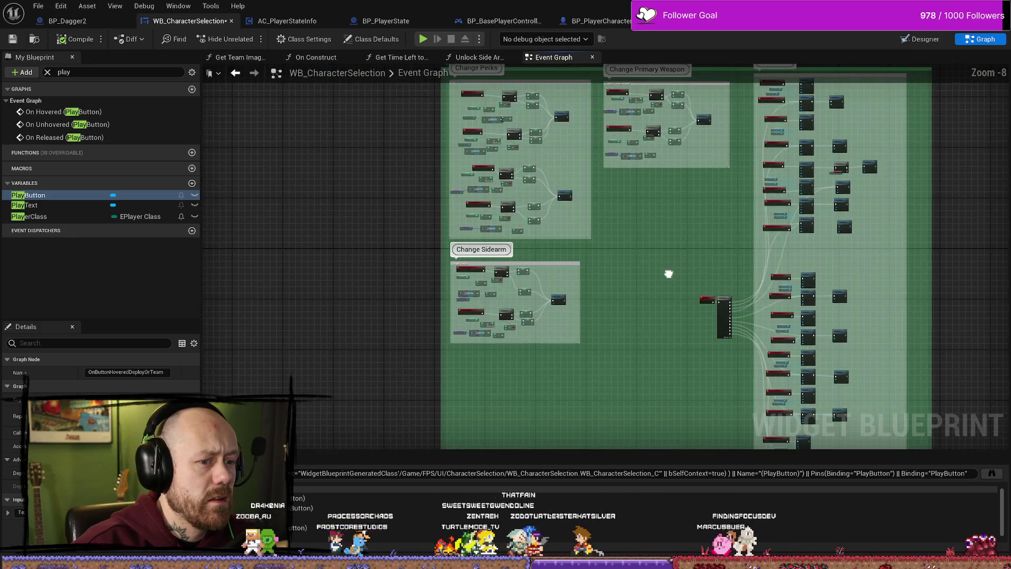
{"action": "left_click_drag", "start_coordinate": [668, 274], "coordinate": [542, 314]}
{"action": "left_click_drag", "start_coordinate": [542, 254], "coordinate": [528, 230]}
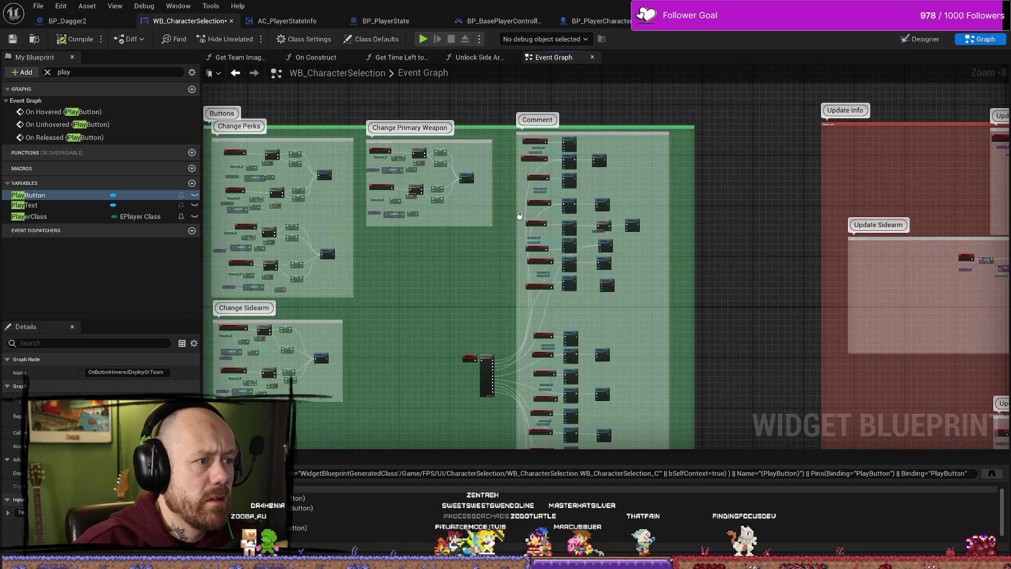
{"action": "scroll", "coordinate": [519, 215], "scroll_direction": "up", "scroll_amount": 5}
Review the weapon, perk, grenade and sidearm hover/unhover nodes, then show the Designer.
{"action": "mouse_move", "coordinate": [384, 158]}
{"action": "left_mouse_down"}
{"action": "mouse_move", "coordinate": [383, 295]}
{"action": "mouse_move", "coordinate": [387, 74]}
{"action": "left_mouse_up"}
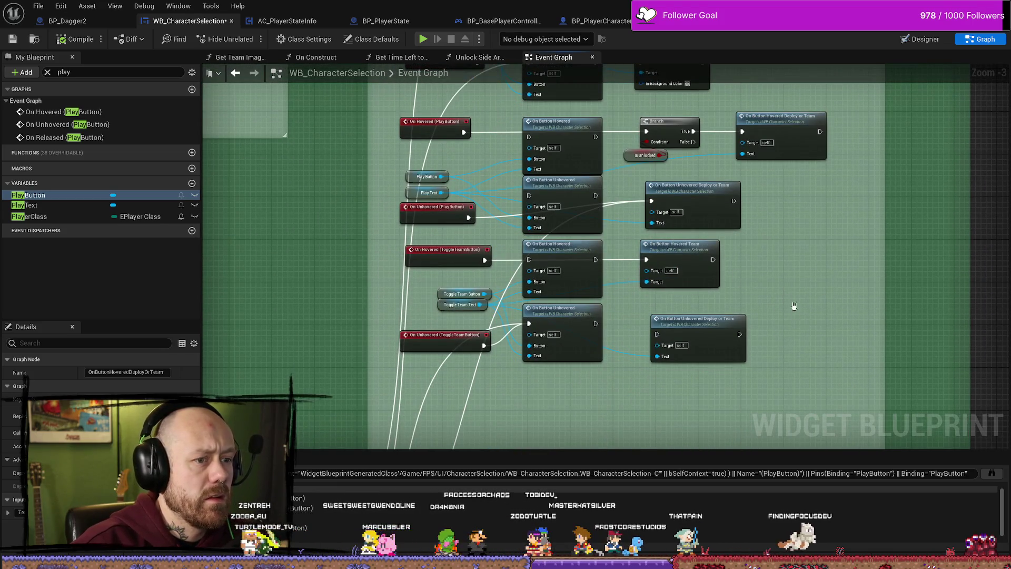
{"action": "left_click_drag", "start_coordinate": [820, 332], "coordinate": [792, 250]}
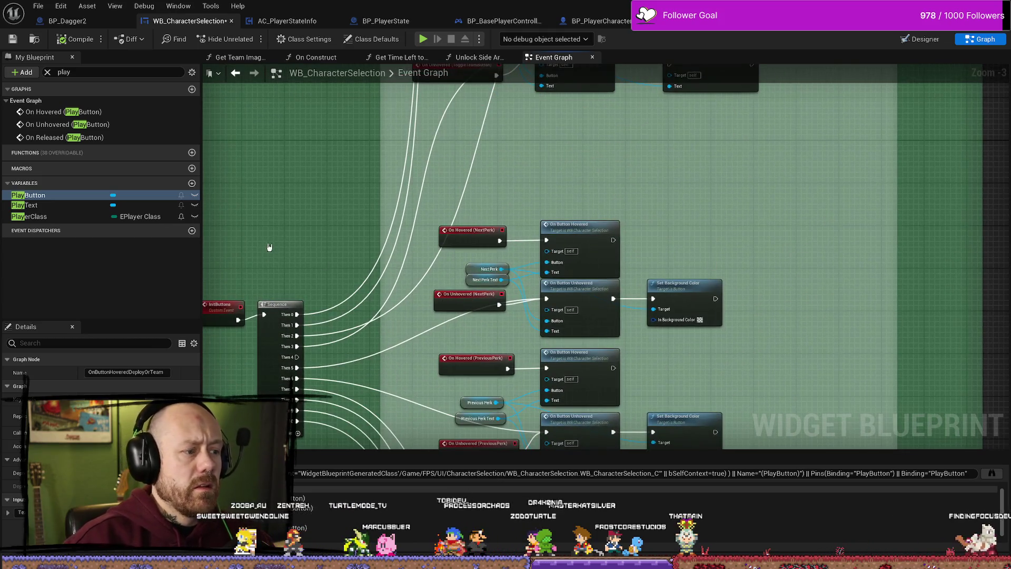
{"action": "left_click_drag", "start_coordinate": [269, 247], "coordinate": [370, 212]}
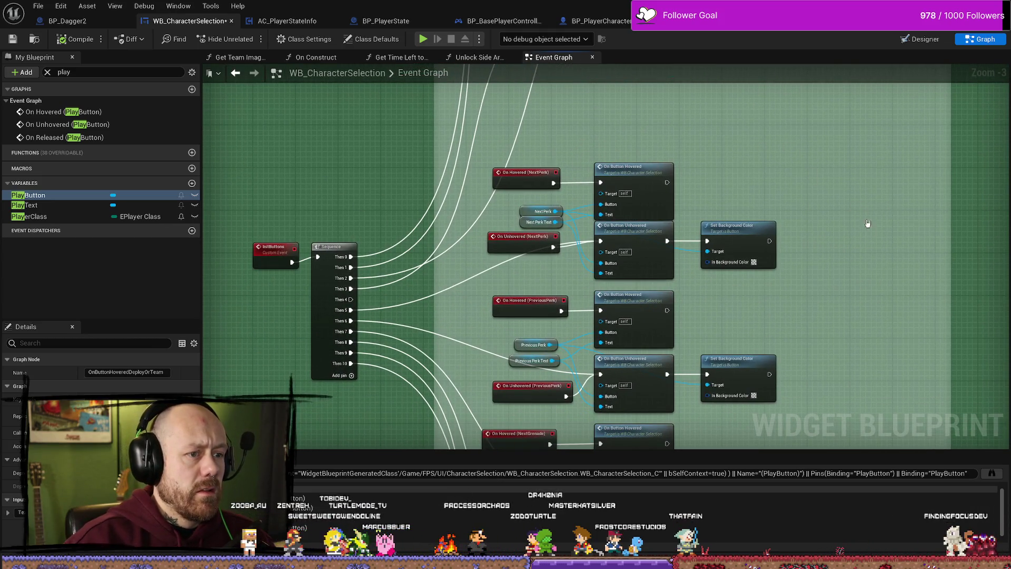
{"action": "mouse_move", "coordinate": [853, 318]}
{"action": "left_mouse_down"}
{"action": "mouse_move", "coordinate": [851, 221]}
{"action": "mouse_move", "coordinate": [794, 246]}
{"action": "left_mouse_up"}
{"action": "left_click_drag", "start_coordinate": [798, 403], "coordinate": [796, 299]}
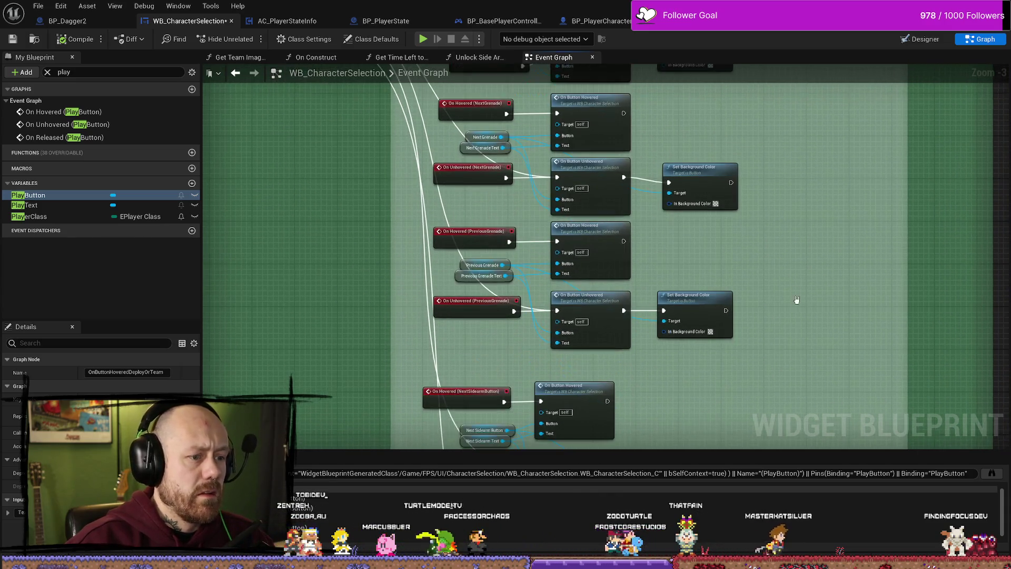
{"action": "left_click_drag", "start_coordinate": [805, 415], "coordinate": [778, 219]}
{"action": "left_click_drag", "start_coordinate": [776, 325], "coordinate": [774, 233]}
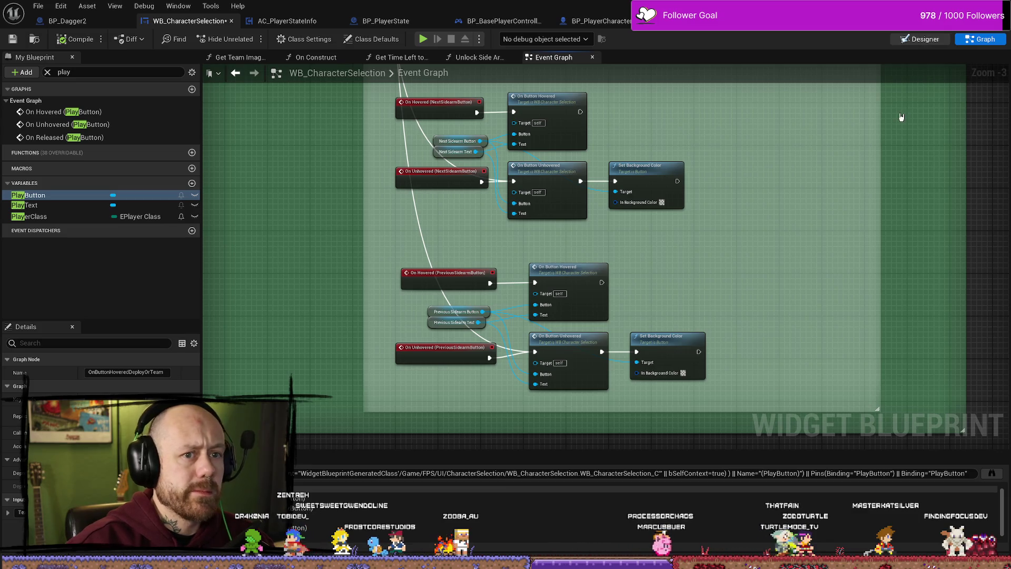
{"action": "left_click", "coordinate": [921, 39]}
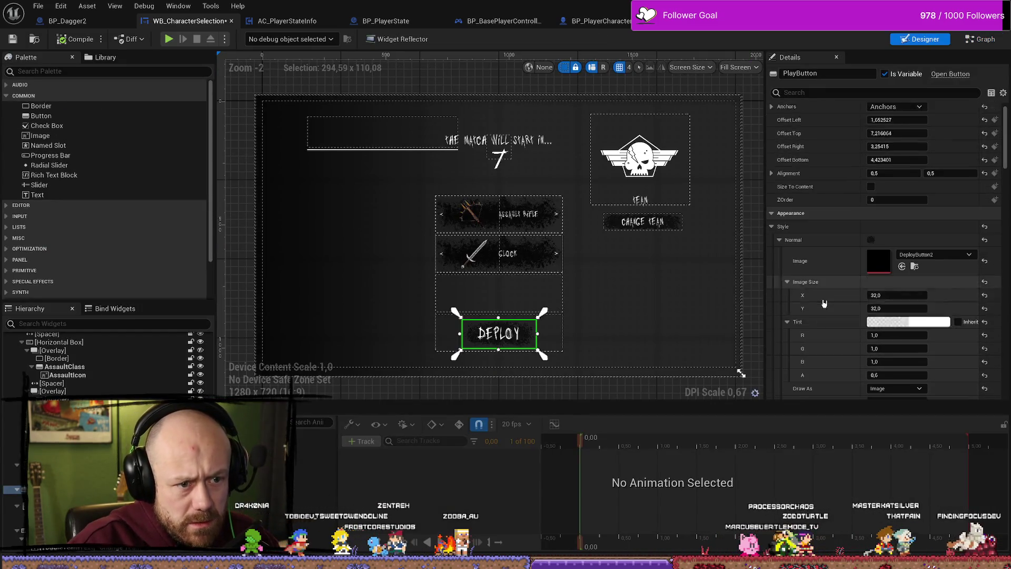
{"action": "left_click", "coordinate": [824, 92]}
{"action": "type", "text": "so"}
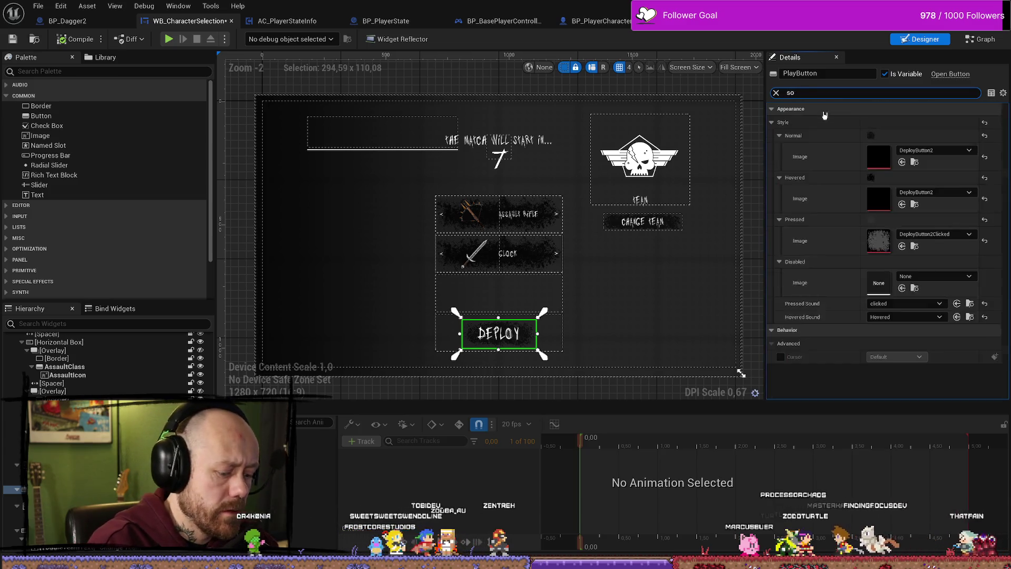
{"action": "type", "text": "un"}
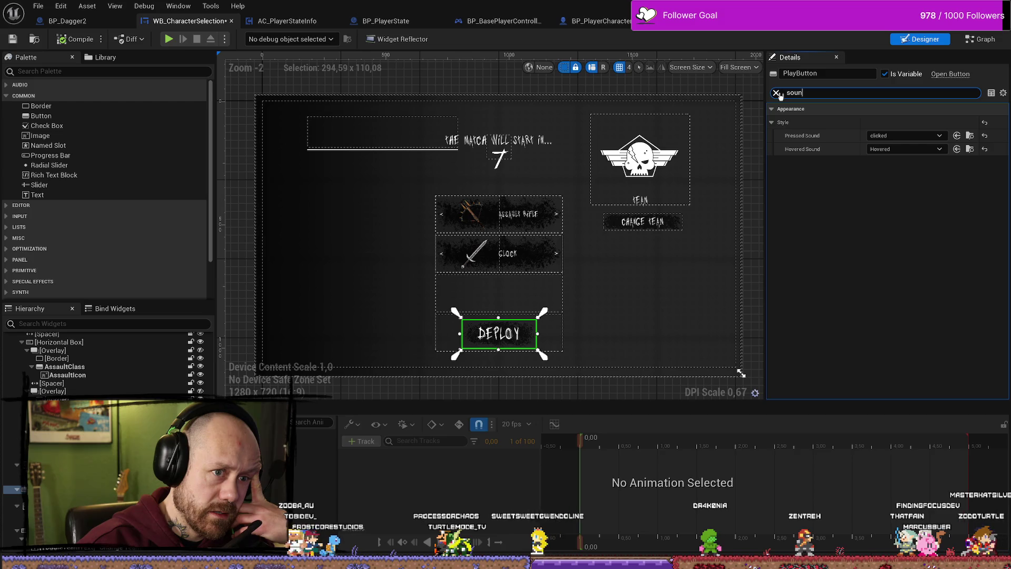
{"action": "left_click", "coordinate": [776, 93]}
{"action": "scroll", "coordinate": [867, 236], "scroll_direction": "down", "scroll_amount": 5}
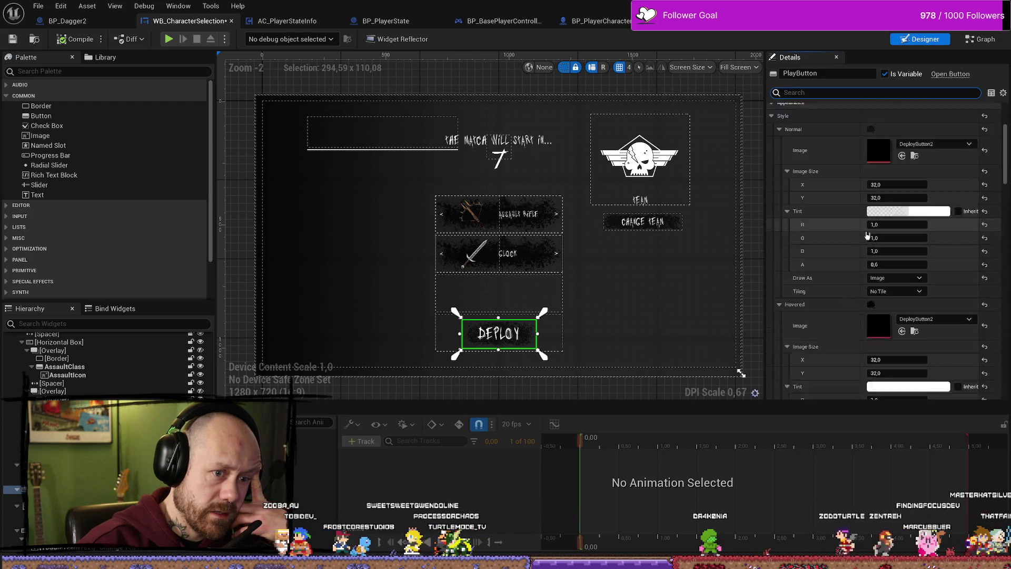
{"action": "scroll", "coordinate": [867, 235], "scroll_direction": "down", "scroll_amount": 8}
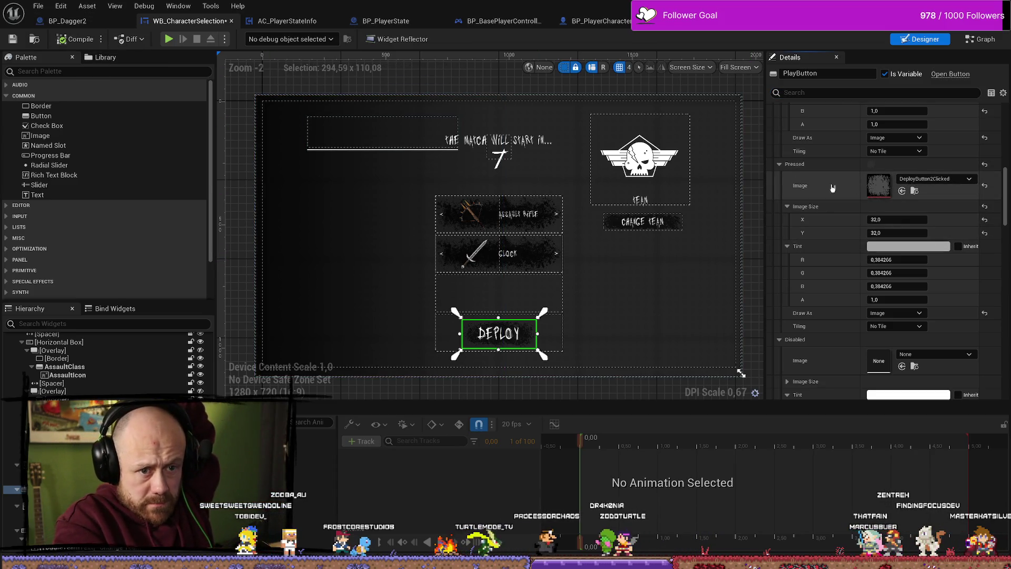
{"action": "scroll", "coordinate": [918, 193], "scroll_direction": "up", "scroll_amount": 2}
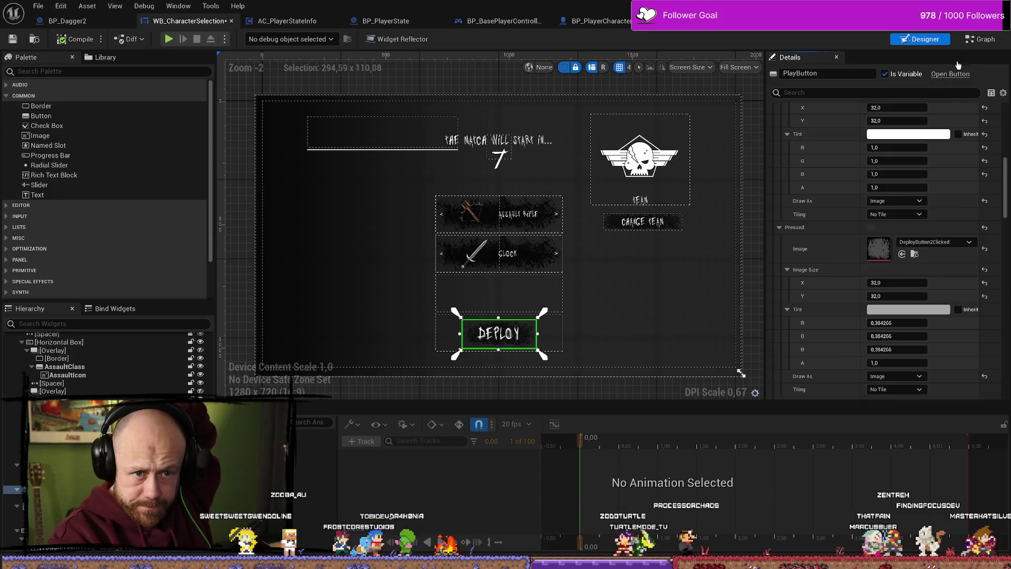
{"action": "left_click", "coordinate": [983, 38]}
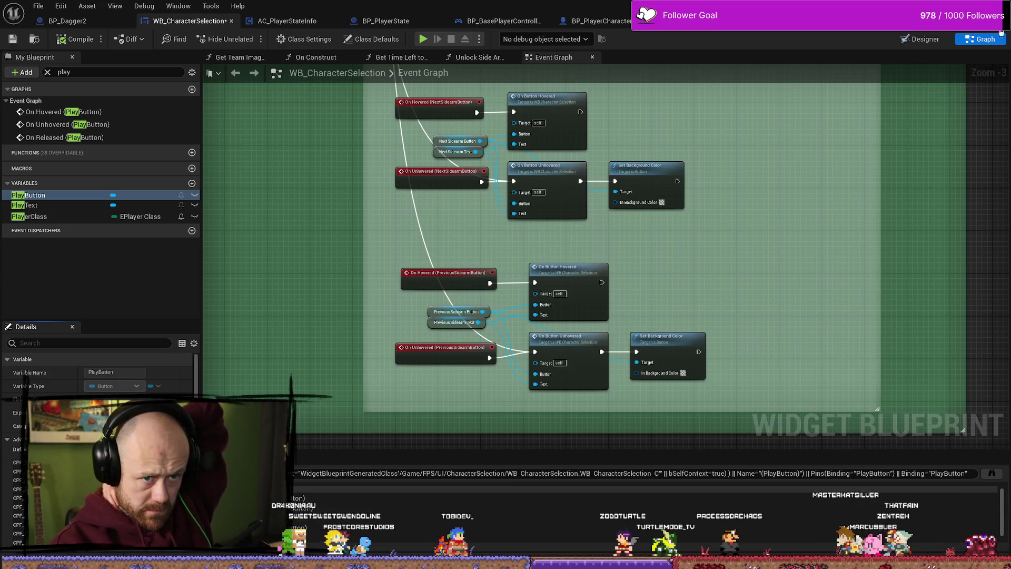
{"action": "key", "text": "shift+F4"}
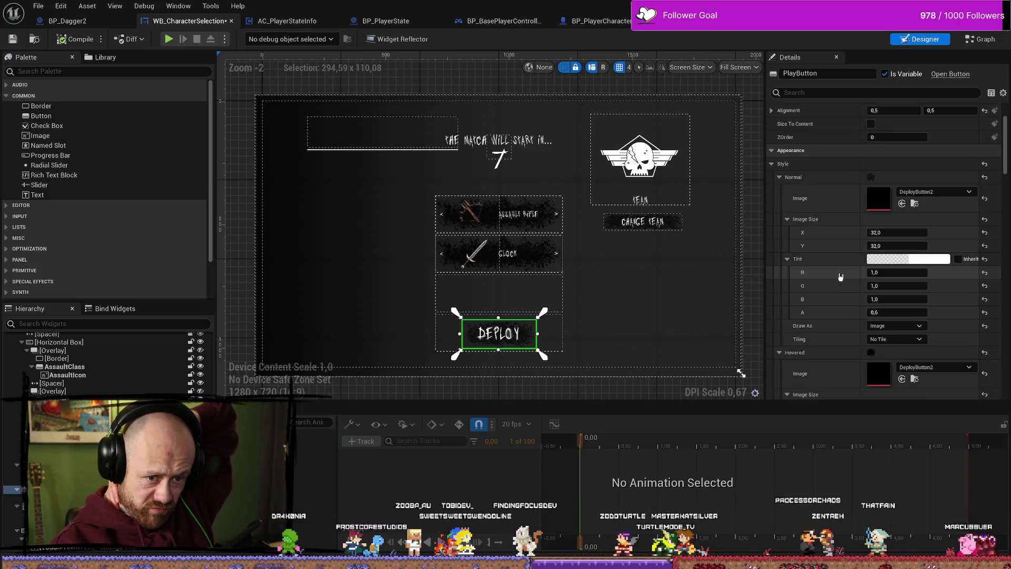
{"action": "scroll", "coordinate": [840, 270], "scroll_direction": "down", "scroll_amount": 6}
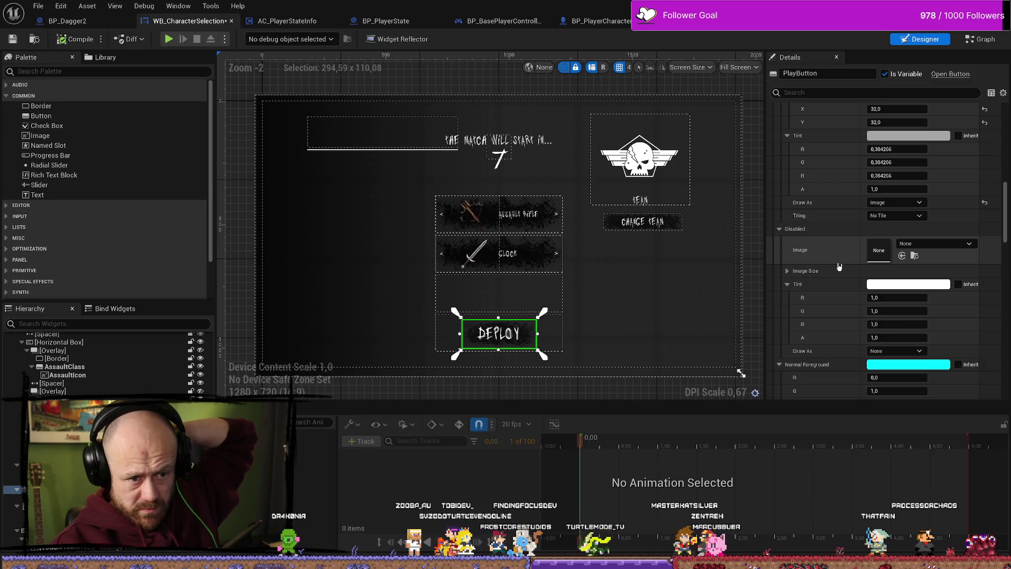
{"action": "scroll", "coordinate": [847, 256], "scroll_direction": "up", "scroll_amount": 12}
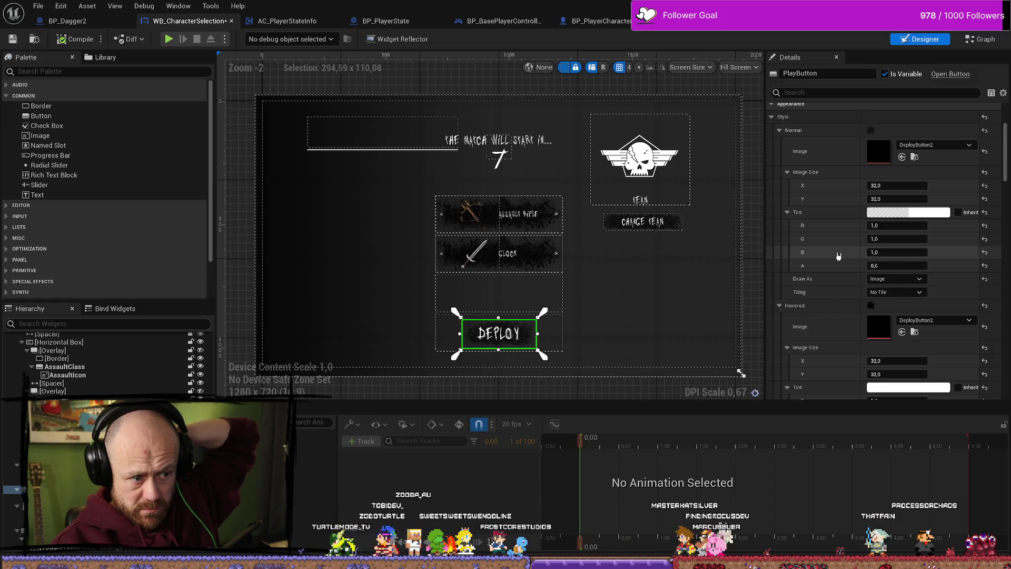
{"action": "scroll", "coordinate": [841, 251], "scroll_direction": "up", "scroll_amount": 4}
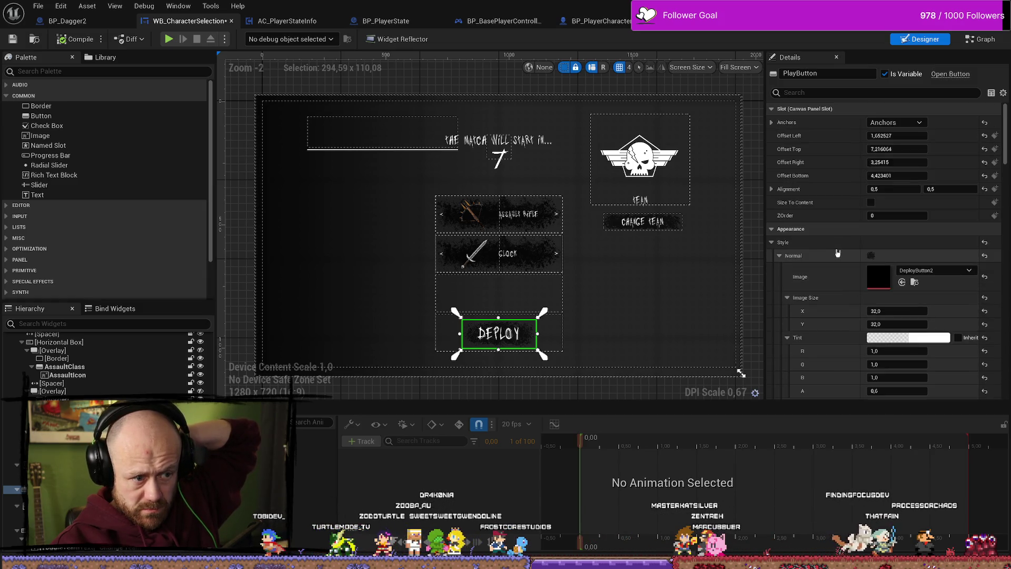
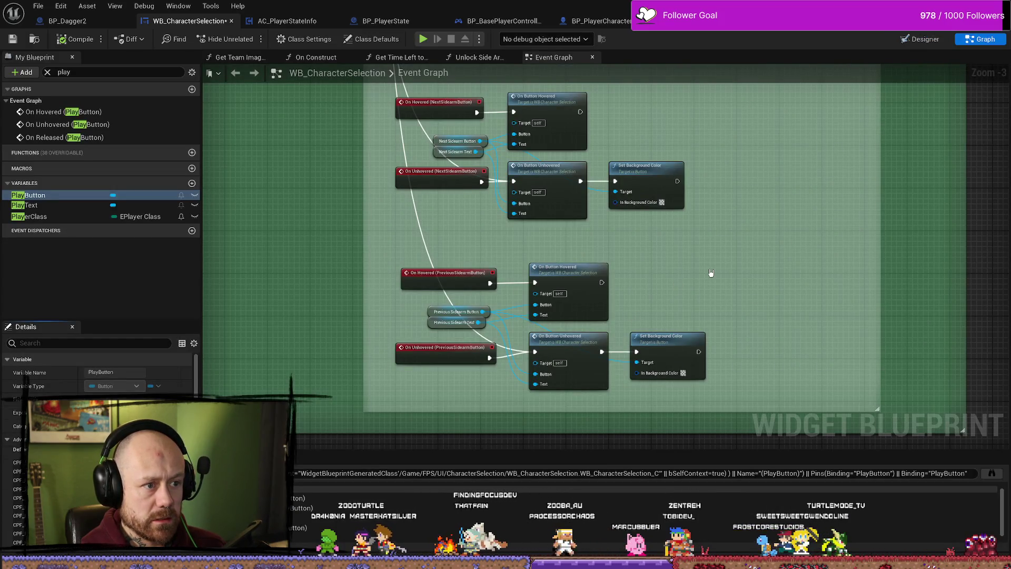
Frame the PlayButton hover nodes and their Is Unlocked branch, then clear the 'play' member filter.
{"action": "scroll", "coordinate": [724, 258], "scroll_direction": "down", "scroll_amount": 4}
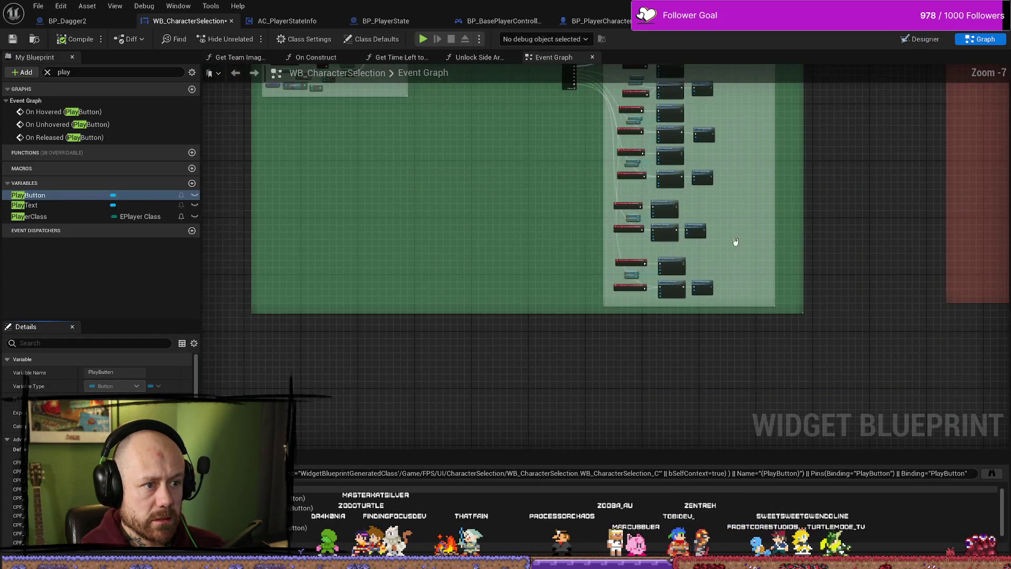
{"action": "scroll", "coordinate": [519, 142], "scroll_direction": "up", "scroll_amount": 6}
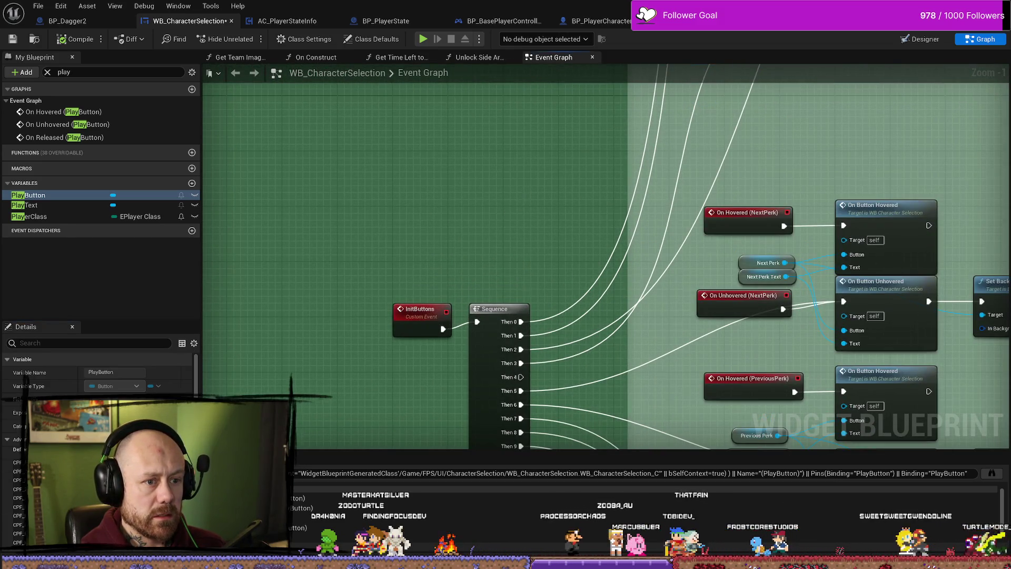
{"action": "scroll", "coordinate": [516, 153], "scroll_direction": "down", "scroll_amount": 4}
{"action": "scroll", "coordinate": [507, 151], "scroll_direction": "up", "scroll_amount": 5}
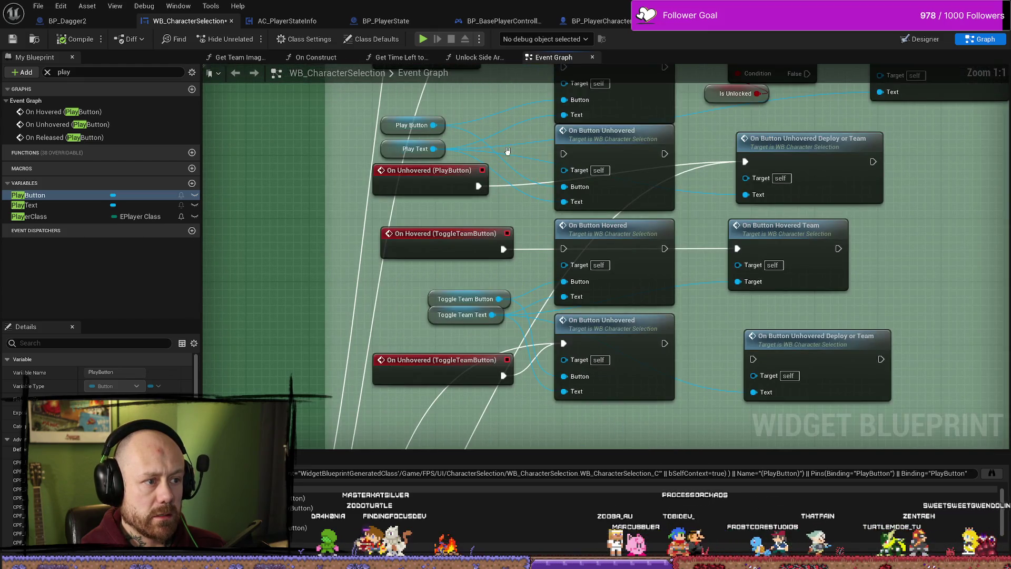
{"action": "left_click_drag", "start_coordinate": [448, 208], "coordinate": [466, 294]}
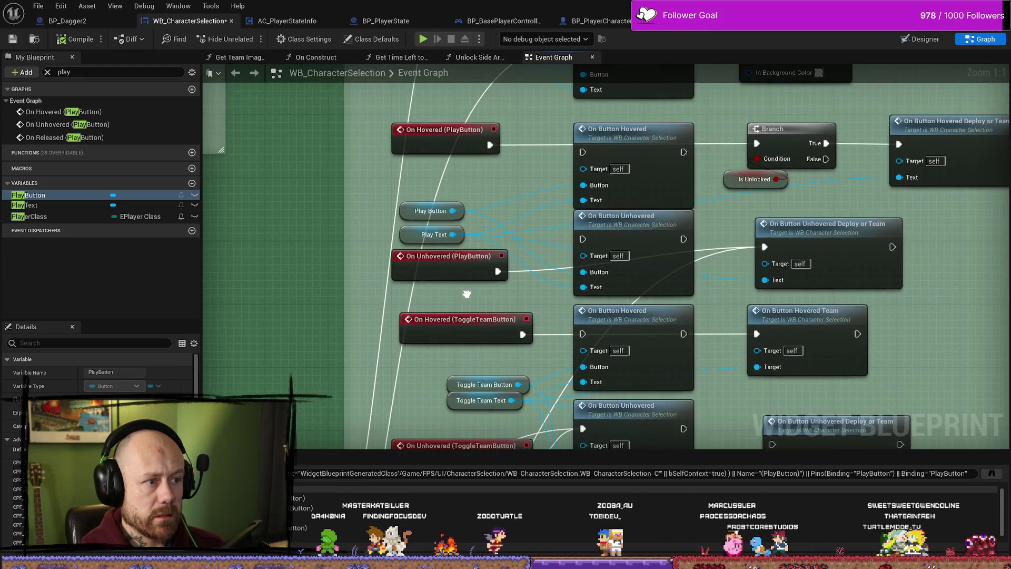
{"action": "scroll", "coordinate": [467, 294], "scroll_direction": "down", "scroll_amount": 8}
{"action": "mouse_move", "coordinate": [406, 283]}
{"action": "left_mouse_down"}
{"action": "mouse_move", "coordinate": [444, 271]}
{"action": "mouse_move", "coordinate": [742, 263]}
{"action": "mouse_move", "coordinate": [625, 251]}
{"action": "left_mouse_up"}
{"action": "scroll", "coordinate": [624, 251], "scroll_direction": "up", "scroll_amount": 5}
{"action": "mouse_move", "coordinate": [589, 289]}
{"action": "left_mouse_down"}
{"action": "mouse_move", "coordinate": [722, 289]}
{"action": "mouse_move", "coordinate": [481, 234]}
{"action": "mouse_move", "coordinate": [508, 256]}
{"action": "left_mouse_up"}
{"action": "scroll", "coordinate": [485, 237], "scroll_direction": "up", "scroll_amount": 1}
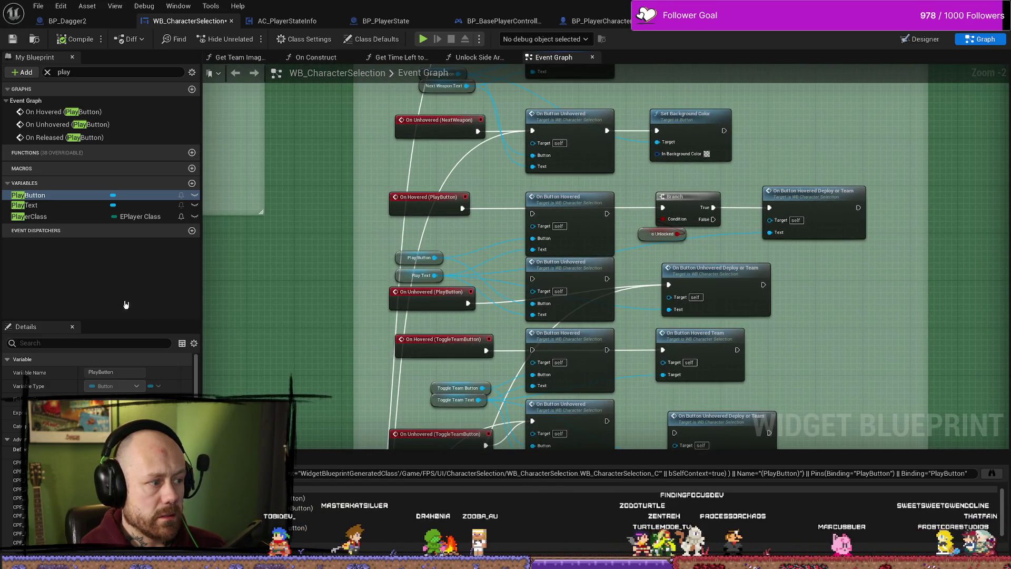
{"action": "left_click", "coordinate": [47, 72]}
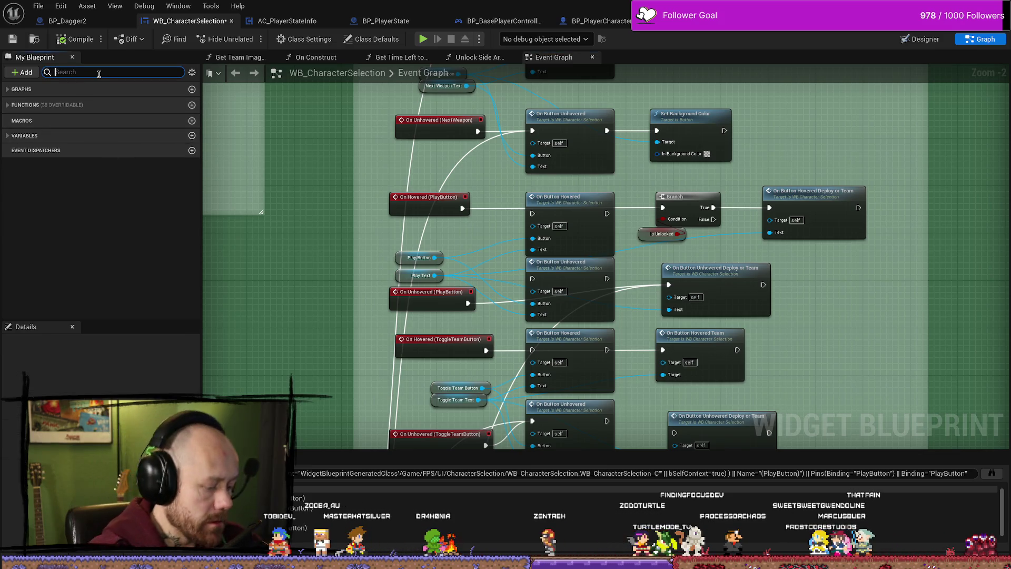
Place a PlayButton getter node in empty graph space, found via a 'play but' search.
{"action": "type", "text": "play but"}
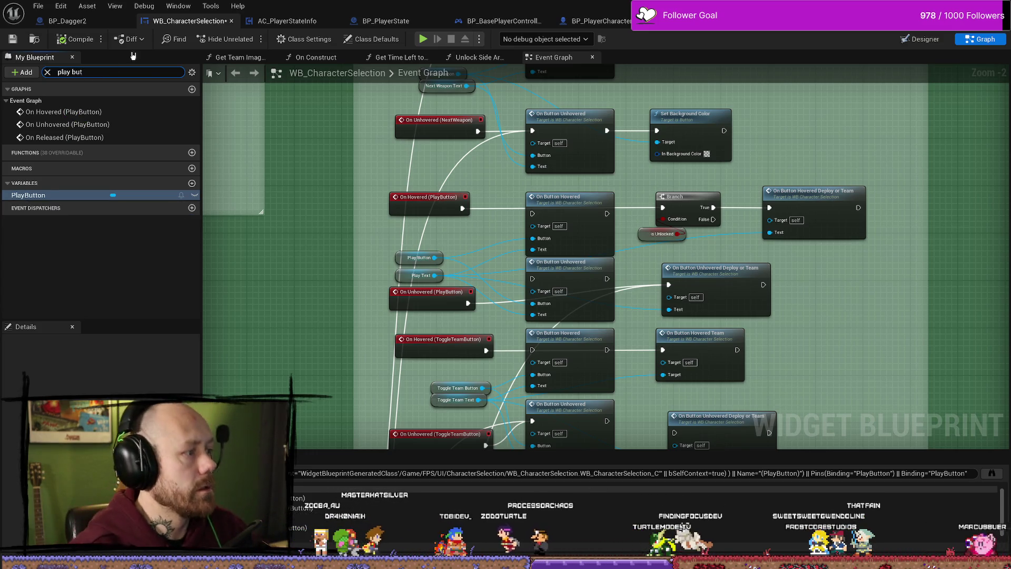
{"action": "left_click", "coordinate": [62, 196]}
{"action": "left_click_drag", "start_coordinate": [957, 217], "coordinate": [393, 211]}
{"action": "left_click_drag", "start_coordinate": [45, 196], "coordinate": [586, 257]}
{"action": "left_click", "coordinate": [616, 272]}
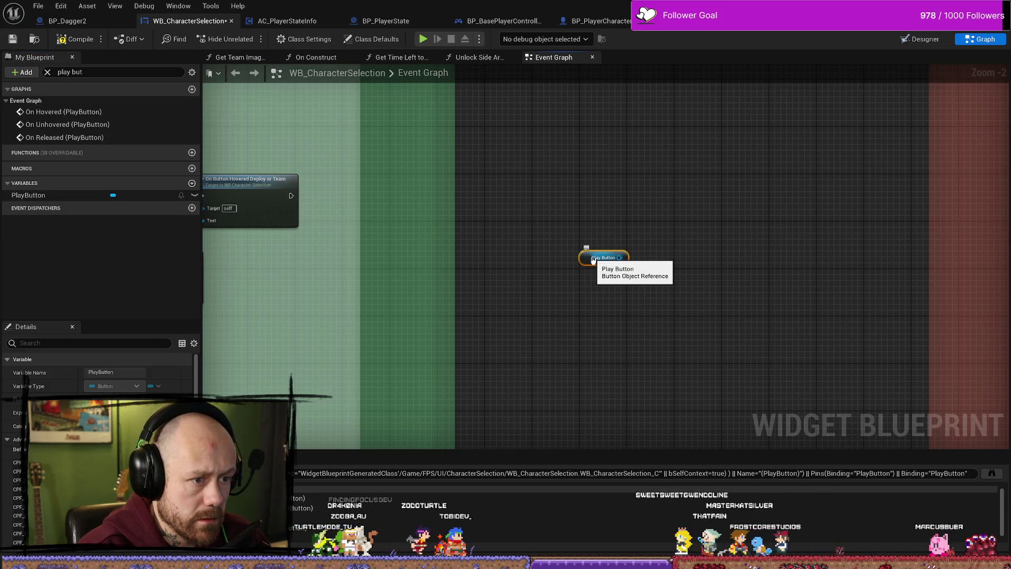
Search the getter's pin actions for 'set disa' and 'dis', then dismiss without adding a node.
{"action": "left_click_drag", "start_coordinate": [655, 230], "coordinate": [603, 190]}
{"action": "type", "text": "set disa"}
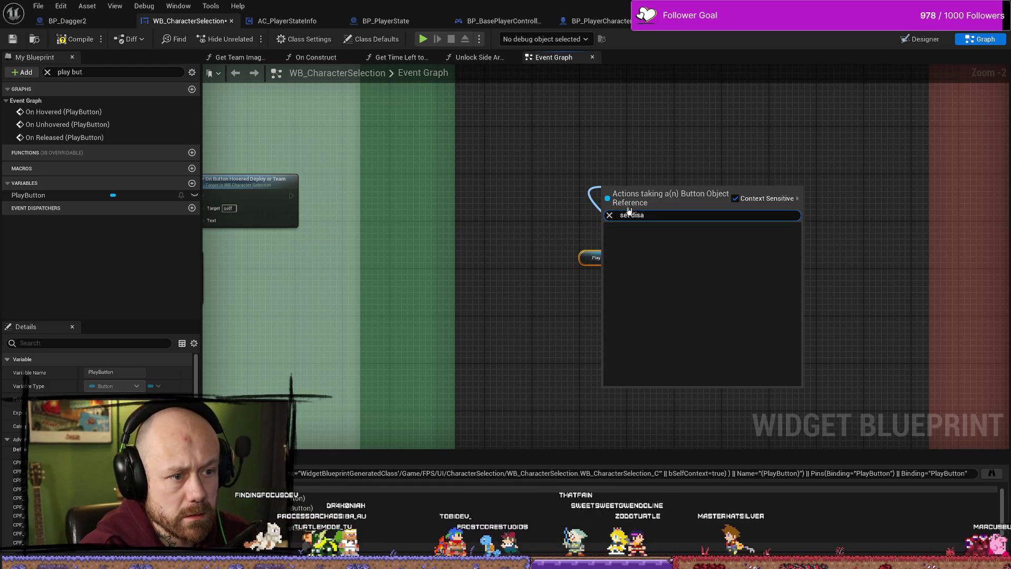
{"action": "key", "text": "BackSpace"}
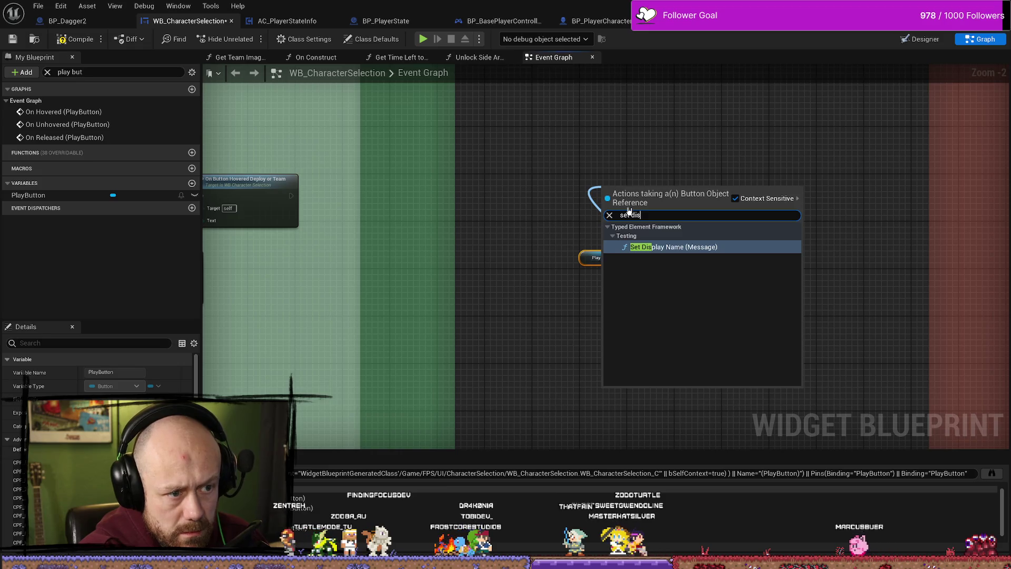
{"action": "key", "text": "BackSpace"}
{"action": "key", "text": "BackSpace"}
{"action": "key", "text": "BackSpace"}
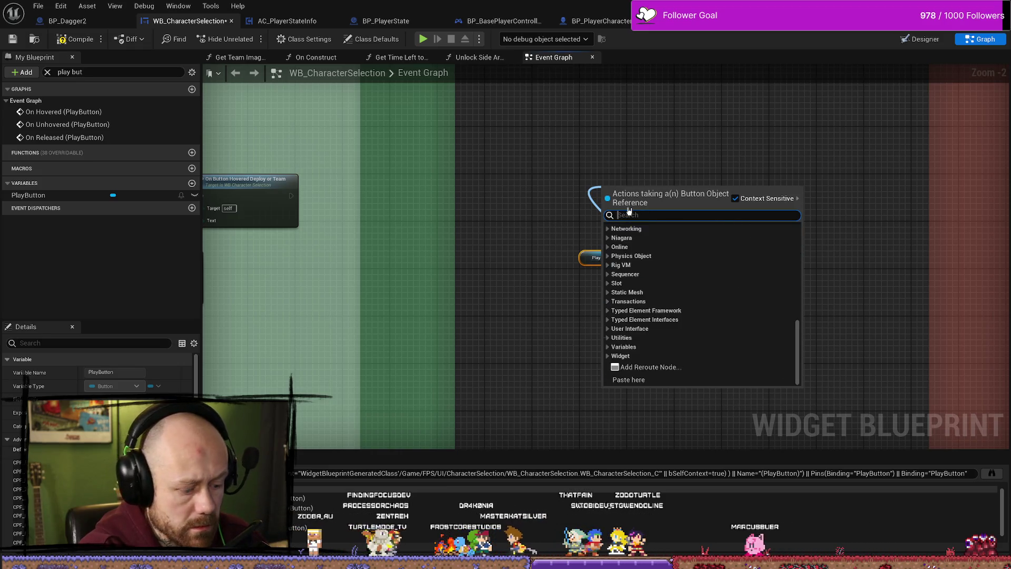
{"action": "type", "text": "dis"}
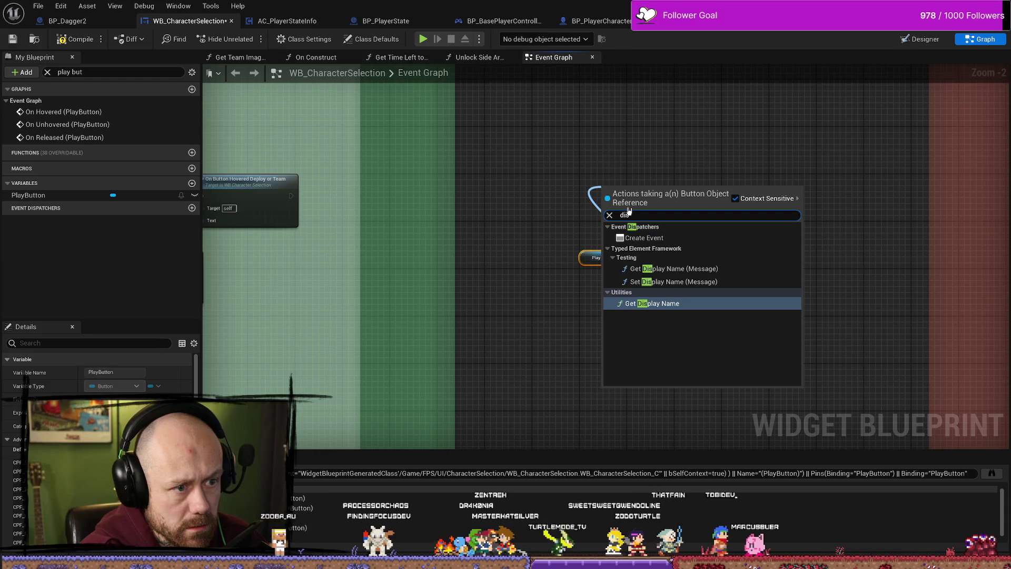
{"action": "key", "text": "BackSpace"}
{"action": "key", "text": "BackSpace"}
{"action": "key", "text": "BackSpace"}
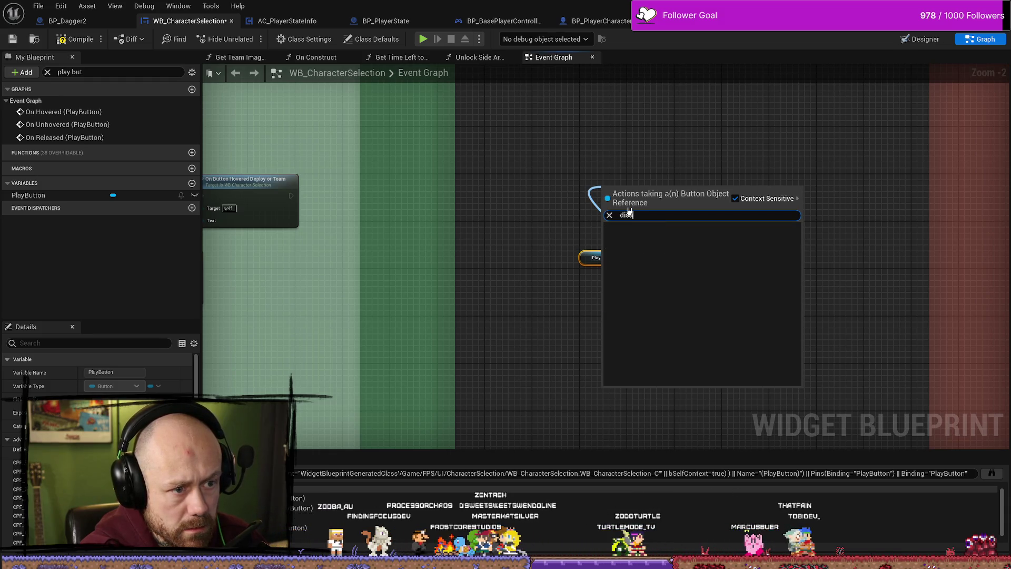
{"action": "left_click", "coordinate": [901, 92]}
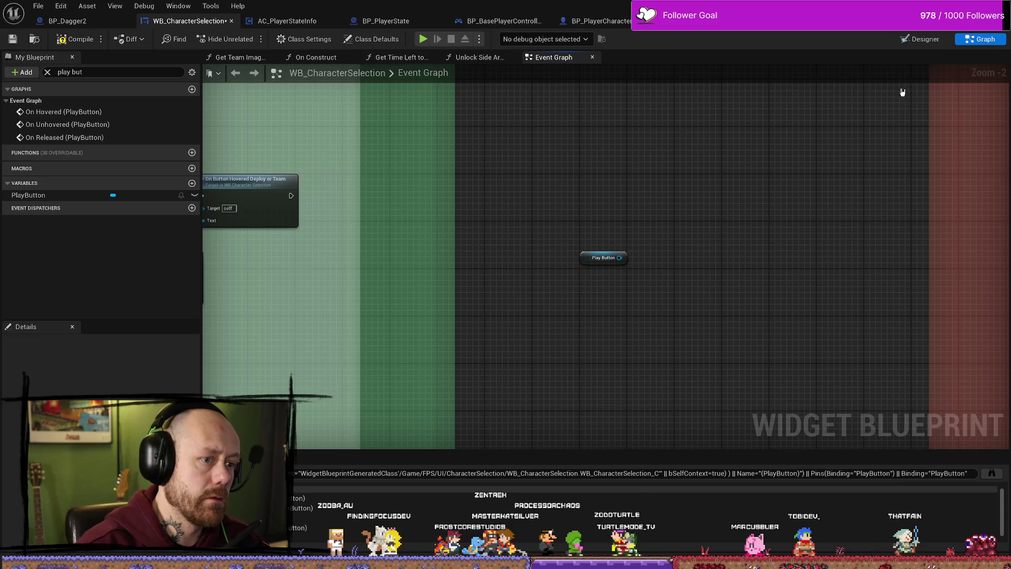
{"action": "left_click", "coordinate": [926, 44]}
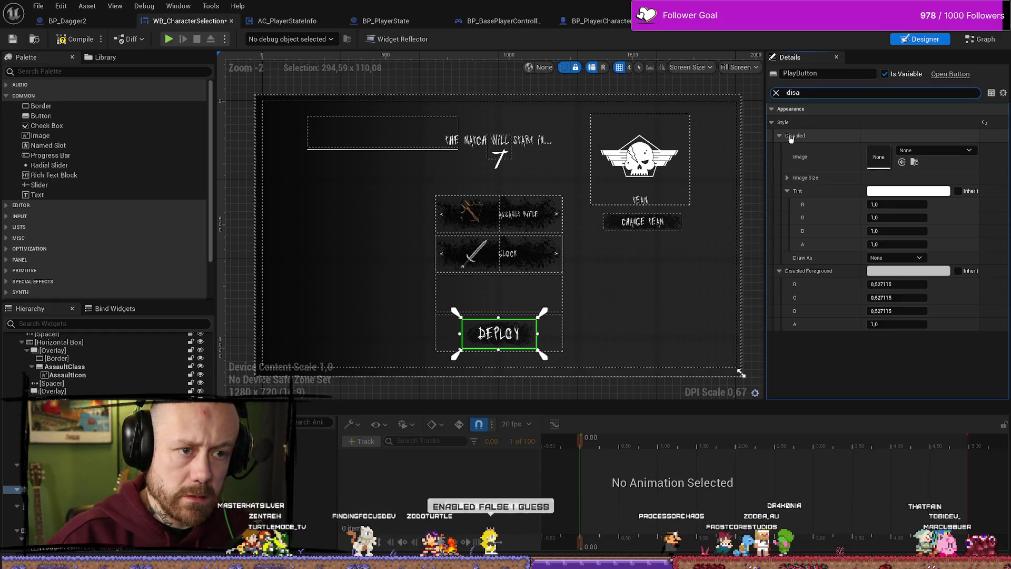
{"action": "left_click", "coordinate": [787, 178]}
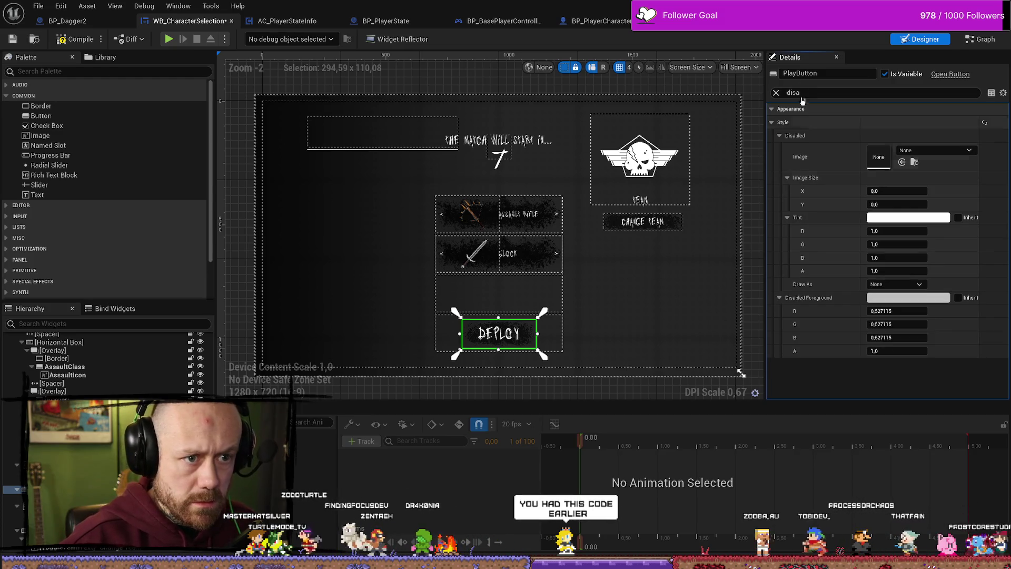
{"action": "left_click", "coordinate": [775, 93]}
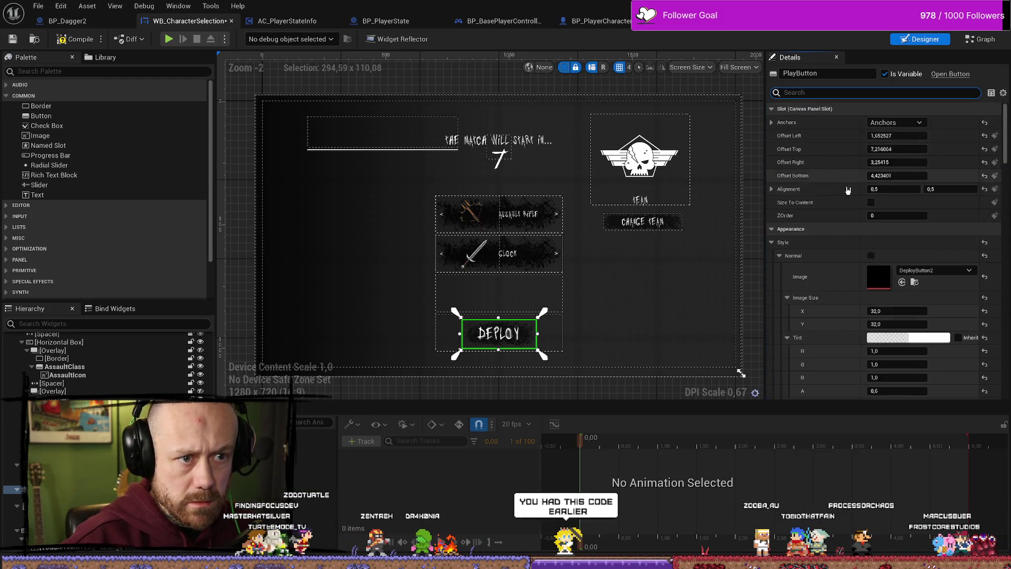
{"action": "scroll", "coordinate": [842, 244], "scroll_direction": "down", "scroll_amount": 10}
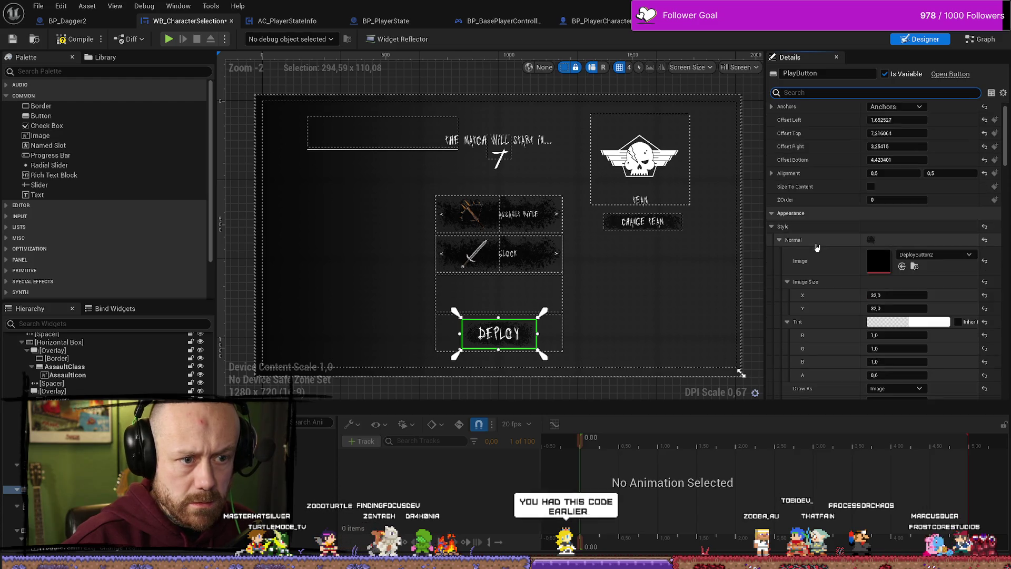
{"action": "scroll", "coordinate": [829, 245], "scroll_direction": "down", "scroll_amount": 10}
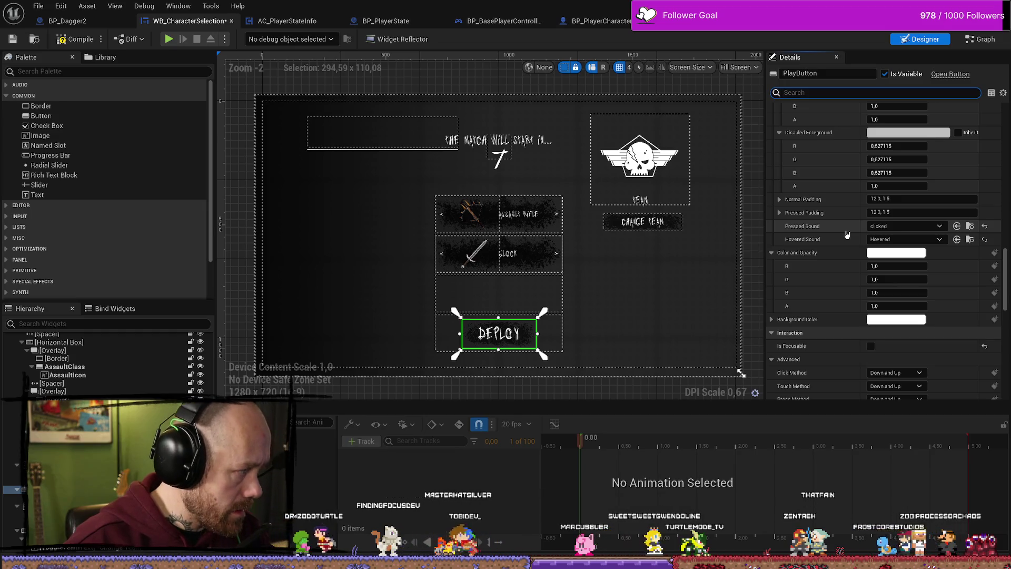
{"action": "left_click", "coordinate": [952, 58]}
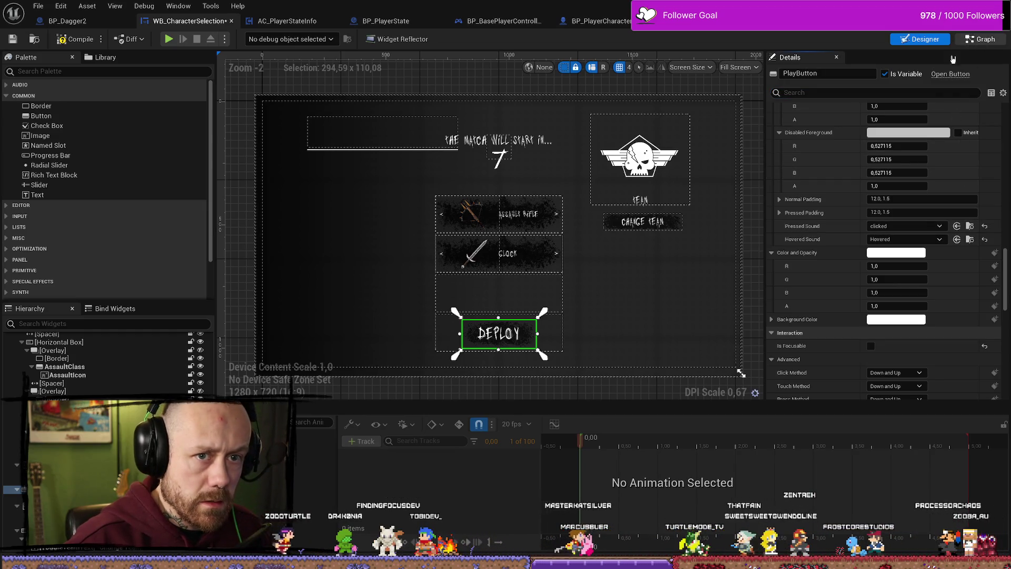
{"action": "left_click", "coordinate": [981, 38]}
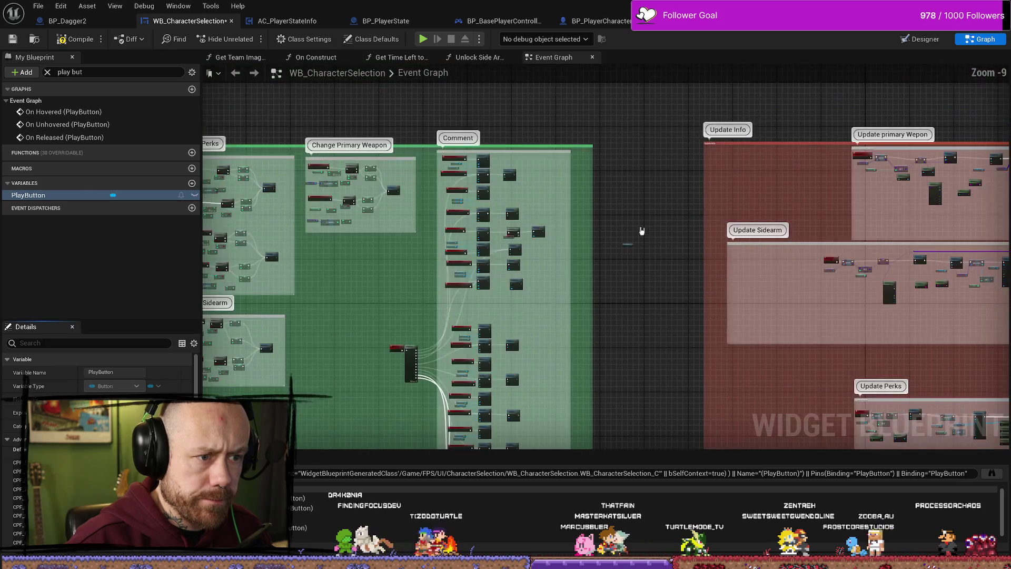
Bring the Play Button nodes into view and cancel a wire pulled from its output.
{"action": "scroll", "coordinate": [641, 231], "scroll_direction": "up", "scroll_amount": 5}
{"action": "left_click", "coordinate": [607, 350]}
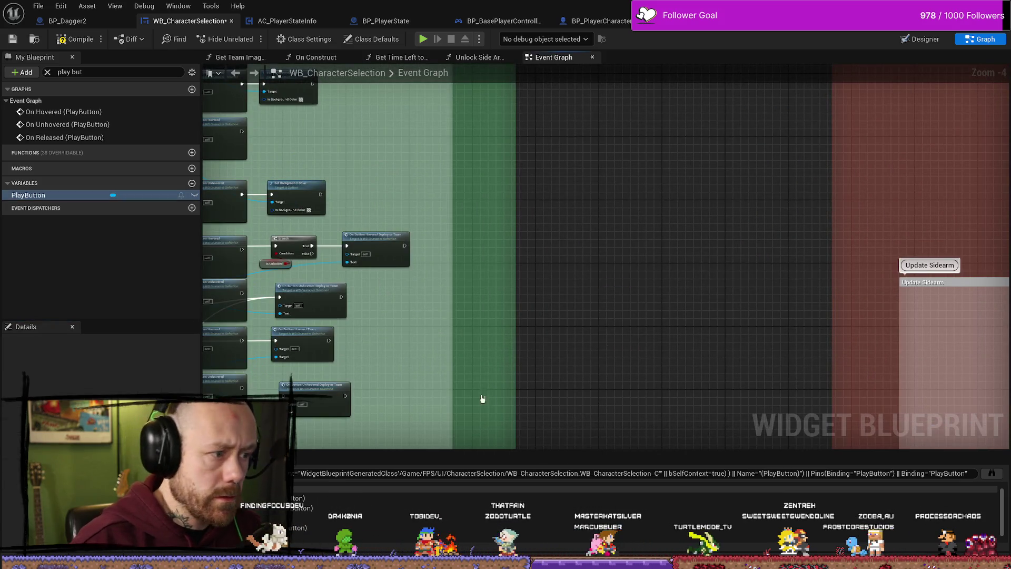
{"action": "scroll", "coordinate": [647, 230], "scroll_direction": "up", "scroll_amount": 5}
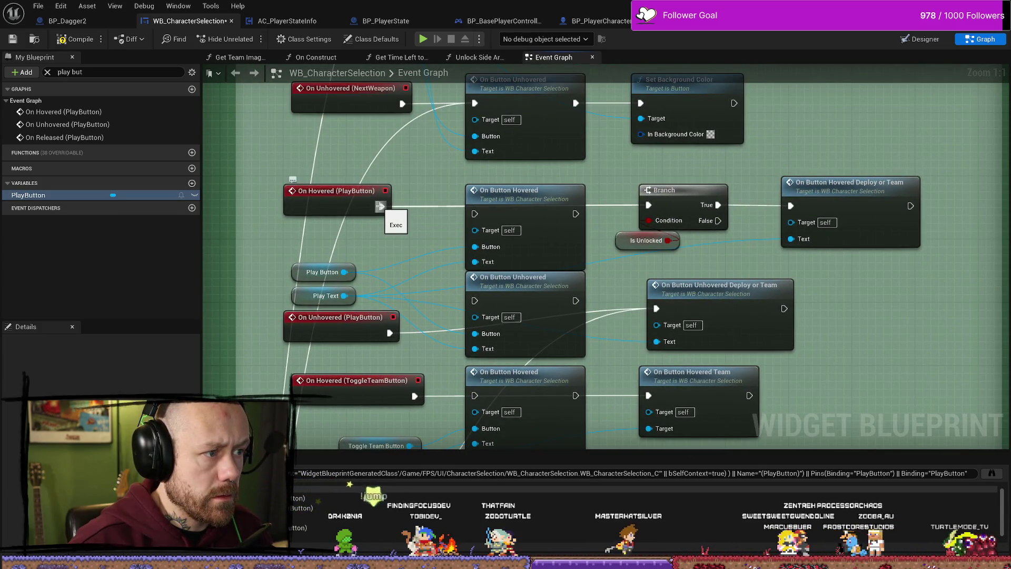
{"action": "mouse_move", "coordinate": [867, 184]}
{"action": "left_mouse_down"}
{"action": "mouse_move", "coordinate": [756, 165]}
{"action": "mouse_move", "coordinate": [685, 204]}
{"action": "mouse_move", "coordinate": [763, 204]}
{"action": "left_mouse_up"}
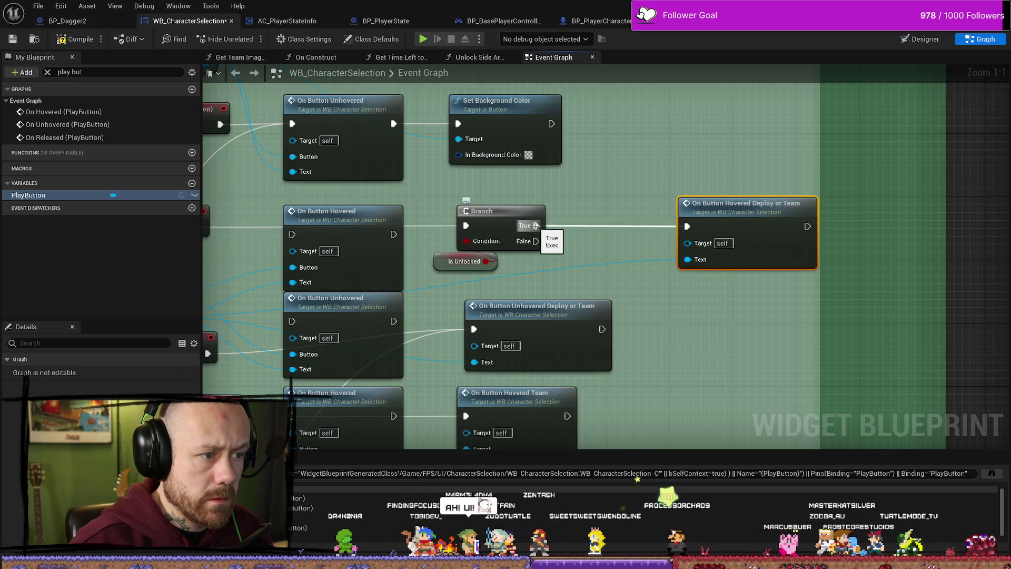
{"action": "left_click_drag", "start_coordinate": [651, 275], "coordinate": [790, 254]}
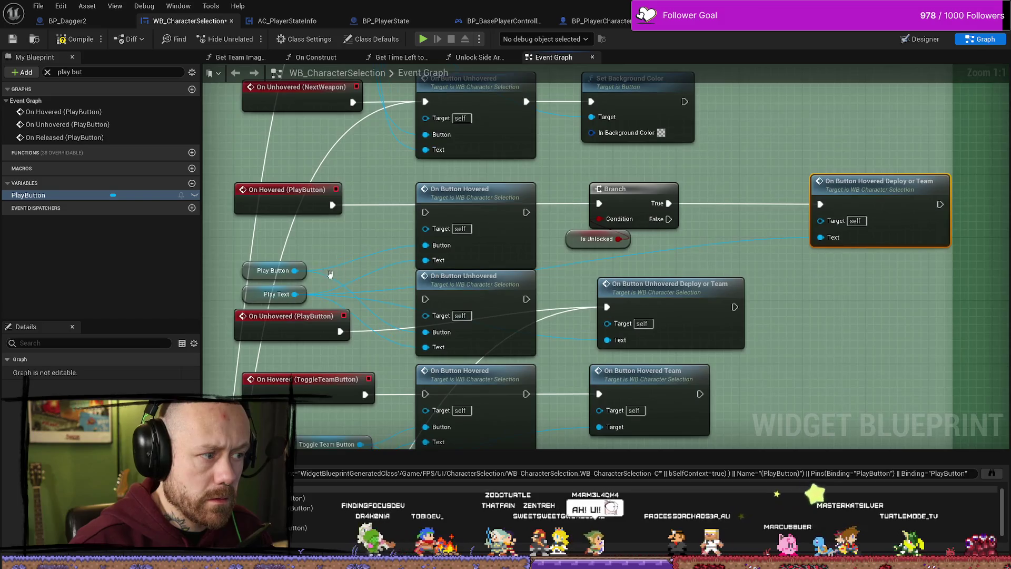
{"action": "left_click_drag", "start_coordinate": [295, 270], "coordinate": [733, 255]}
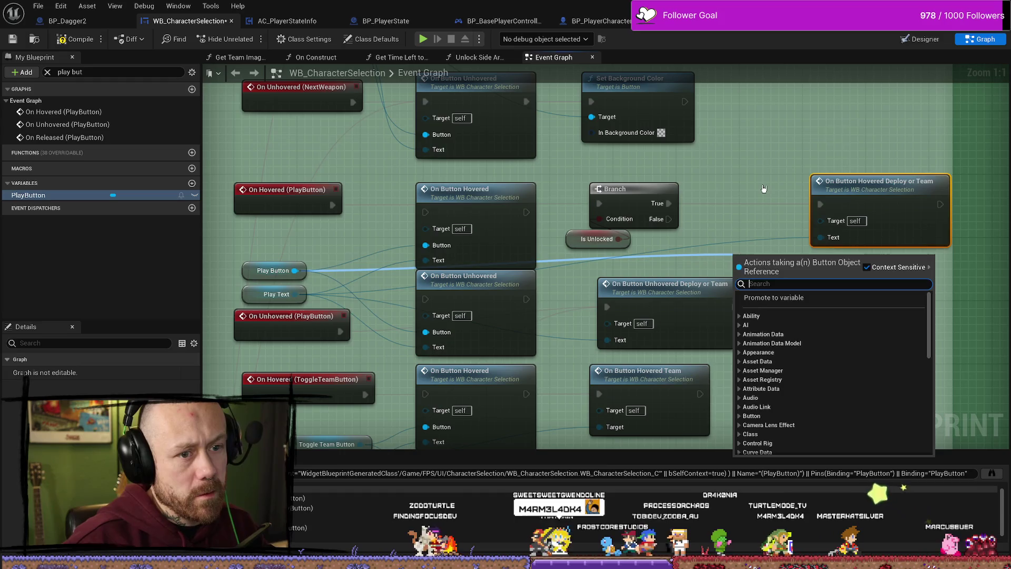
{"action": "left_click", "coordinate": [724, 246]}
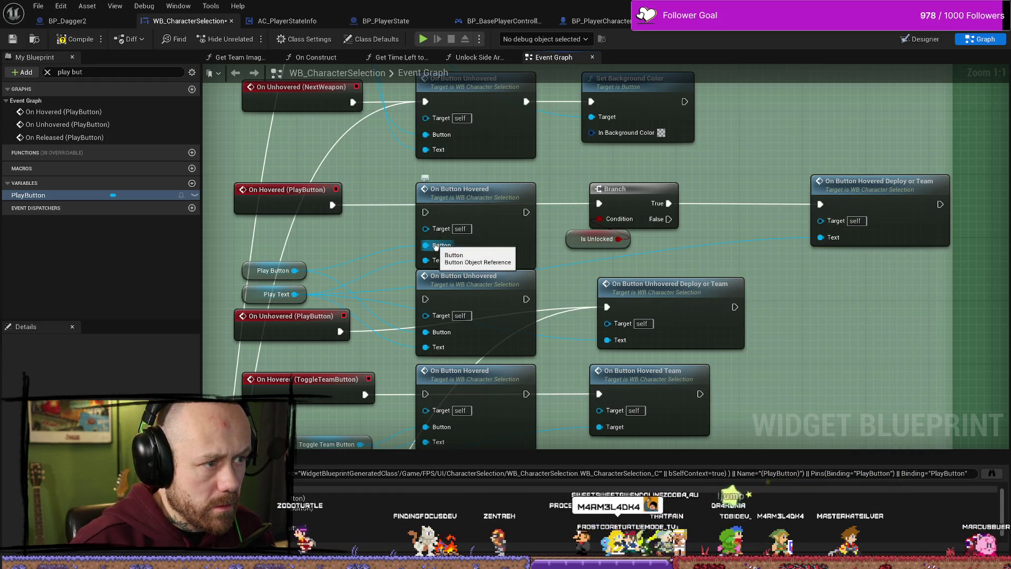
Select the On Button Hovered nodes and shift the Deploy or Team call node left.
{"action": "left_click", "coordinate": [504, 191]}
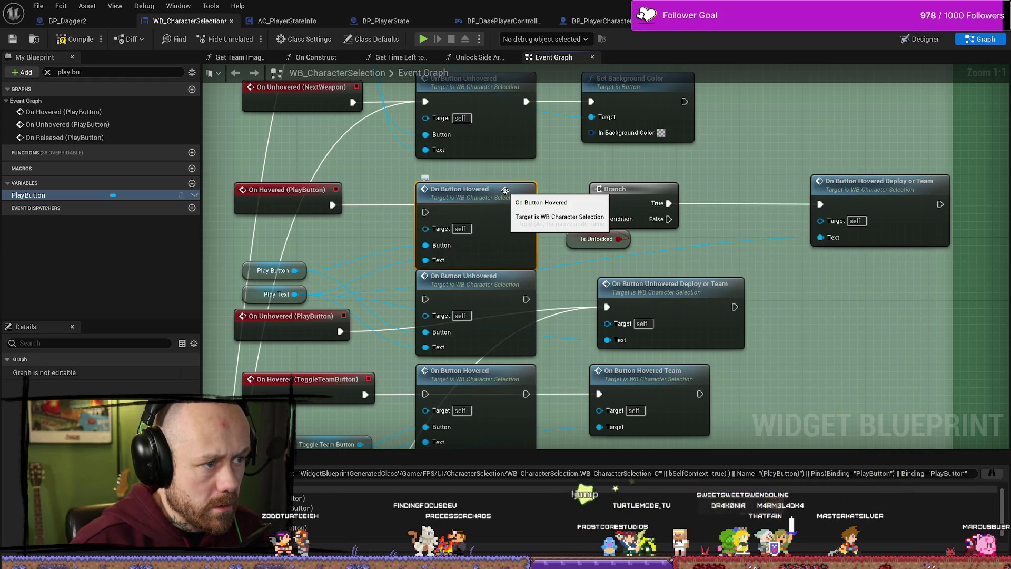
{"action": "left_click", "coordinate": [848, 242]}
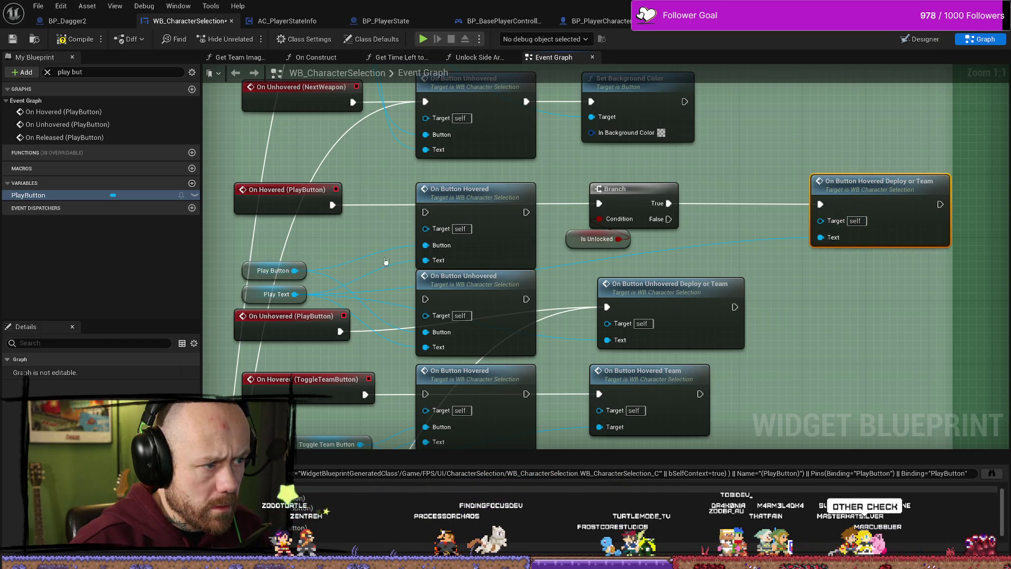
{"action": "left_click", "coordinate": [470, 197]}
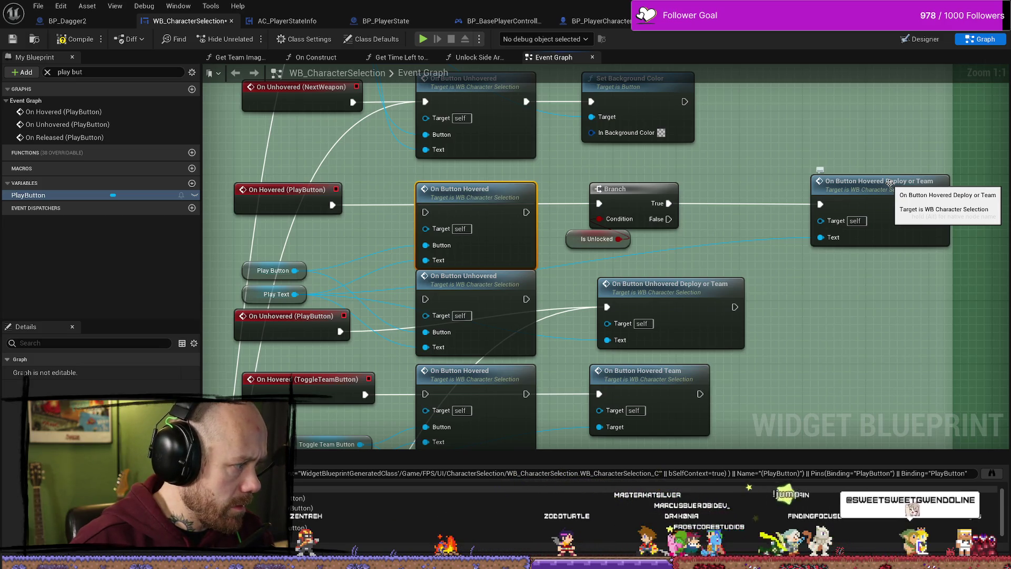
{"action": "left_click_drag", "start_coordinate": [888, 183], "coordinate": [799, 182]}
Move to the Update Sidearm logic and open the Unlock Side Arms function graph.
{"action": "scroll", "coordinate": [613, 187], "scroll_direction": "down", "scroll_amount": 2}
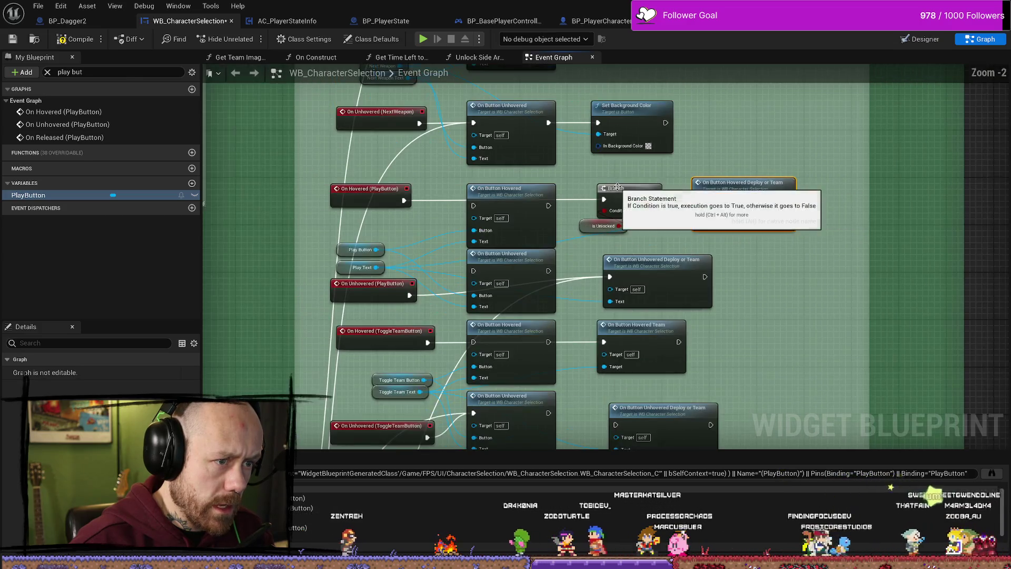
{"action": "scroll", "coordinate": [617, 186], "scroll_direction": "down", "scroll_amount": 4}
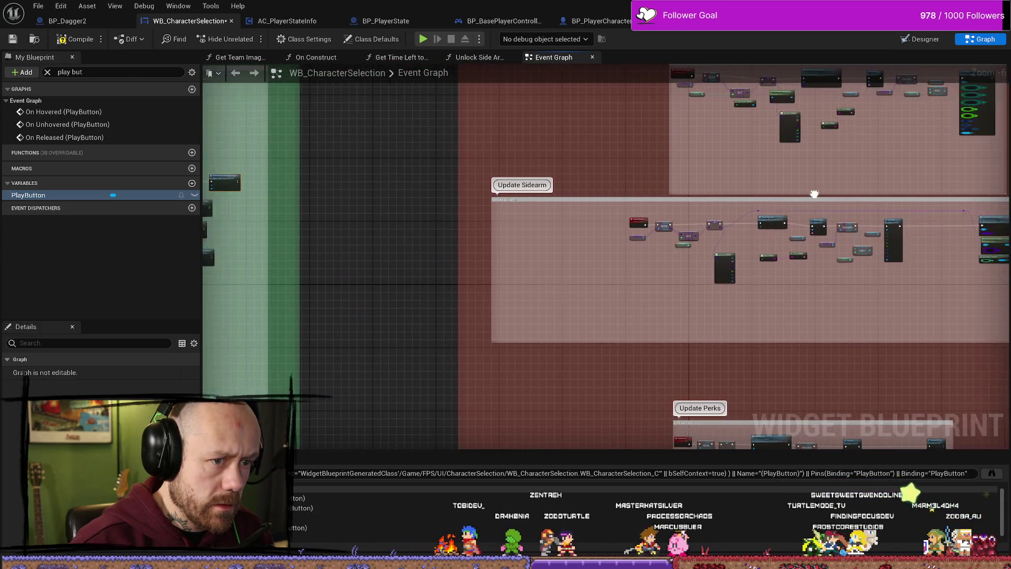
{"action": "scroll", "coordinate": [666, 173], "scroll_direction": "up", "scroll_amount": 3}
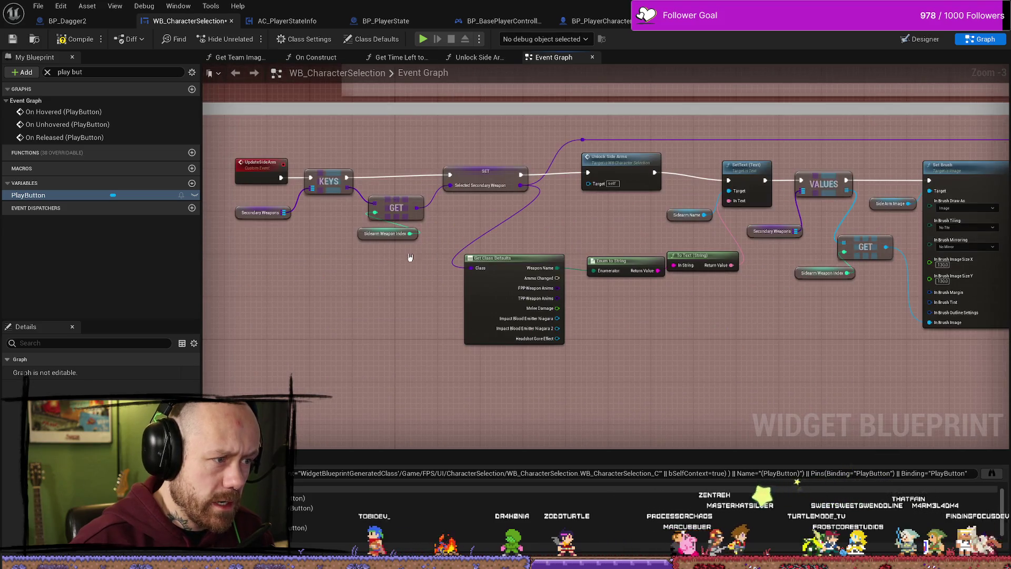
{"action": "left_click_drag", "start_coordinate": [409, 257], "coordinate": [499, 259]}
{"action": "left_click_drag", "start_coordinate": [644, 195], "coordinate": [656, 231]}
{"action": "double_click", "coordinate": [679, 215]}
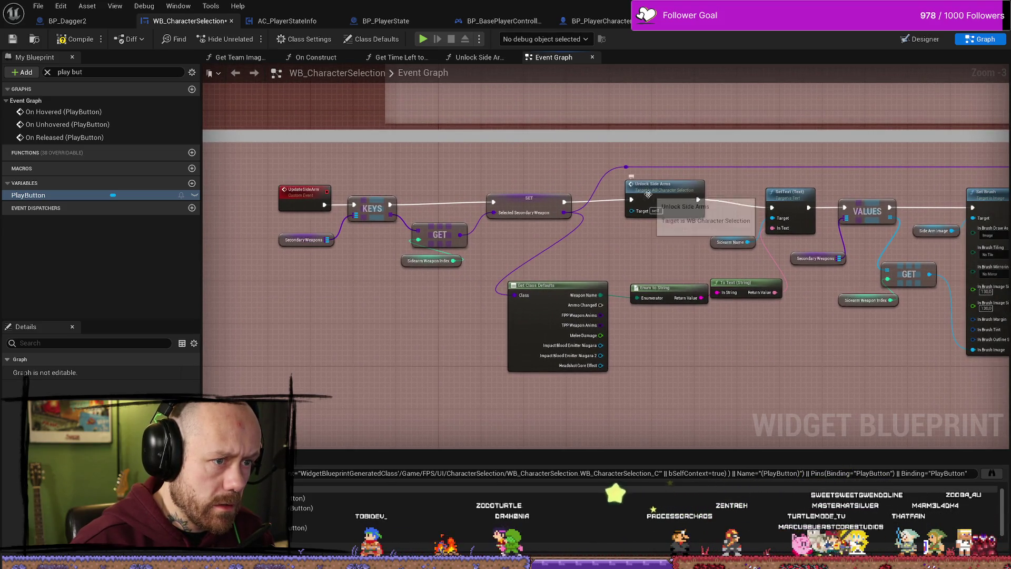
{"action": "scroll", "coordinate": [612, 183], "scroll_direction": "up", "scroll_amount": 4}
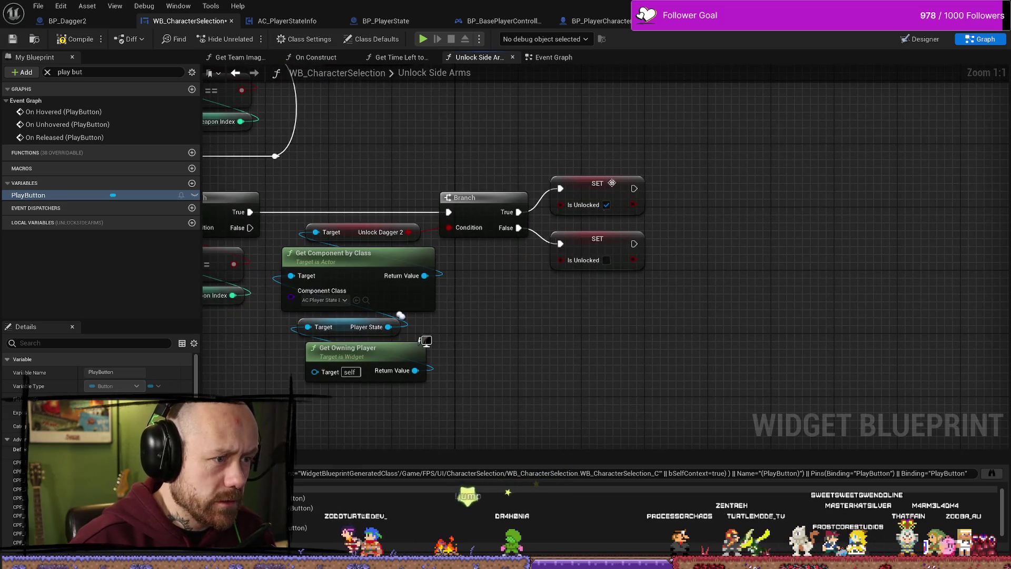
Add a Play Button getter node inside the Unlock Side Arms graph.
{"action": "left_click_drag", "start_coordinate": [532, 238], "coordinate": [561, 228]}
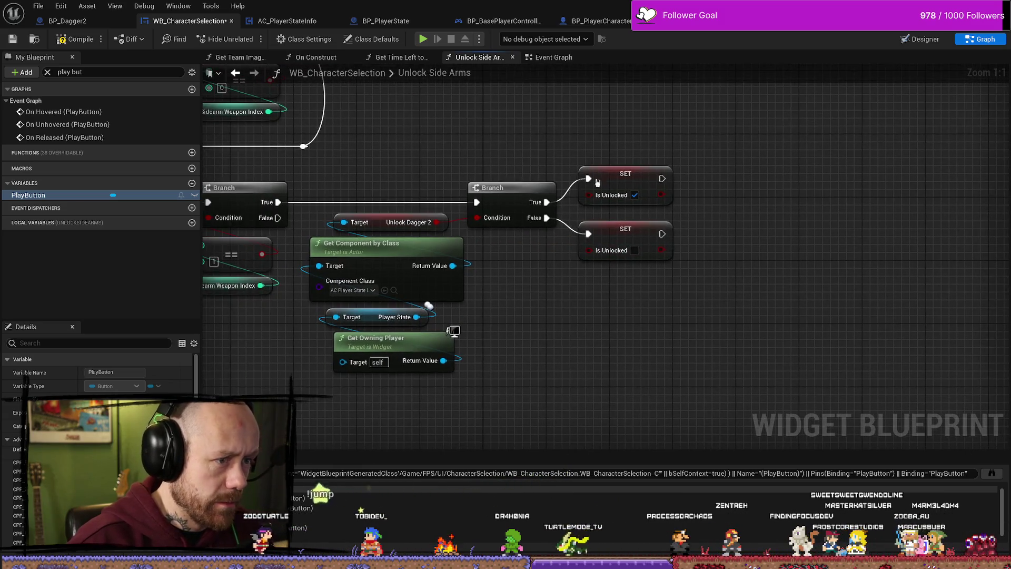
{"action": "left_click_drag", "start_coordinate": [662, 237], "coordinate": [779, 213]}
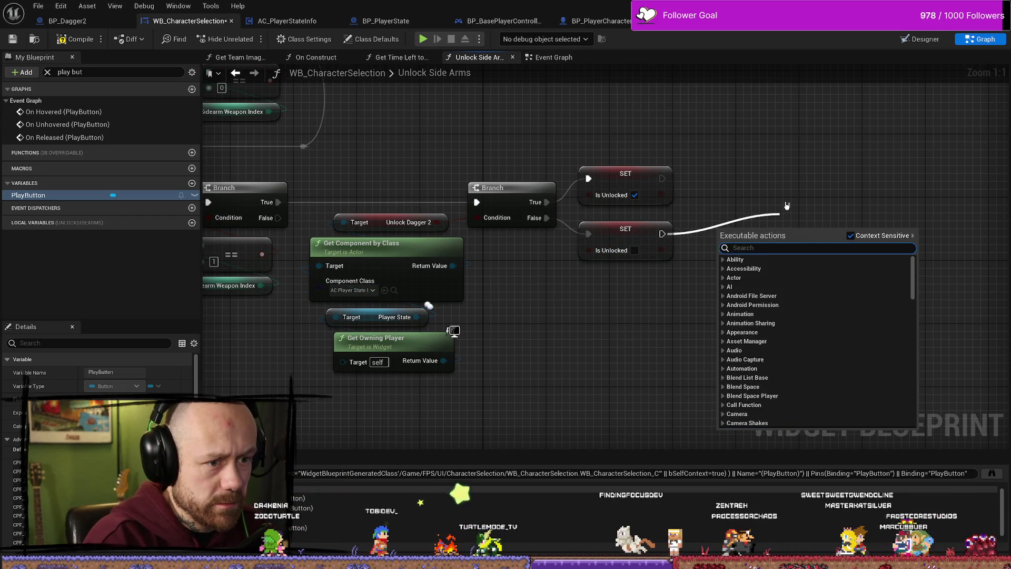
{"action": "left_click", "coordinate": [623, 369]}
{"action": "right_click", "coordinate": [753, 320]}
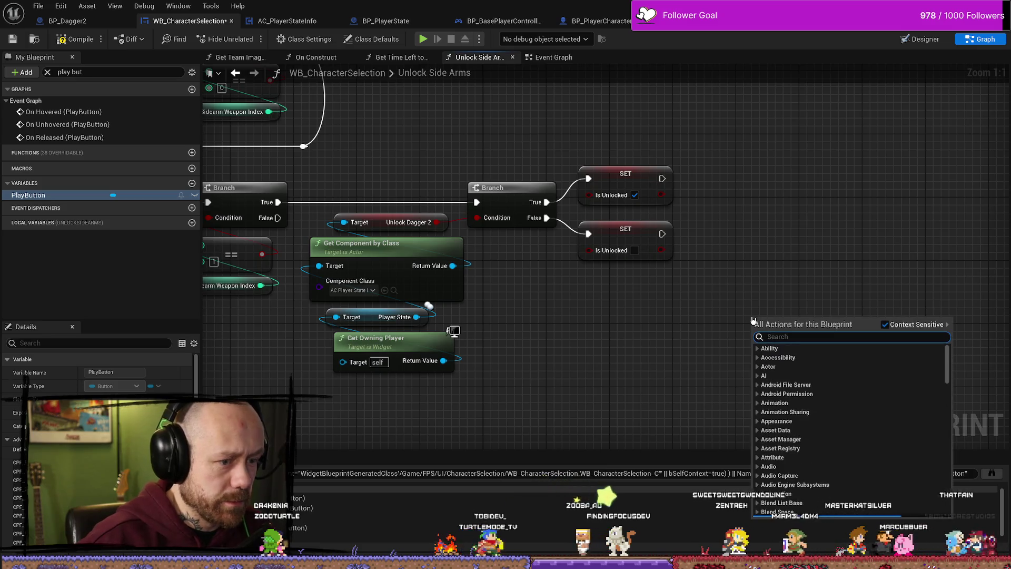
{"action": "type", "text": "set play"}
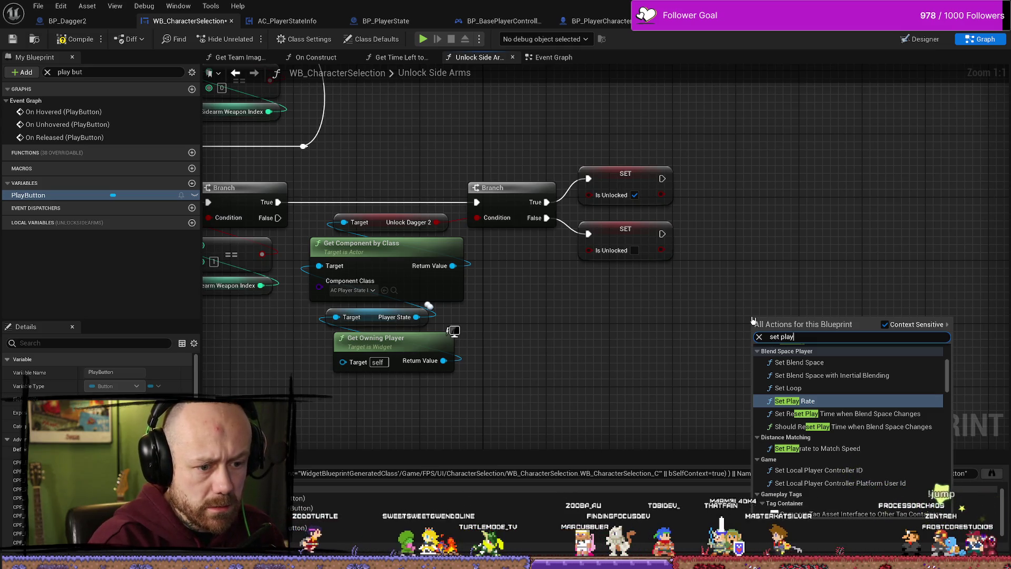
{"action": "type", "text": "but"}
{"action": "key", "text": "BackSpace"}
{"action": "key", "text": "BackSpace"}
{"action": "key", "text": "BackSpace"}
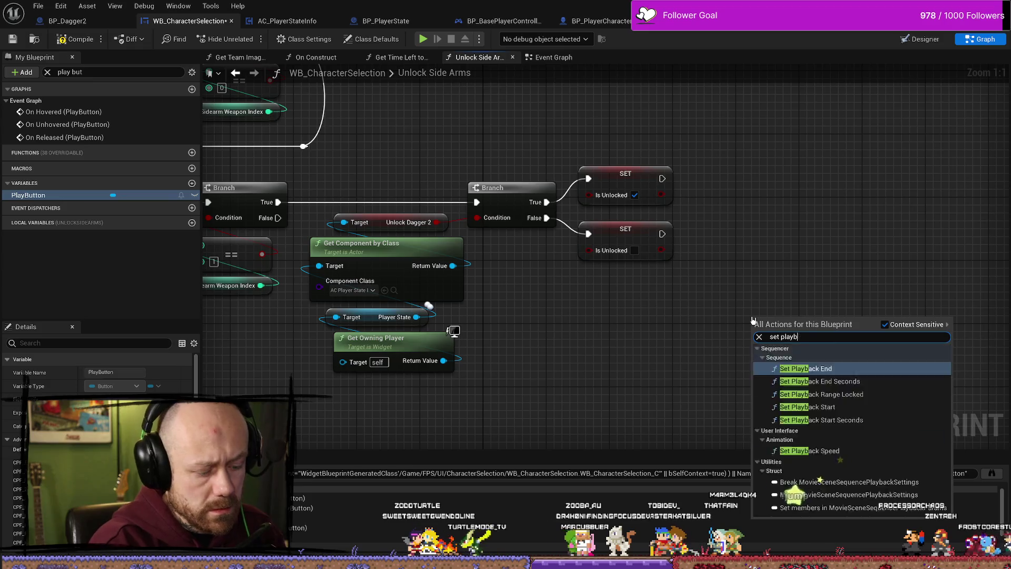
{"action": "type", "text": "playvbui"}
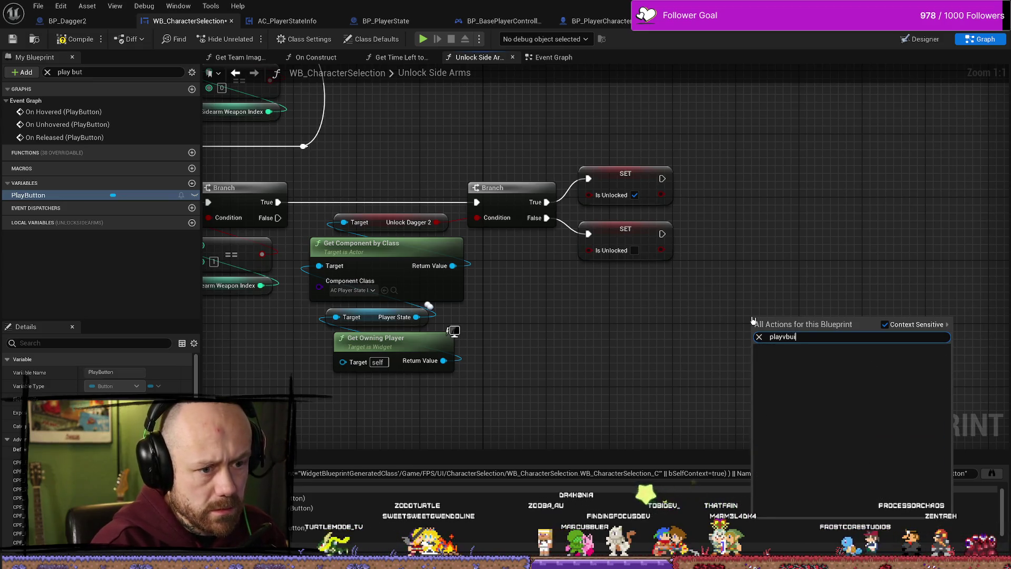
{"action": "key", "text": "BackSpace"}
{"action": "key", "text": "BackSpace"}
{"action": "type", "text": "butto"}
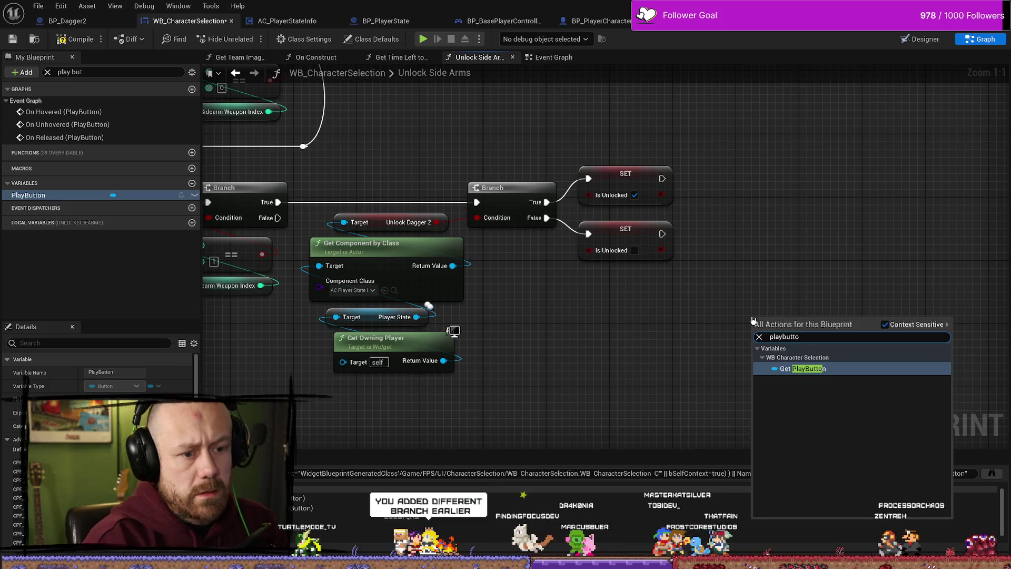
{"action": "key", "text": "Return"}
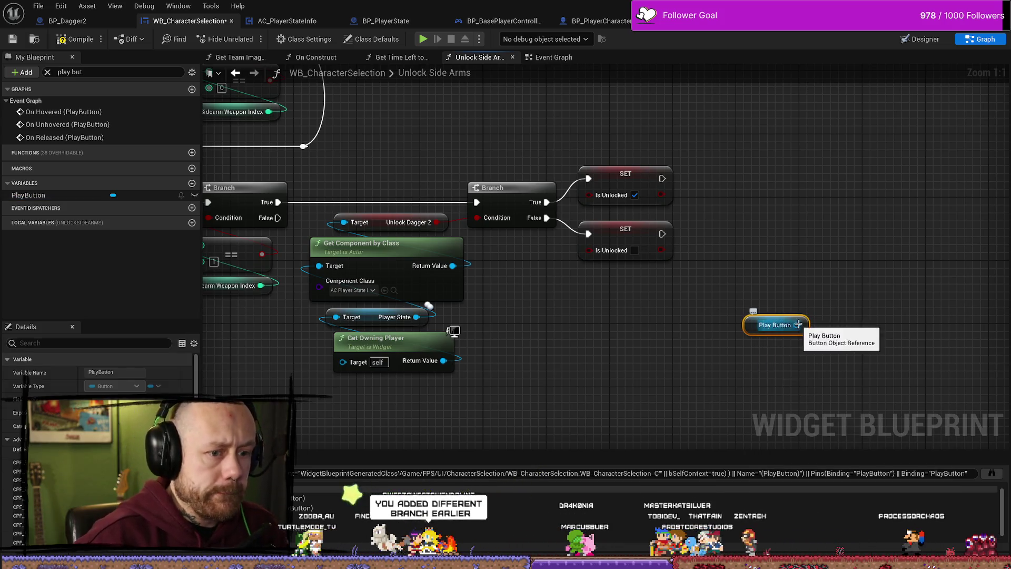
Search the getter's pin actions for Set Display Name, then cancel without adding it.
{"action": "left_click_drag", "start_coordinate": [799, 324], "coordinate": [762, 255]}
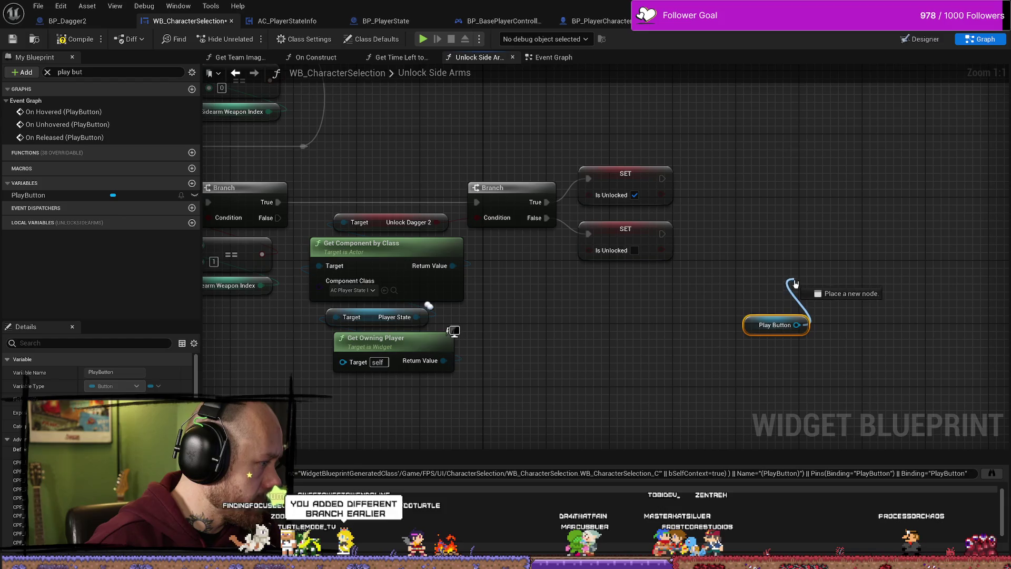
{"action": "left_click_drag", "start_coordinate": [788, 283], "coordinate": [787, 284]}
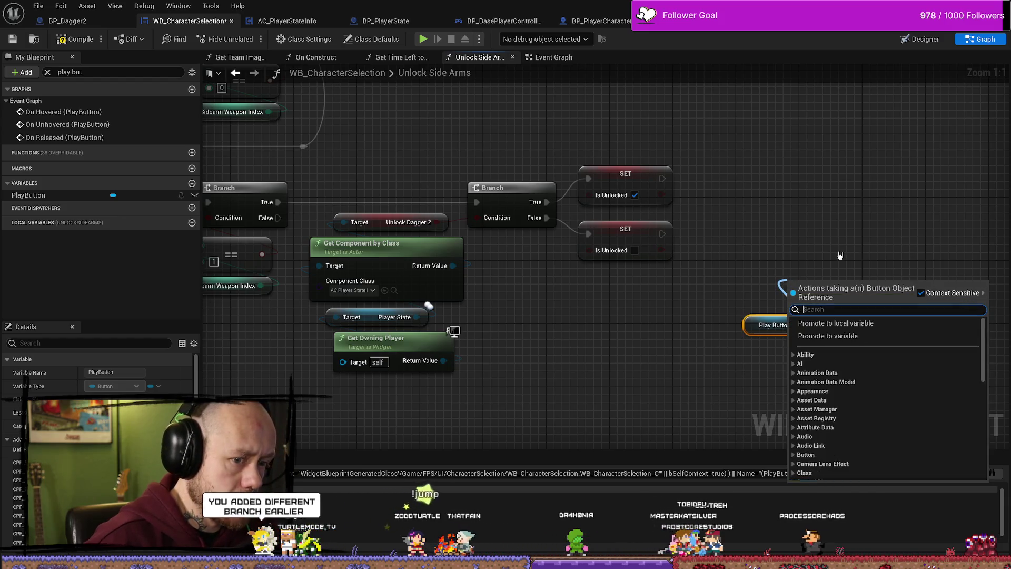
{"action": "type", "text": "displa"}
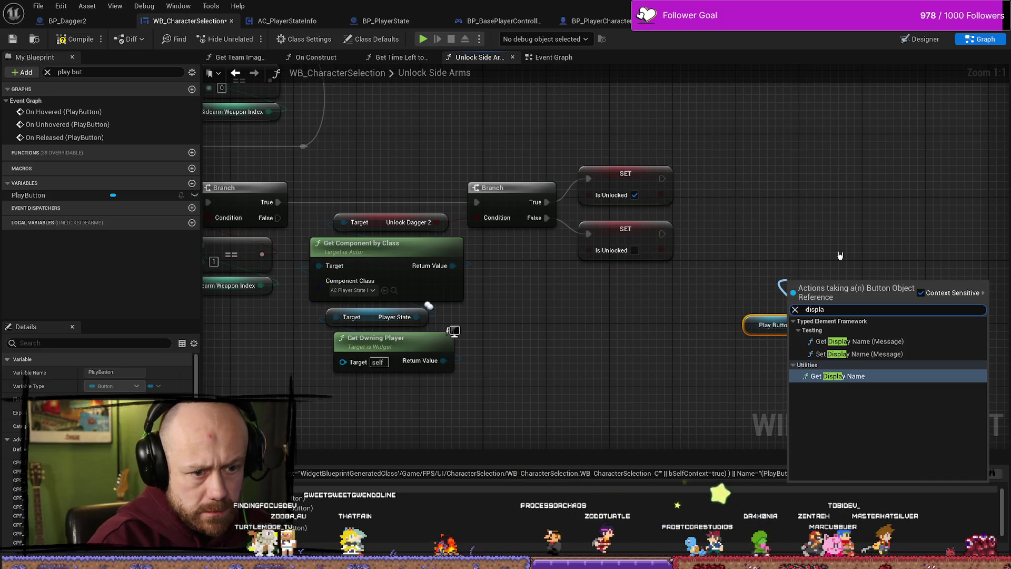
{"action": "key", "text": "Up"}
{"action": "left_click", "coordinate": [840, 255]}
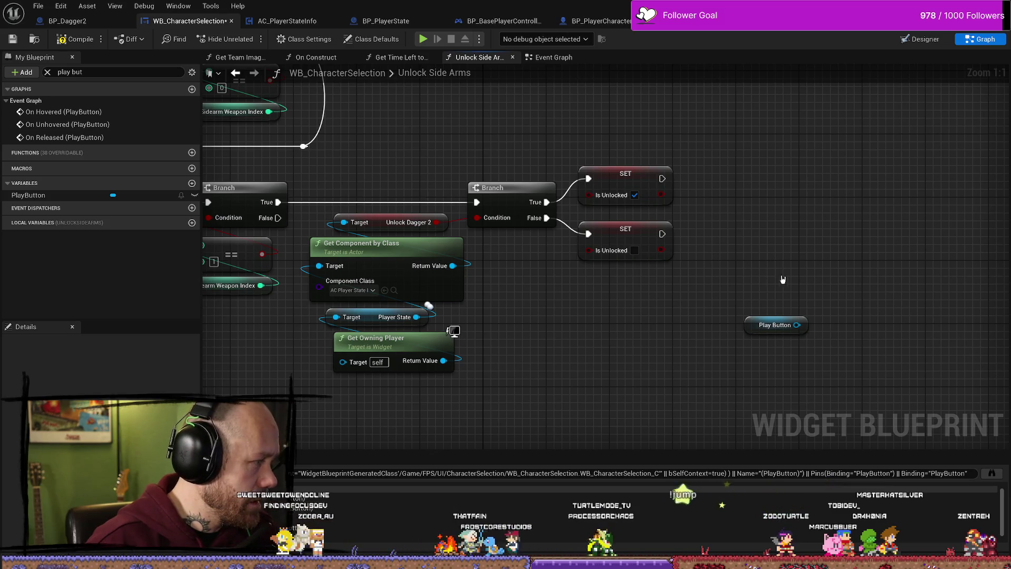
Delete the Play Button getter and return to the Event Graph.
{"action": "left_click", "coordinate": [776, 324]}
{"action": "key", "text": "Delete"}
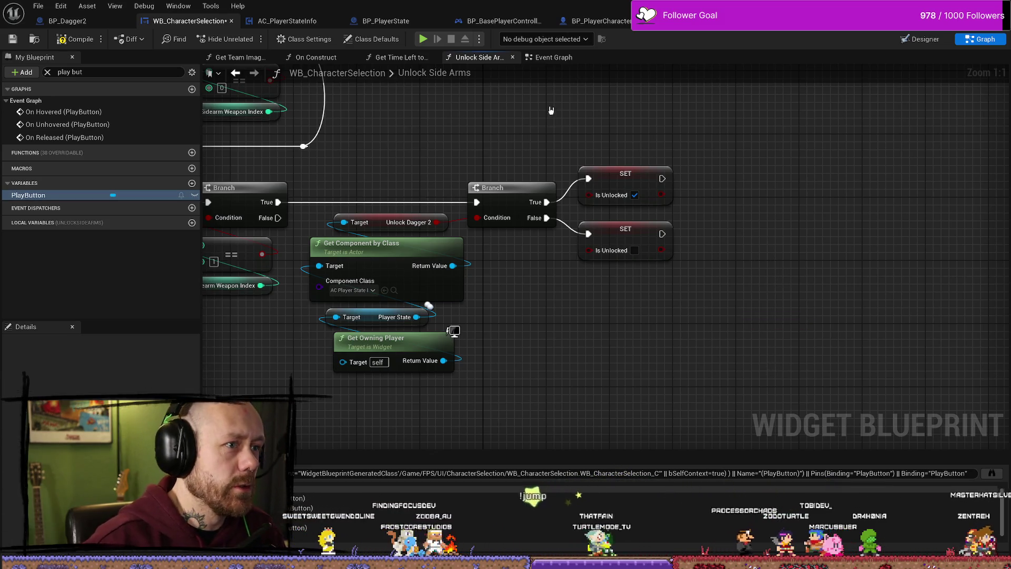
{"action": "left_click", "coordinate": [553, 57]}
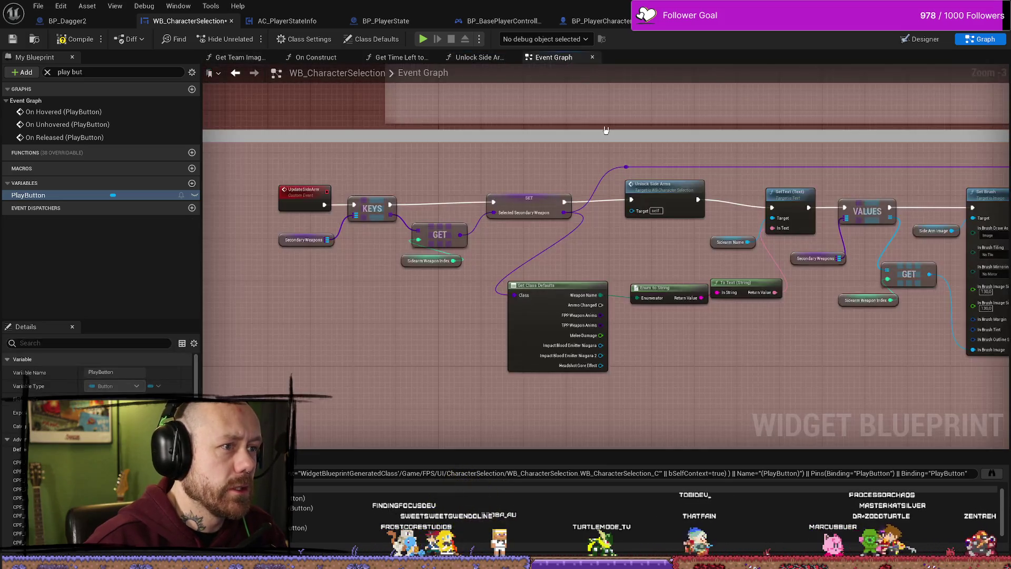
{"action": "left_click_drag", "start_coordinate": [379, 299], "coordinate": [527, 258]}
{"action": "left_click", "coordinate": [310, 56]}
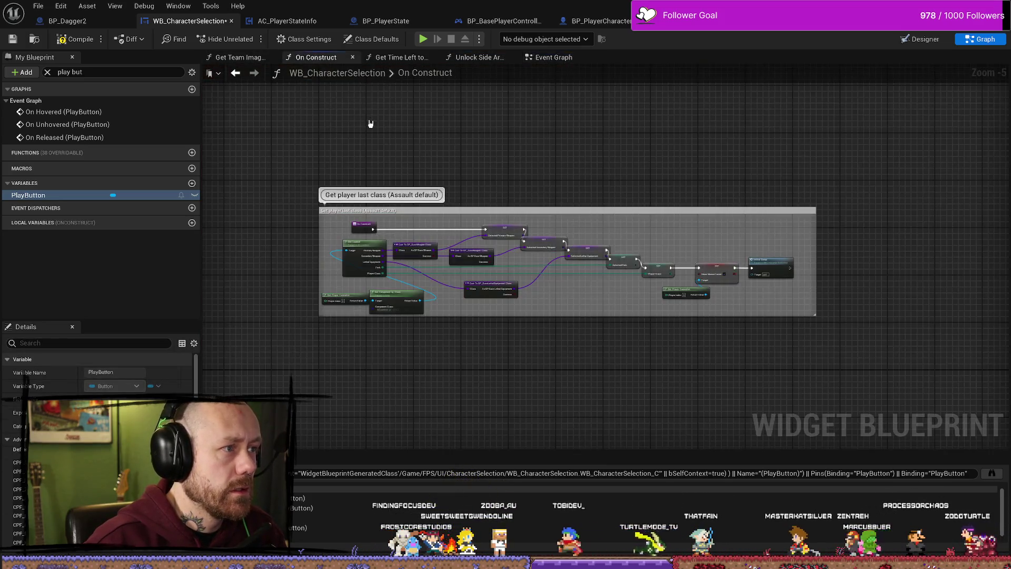
{"action": "left_click", "coordinate": [553, 58]}
{"action": "scroll", "coordinate": [400, 231], "scroll_direction": "up", "scroll_amount": 3}
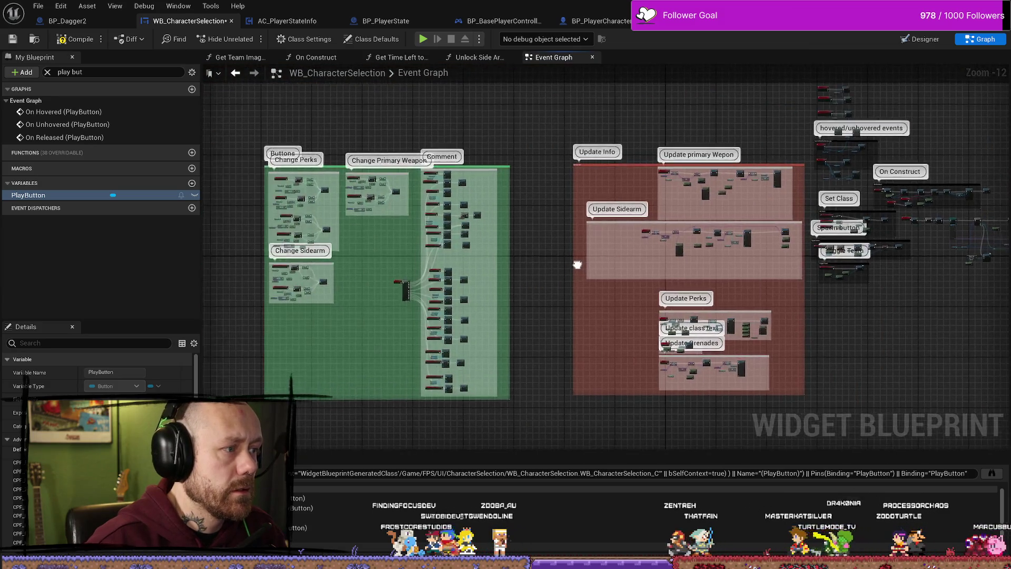
{"action": "scroll", "coordinate": [400, 232], "scroll_direction": "up", "scroll_amount": 3}
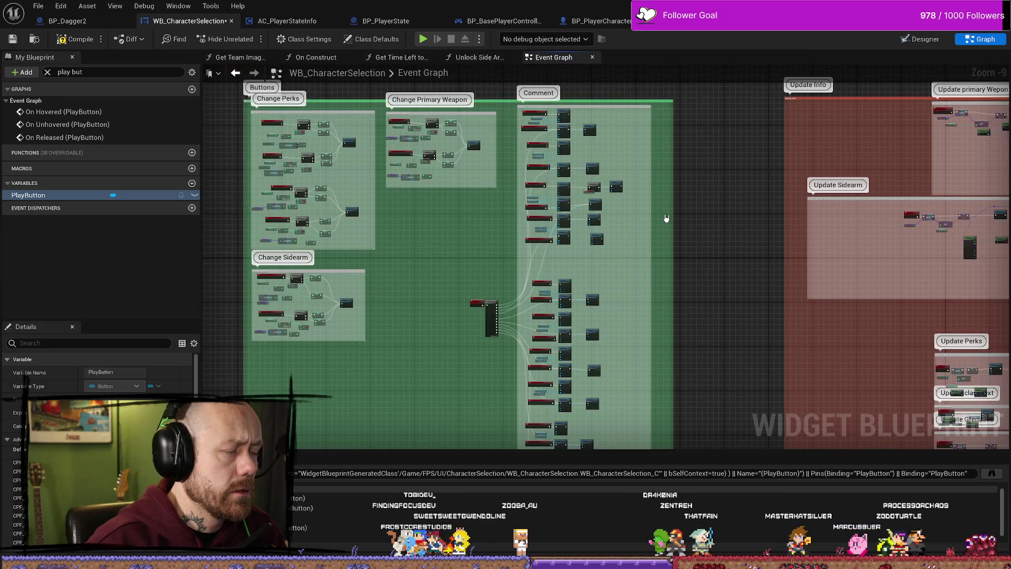
{"action": "scroll", "coordinate": [379, 238], "scroll_direction": "up", "scroll_amount": 5}
{"action": "scroll", "coordinate": [380, 237], "scroll_direction": "up", "scroll_amount": 4}
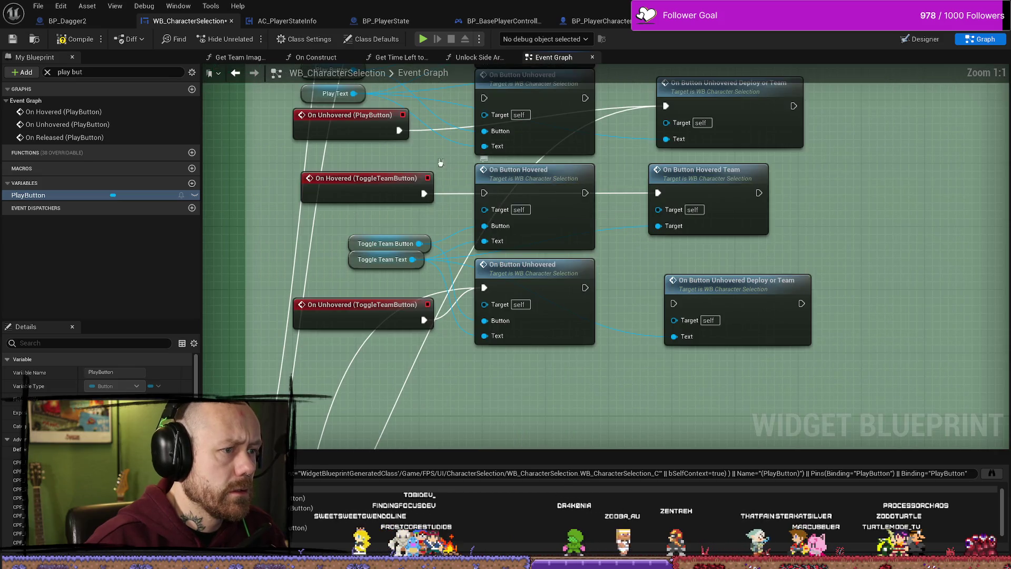
{"action": "left_click_drag", "start_coordinate": [538, 106], "coordinate": [526, 188]}
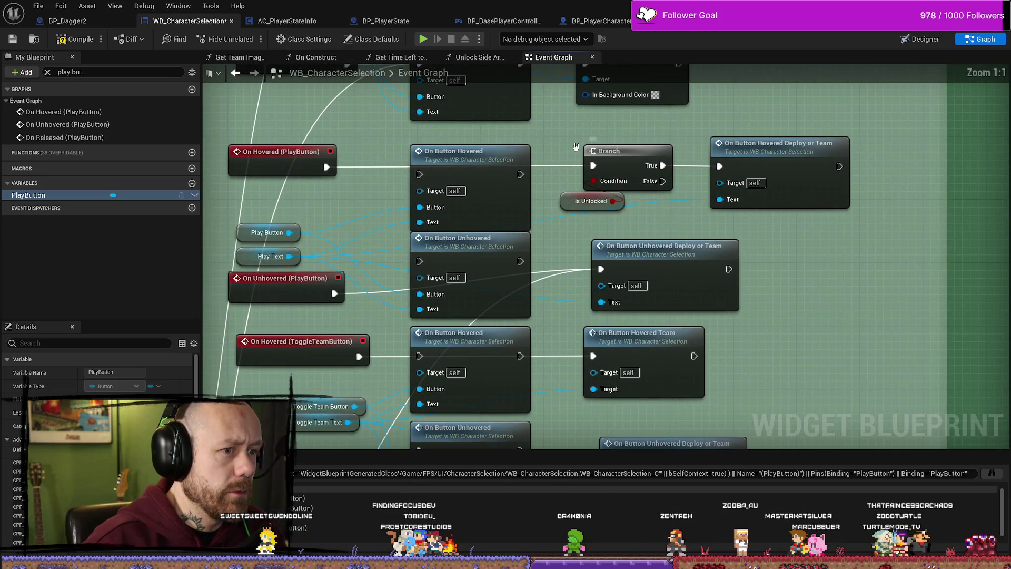
{"action": "left_click_drag", "start_coordinate": [377, 157], "coordinate": [408, 172]}
{"action": "left_click", "coordinate": [316, 172]}
{"action": "left_click", "coordinate": [640, 166]}
{"action": "left_click", "coordinate": [621, 216], "text": "ctrl"}
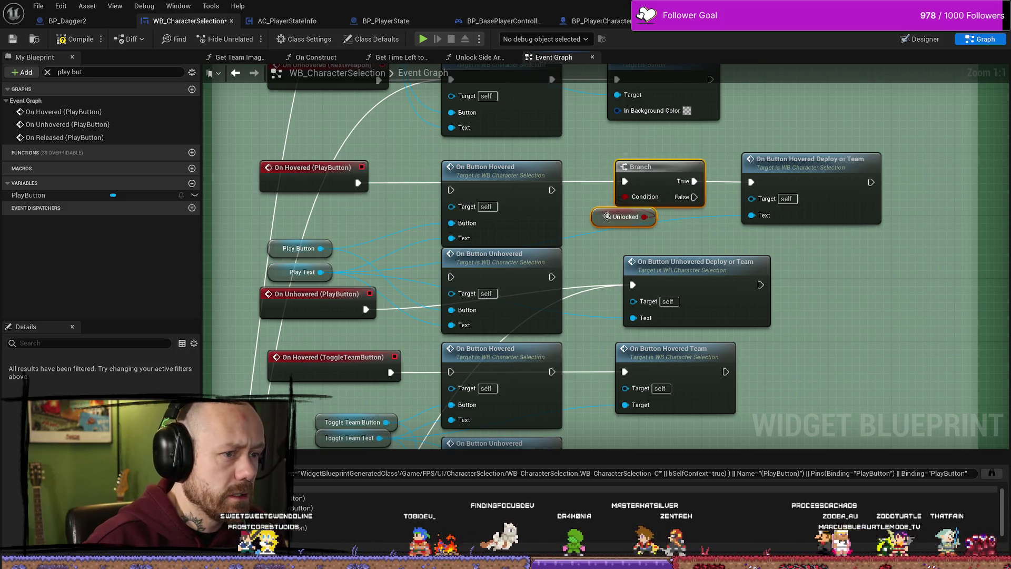
{"action": "left_click", "coordinate": [825, 173]}
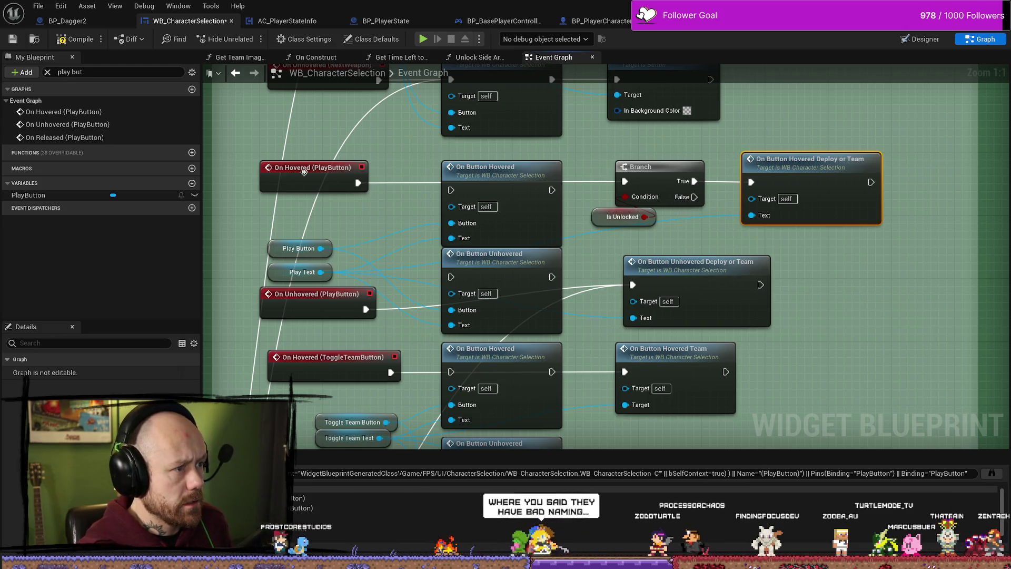
{"action": "left_click", "coordinate": [407, 165]}
{"action": "left_click_drag", "start_coordinate": [407, 165], "coordinate": [381, 204]}
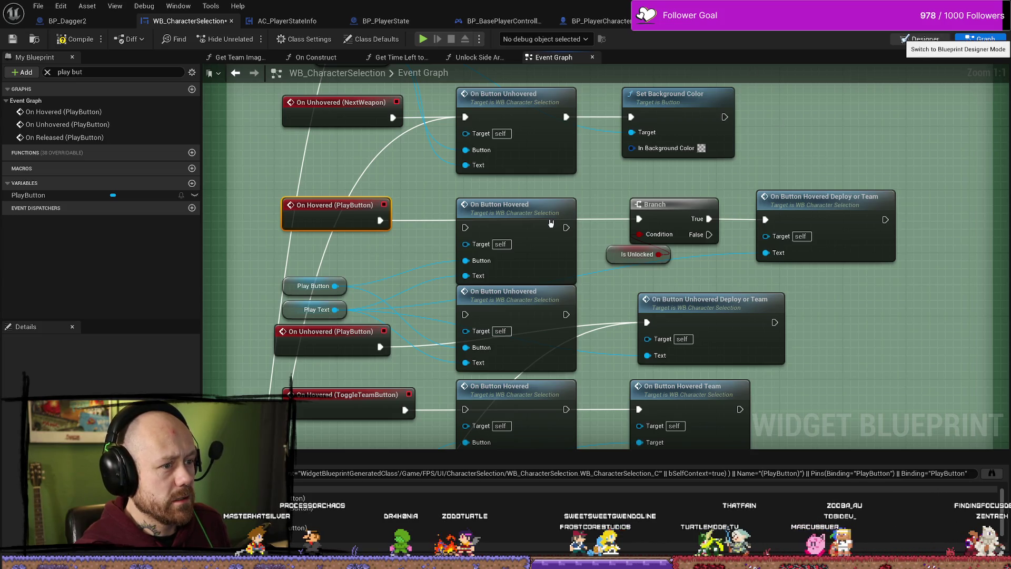
Check the Designer, jump to the Deploy or Team hover event, then reopen Unlock Side Arms.
{"action": "left_click", "coordinate": [925, 39]}
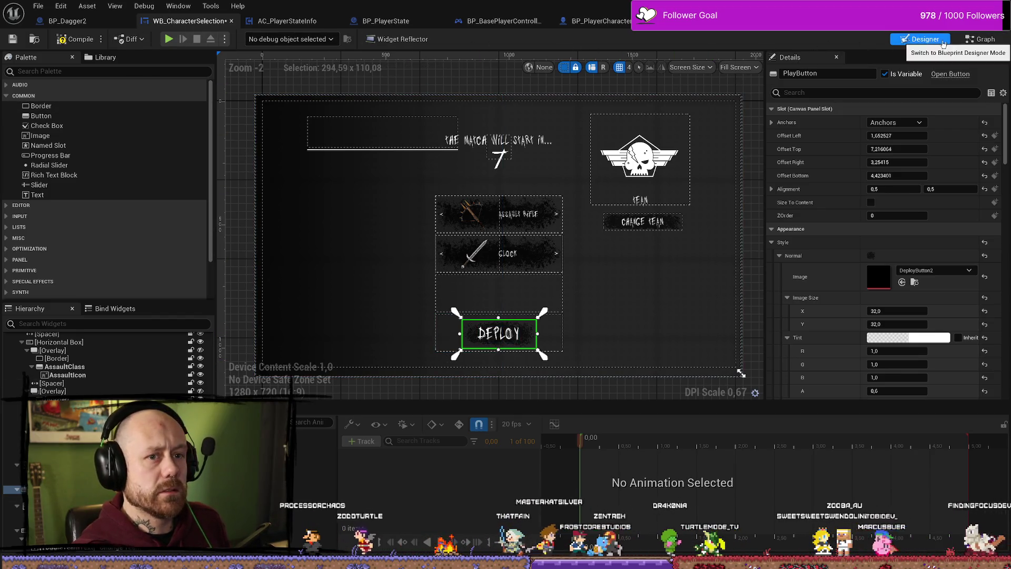
{"action": "left_click", "coordinate": [980, 39]}
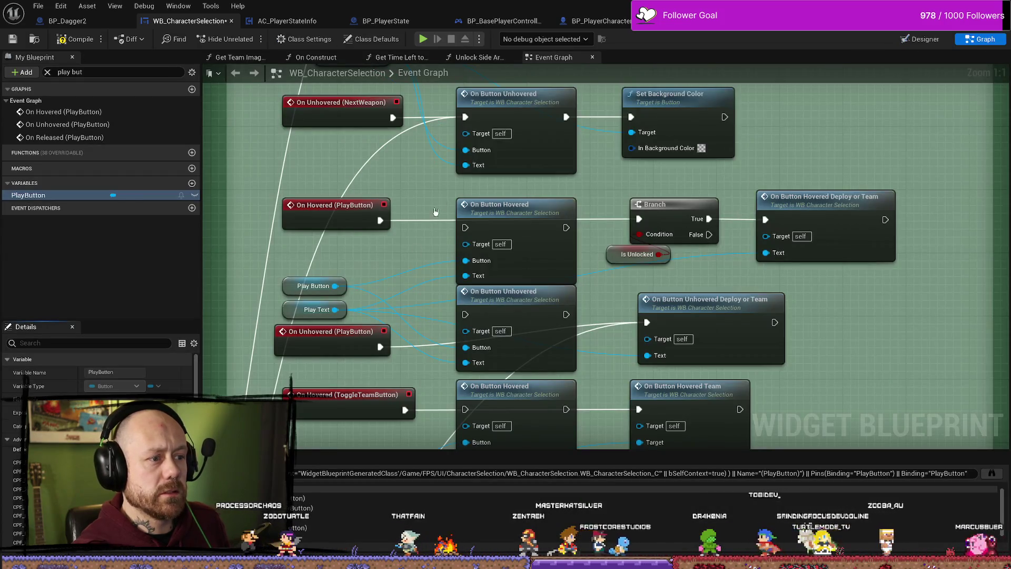
{"action": "double_click", "coordinate": [805, 203]}
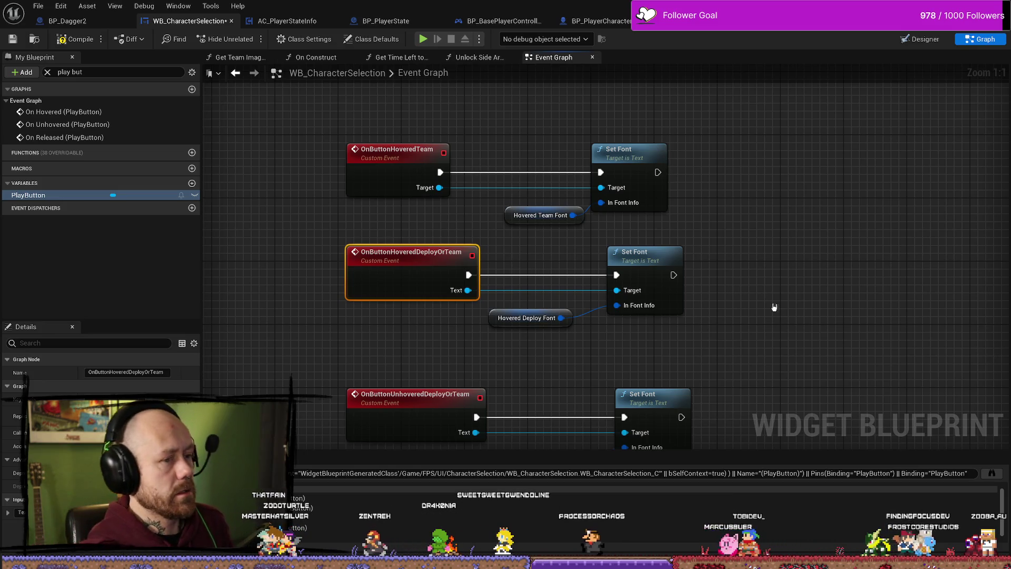
{"action": "mouse_move", "coordinate": [404, 235]}
{"action": "left_mouse_down"}
{"action": "mouse_move", "coordinate": [459, 254]}
{"action": "mouse_move", "coordinate": [412, 226]}
{"action": "left_mouse_up"}
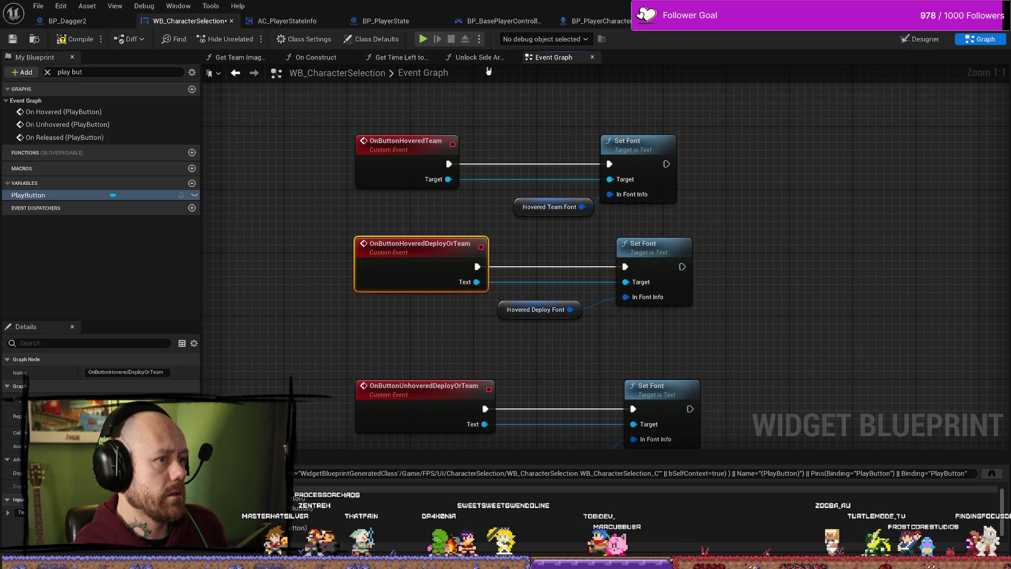
{"action": "left_click_drag", "start_coordinate": [499, 136], "coordinate": [531, 126]}
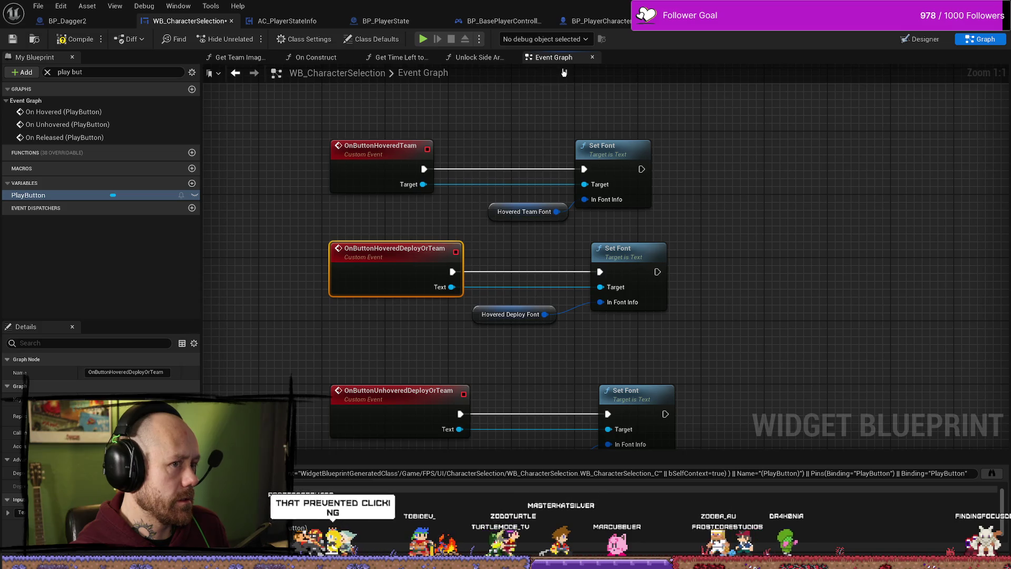
{"action": "left_click", "coordinate": [476, 57]}
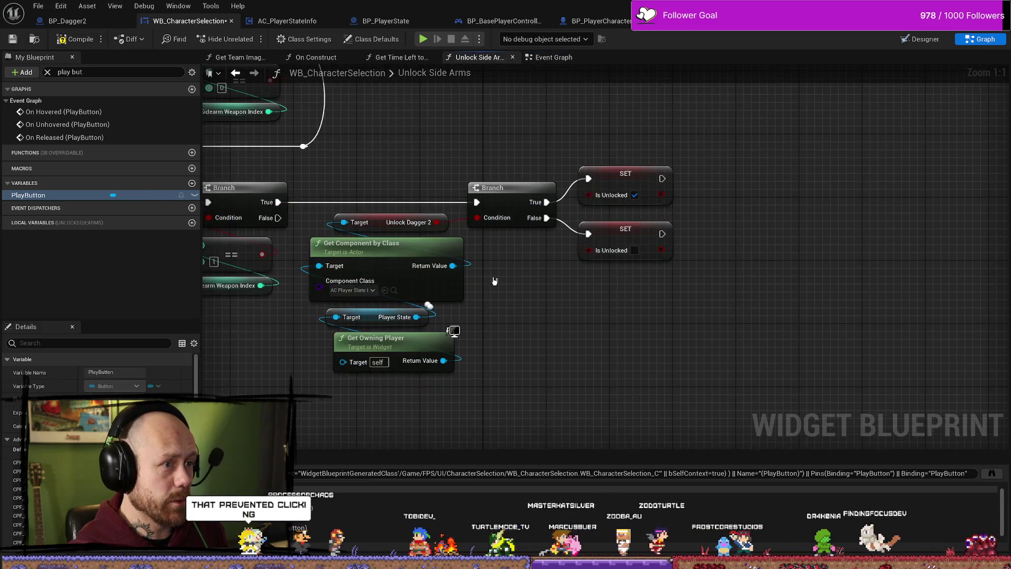
In the Event Graph, frame the PlayButton hover events and Is Unlocked branch, then jump to On Released.
{"action": "left_click", "coordinate": [553, 57]}
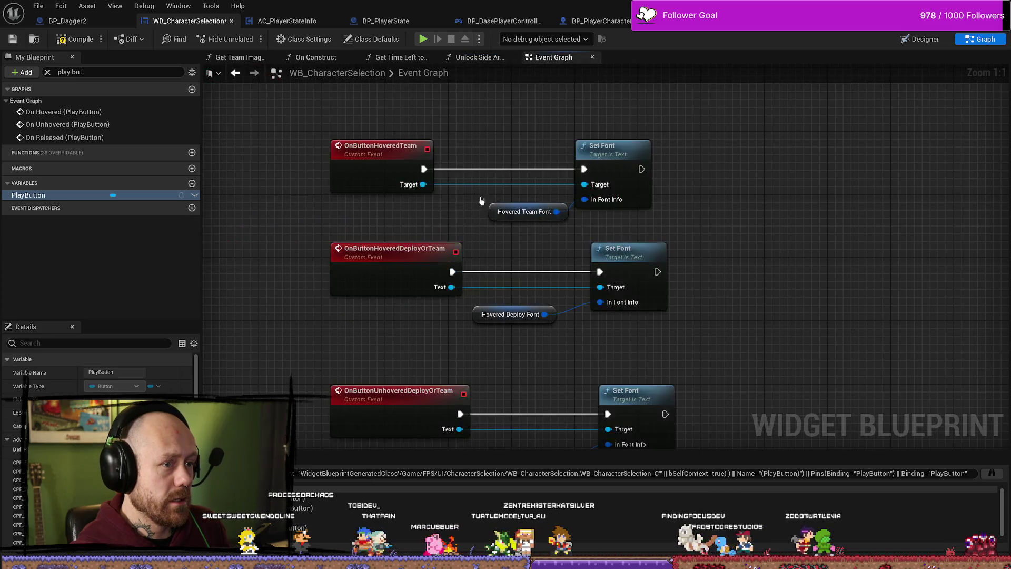
{"action": "scroll", "coordinate": [396, 219], "scroll_direction": "down", "scroll_amount": 10}
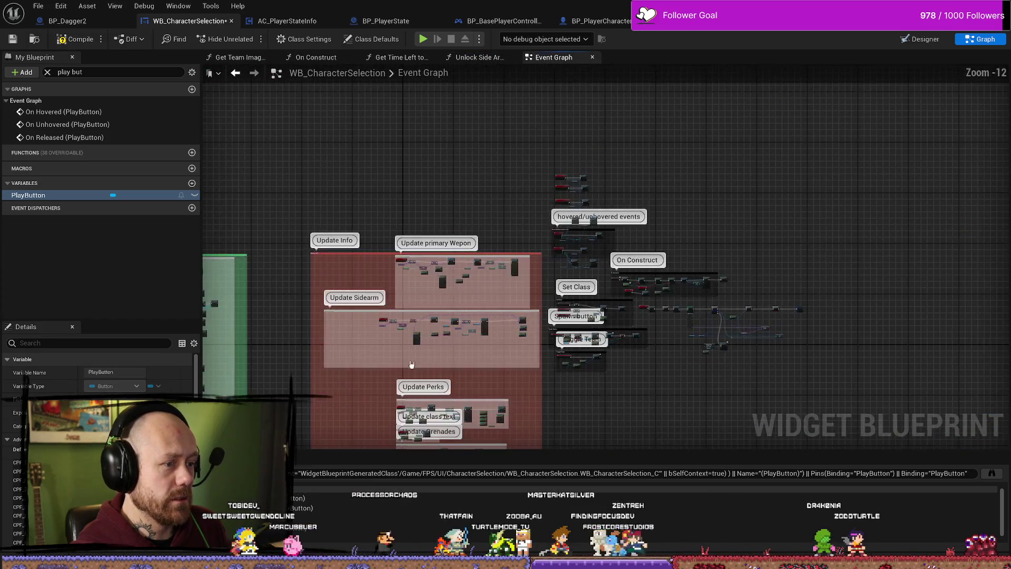
{"action": "left_click_drag", "start_coordinate": [372, 350], "coordinate": [632, 368]}
{"action": "scroll", "coordinate": [583, 237], "scroll_direction": "up", "scroll_amount": 8}
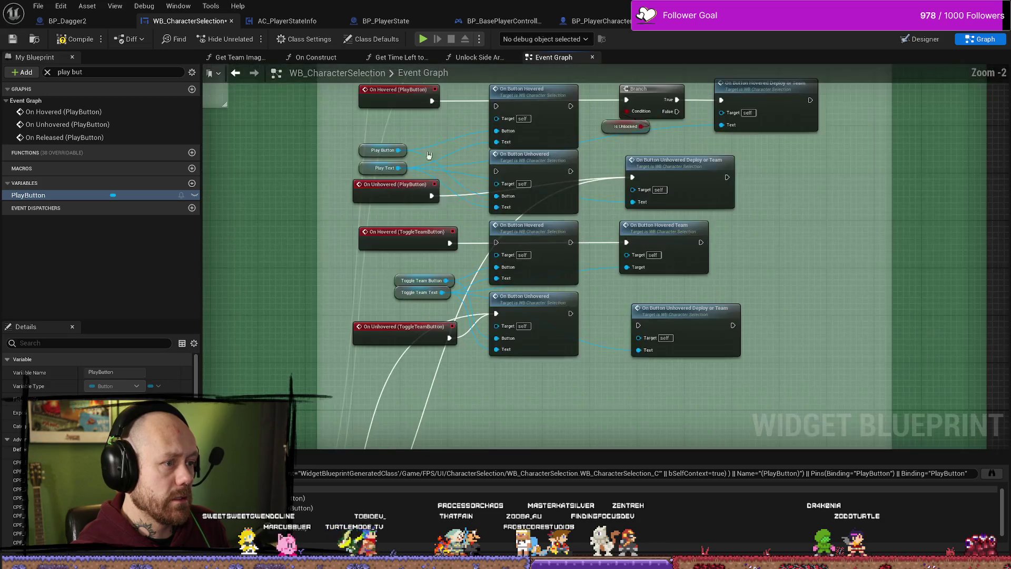
{"action": "scroll", "coordinate": [583, 237], "scroll_direction": "up", "scroll_amount": 2}
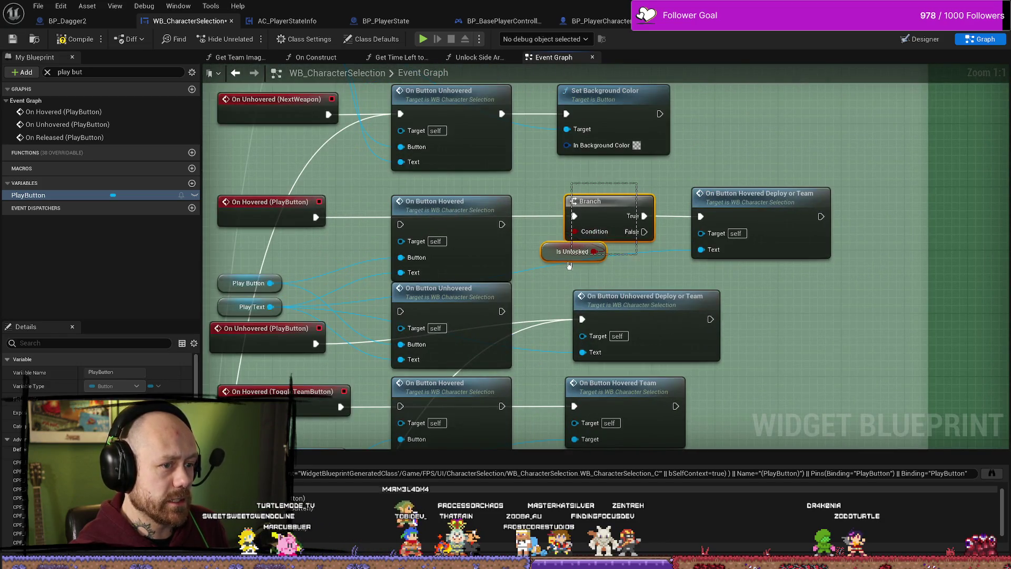
{"action": "left_click_drag", "start_coordinate": [569, 265], "coordinate": [565, 272]}
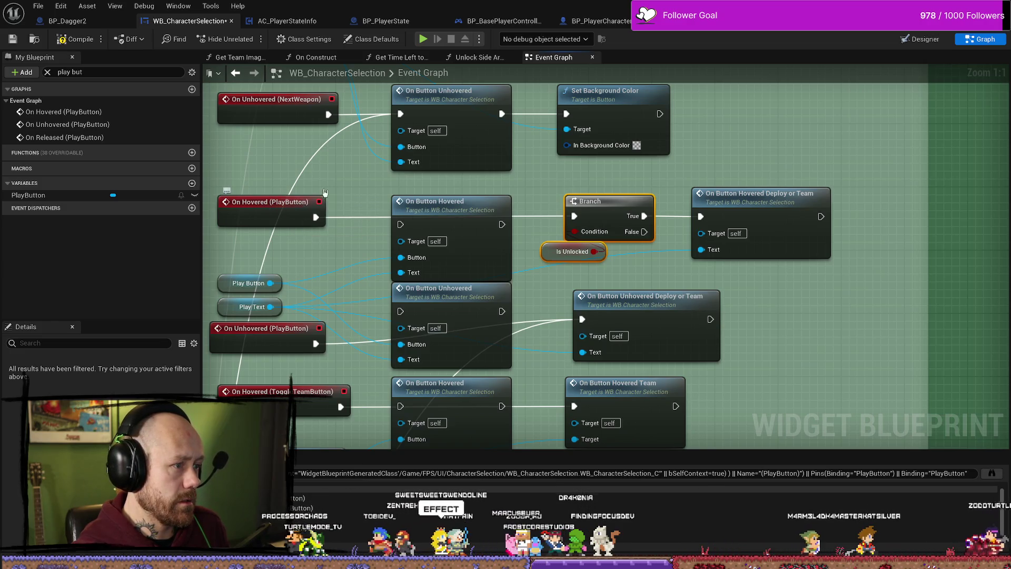
{"action": "scroll", "coordinate": [355, 208], "scroll_direction": "down", "scroll_amount": 2}
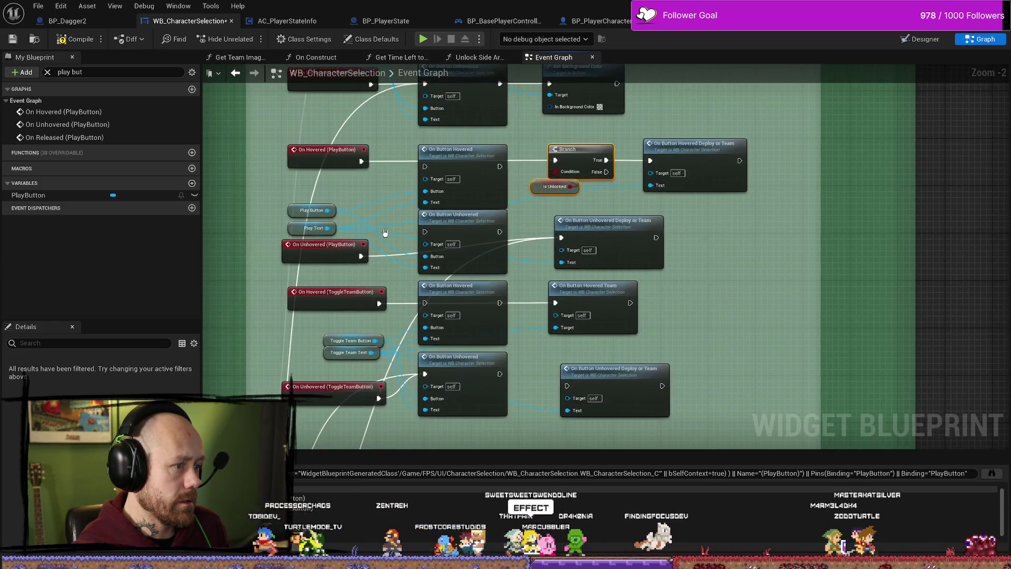
{"action": "left_click", "coordinate": [108, 73]}
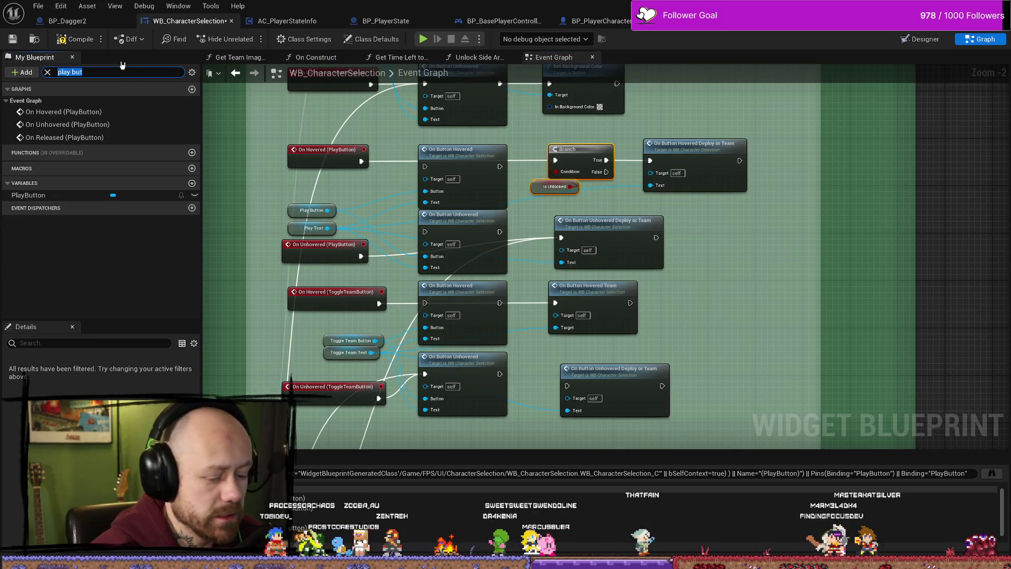
{"action": "double_click", "coordinate": [64, 137]}
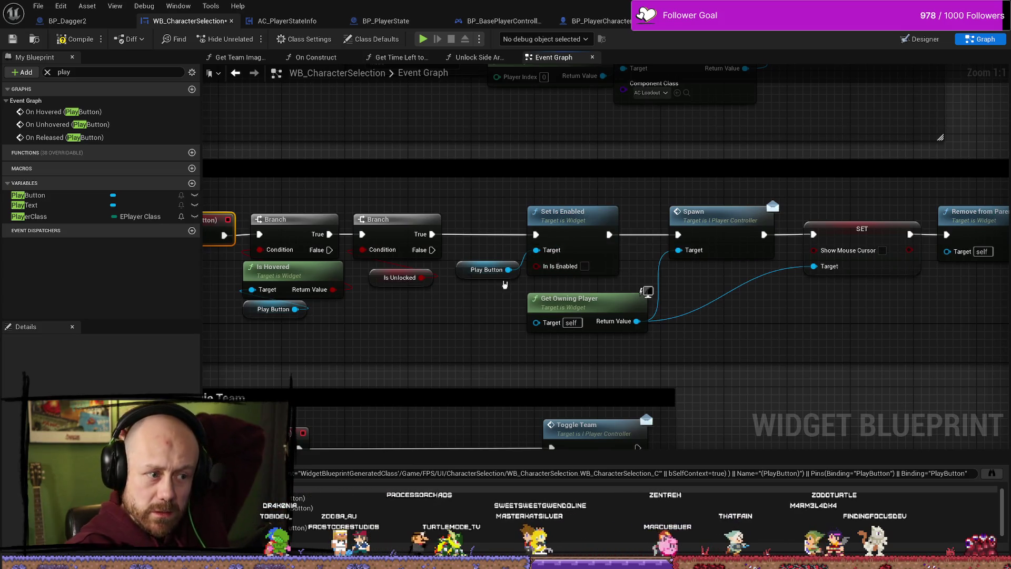
Arrange the On Released (PlayButton) nodes and select the second Branch with Is Unlocked.
{"action": "left_click_drag", "start_coordinate": [468, 270], "coordinate": [468, 262]}
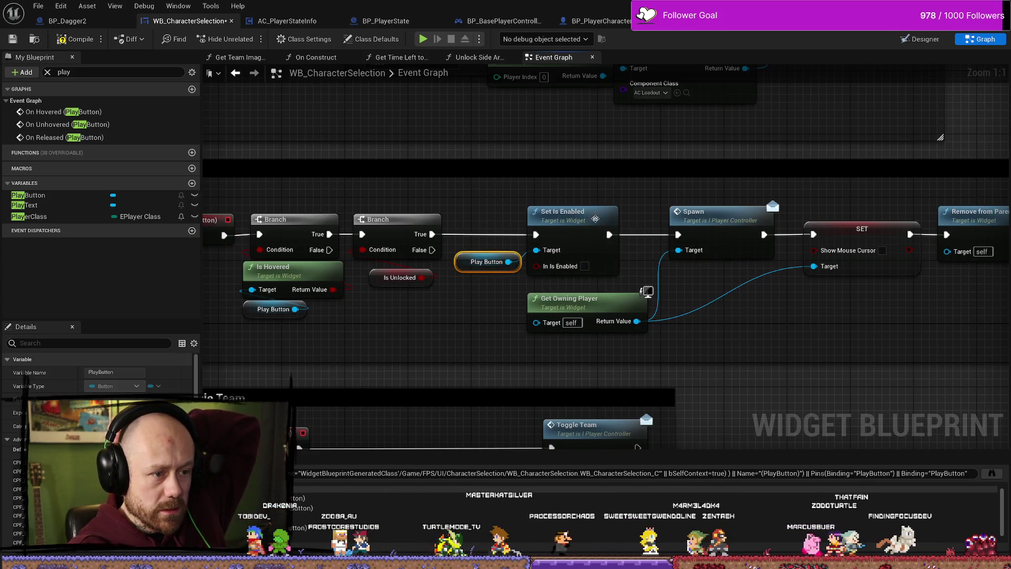
{"action": "left_click", "coordinate": [573, 213]}
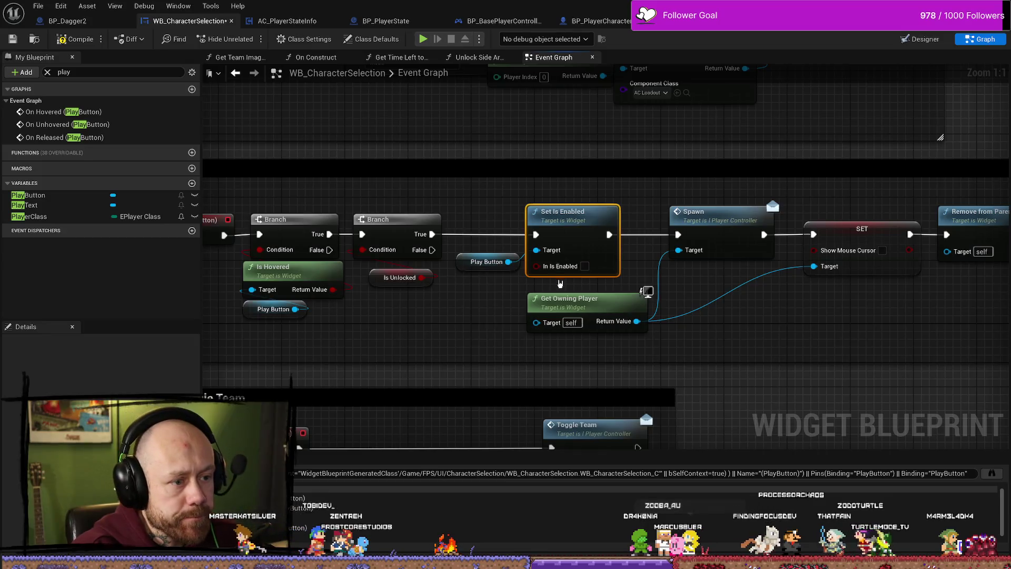
{"action": "left_click", "coordinate": [508, 254]}
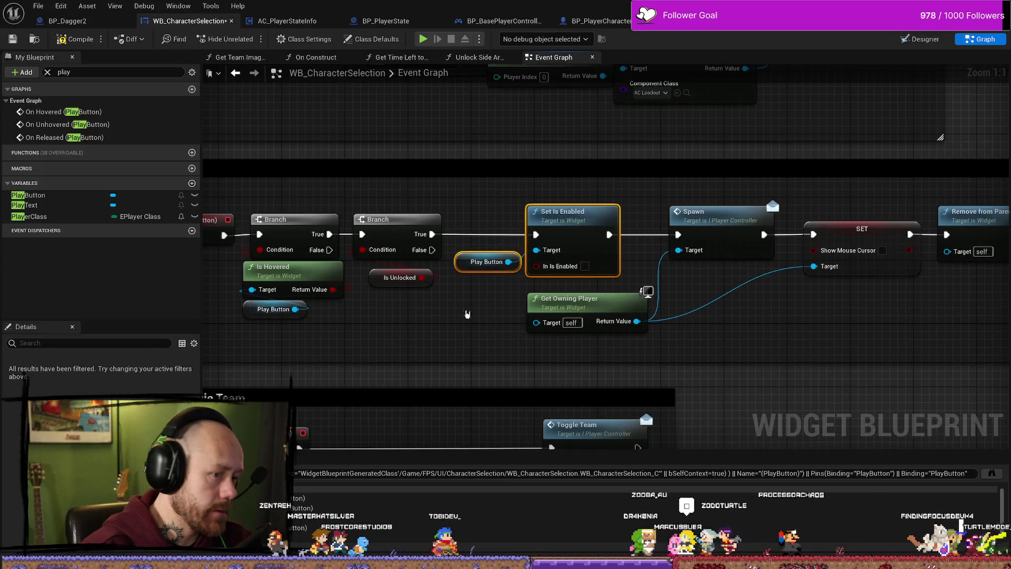
{"action": "left_click", "coordinate": [478, 324]}
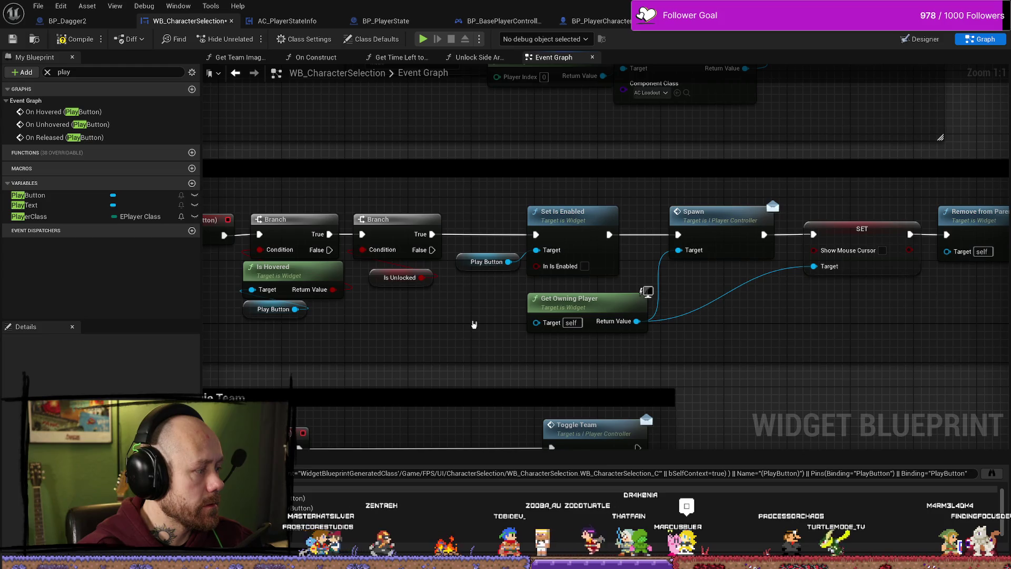
{"action": "mouse_move", "coordinate": [478, 339]}
{"action": "left_mouse_down"}
{"action": "mouse_move", "coordinate": [491, 327]}
{"action": "mouse_move", "coordinate": [510, 348]}
{"action": "mouse_move", "coordinate": [504, 332]}
{"action": "left_mouse_up"}
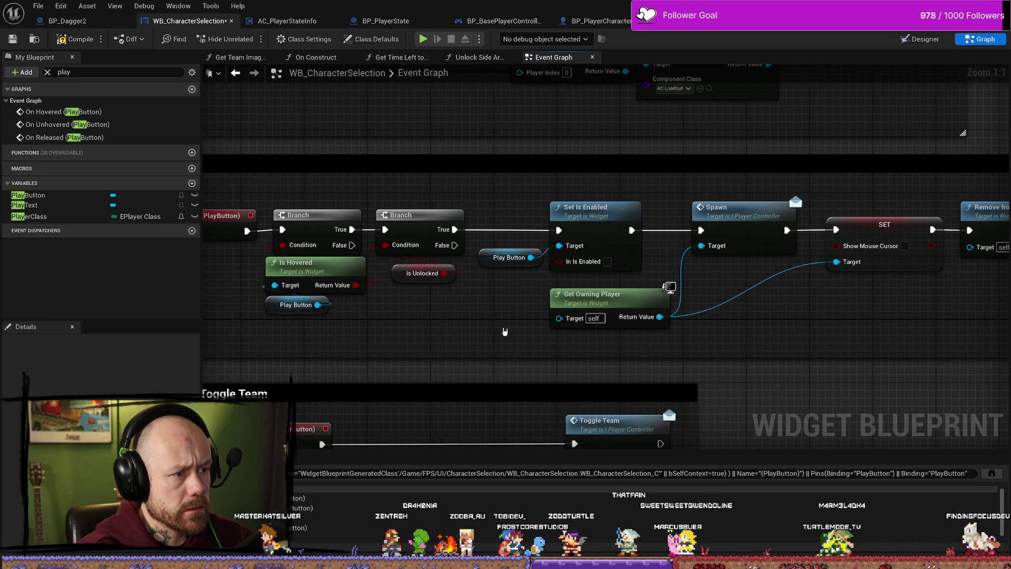
{"action": "mouse_move", "coordinate": [495, 235]}
{"action": "left_mouse_down"}
{"action": "mouse_move", "coordinate": [418, 299]}
{"action": "mouse_move", "coordinate": [416, 313]}
{"action": "mouse_move", "coordinate": [453, 314]}
{"action": "left_mouse_up"}
Wire Is Unlocked into In Is Enabled, delete the second Branch, compile, and go to MainMenu.
{"action": "left_click_drag", "start_coordinate": [572, 263], "coordinate": [563, 262]}
{"action": "left_click_drag", "start_coordinate": [404, 312], "coordinate": [436, 304]}
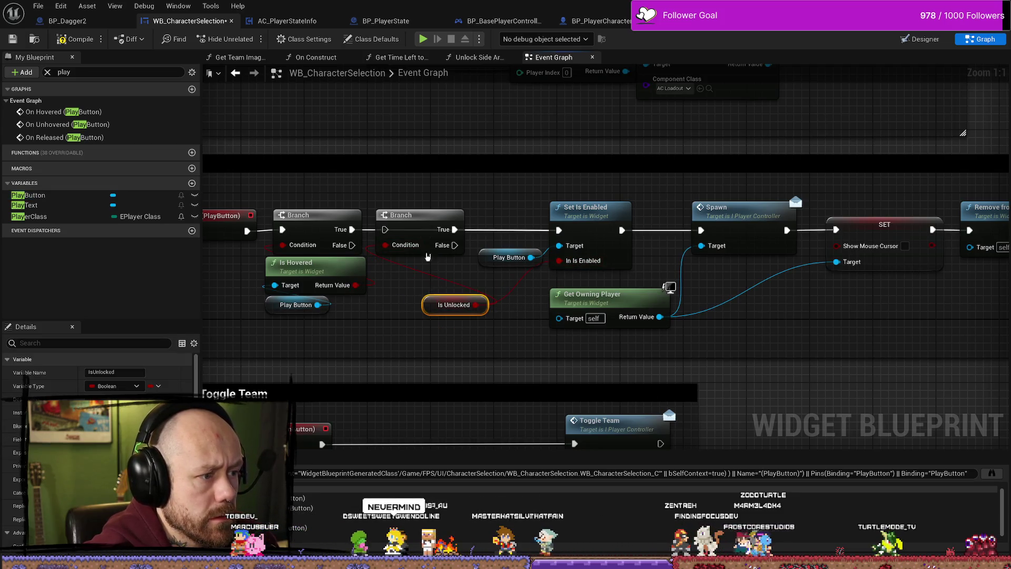
{"action": "mouse_move", "coordinate": [427, 256]}
{"action": "left_mouse_down"}
{"action": "mouse_move", "coordinate": [424, 295]}
{"action": "mouse_move", "coordinate": [435, 280]}
{"action": "left_mouse_up"}
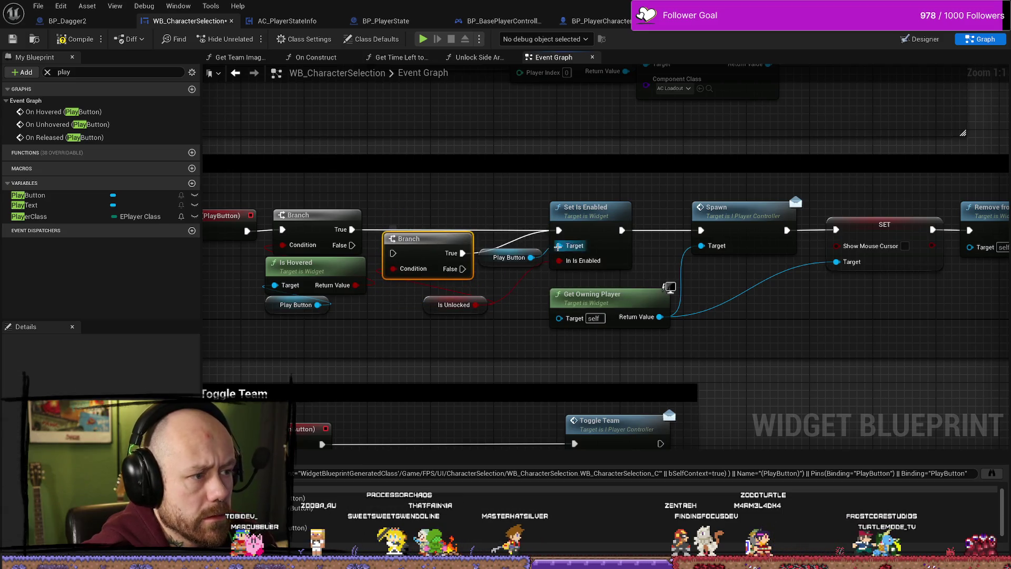
{"action": "key", "text": "Delete"}
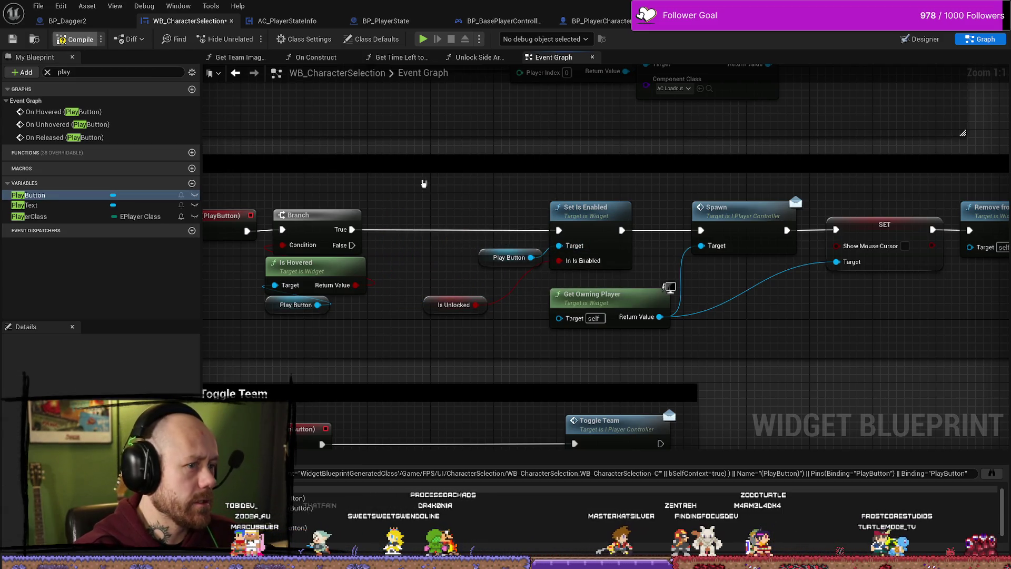
{"action": "key", "text": "F7"}
{"action": "left_click_drag", "start_coordinate": [506, 257], "coordinate": [490, 257]}
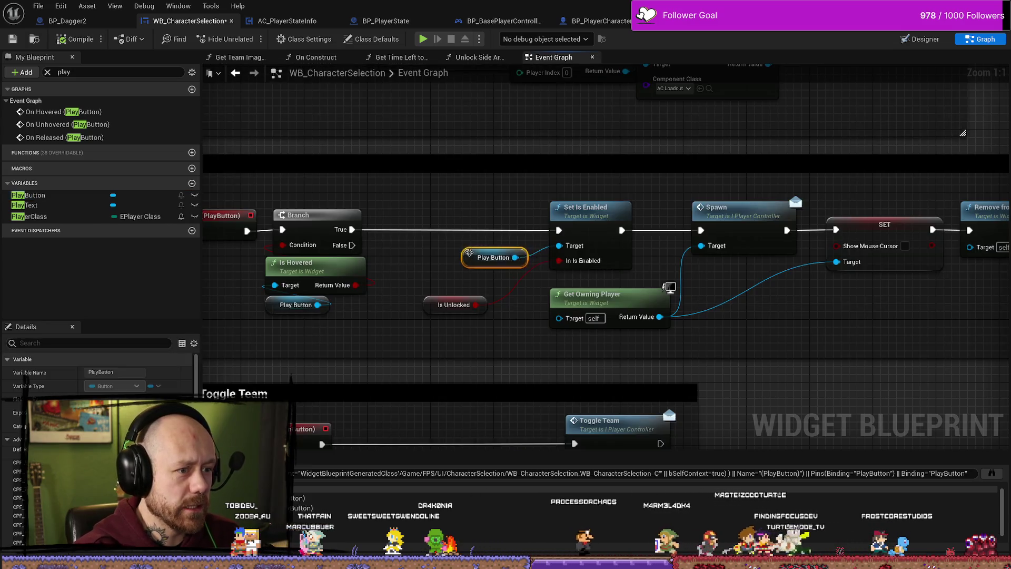
{"action": "key", "text": "alt+Tab"}
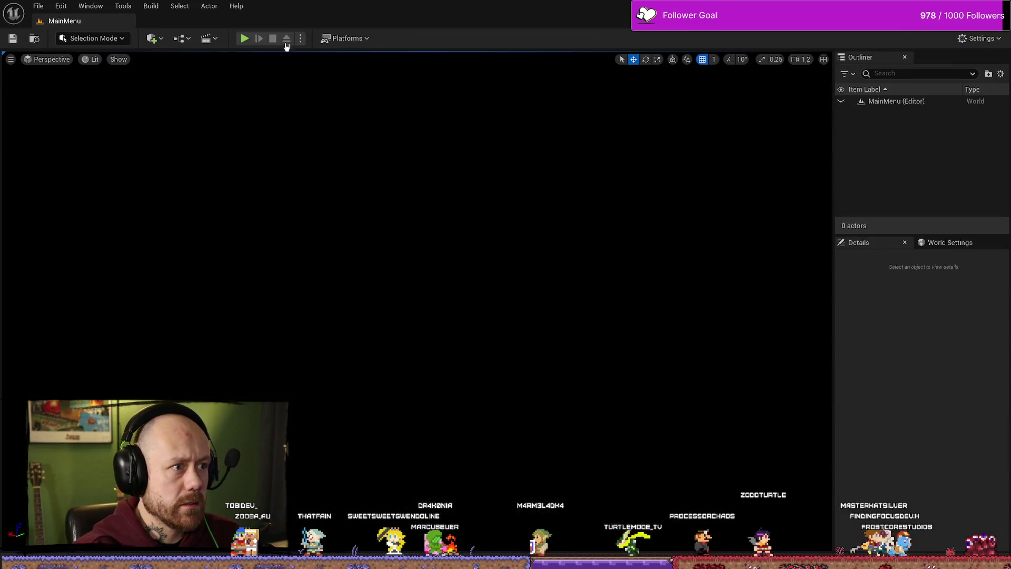
Test-play a Singleplayer match from the main menu, then stop the session.
{"action": "left_click", "coordinate": [250, 38]}
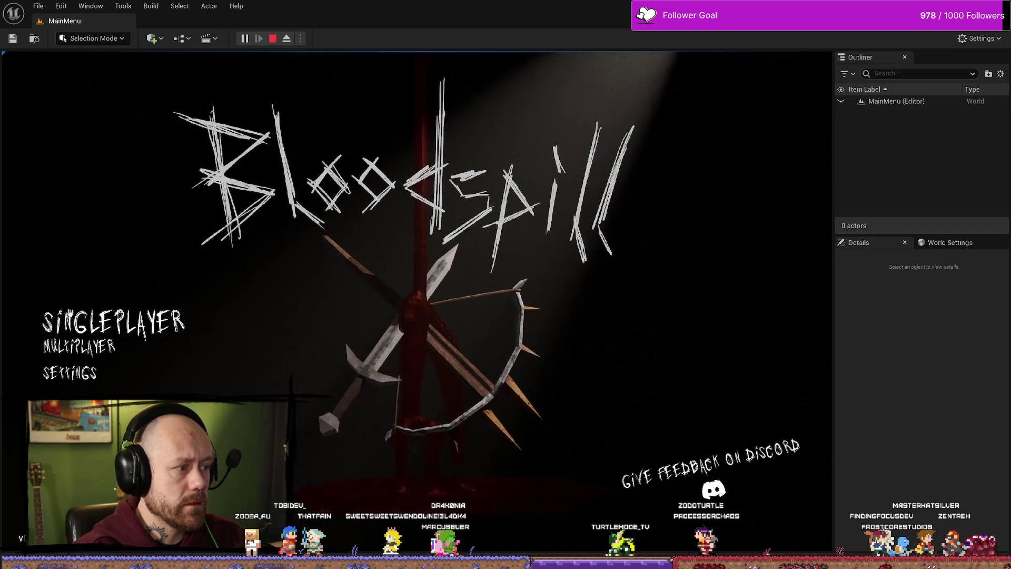
{"action": "left_click", "coordinate": [79, 421]}
{"action": "left_click", "coordinate": [732, 503]}
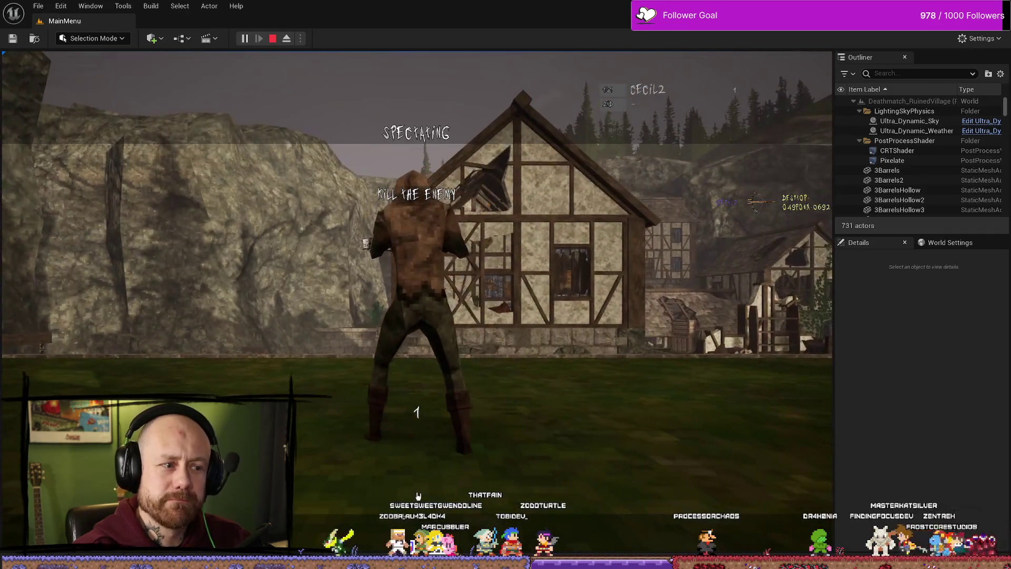
{"action": "key", "text": "Escape"}
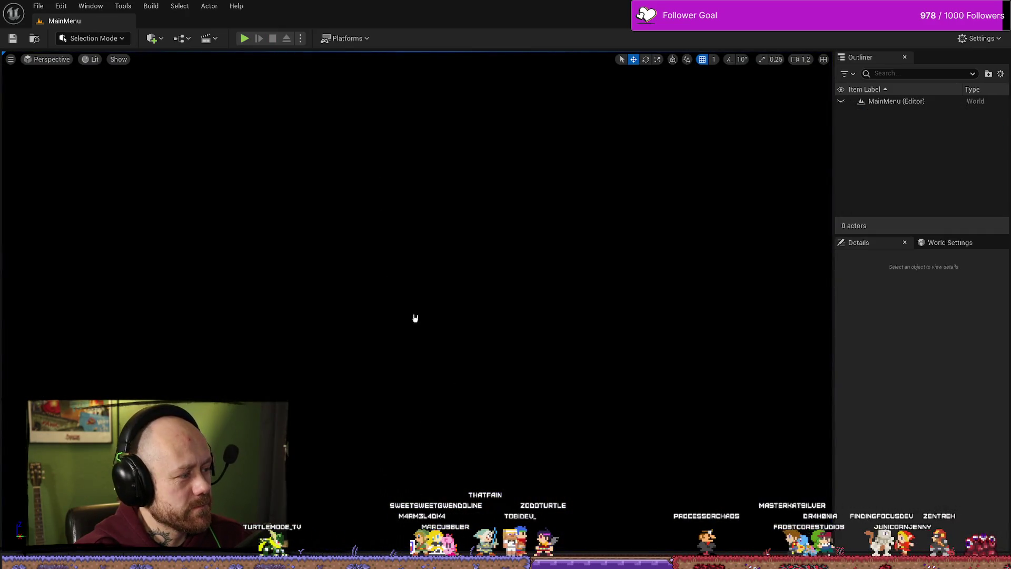
Reopen WB_CharacterSelection from the Content Drawer and clear the node selection.
{"action": "key", "text": "ctrl+space"}
{"action": "double_click", "coordinate": [225, 364]}
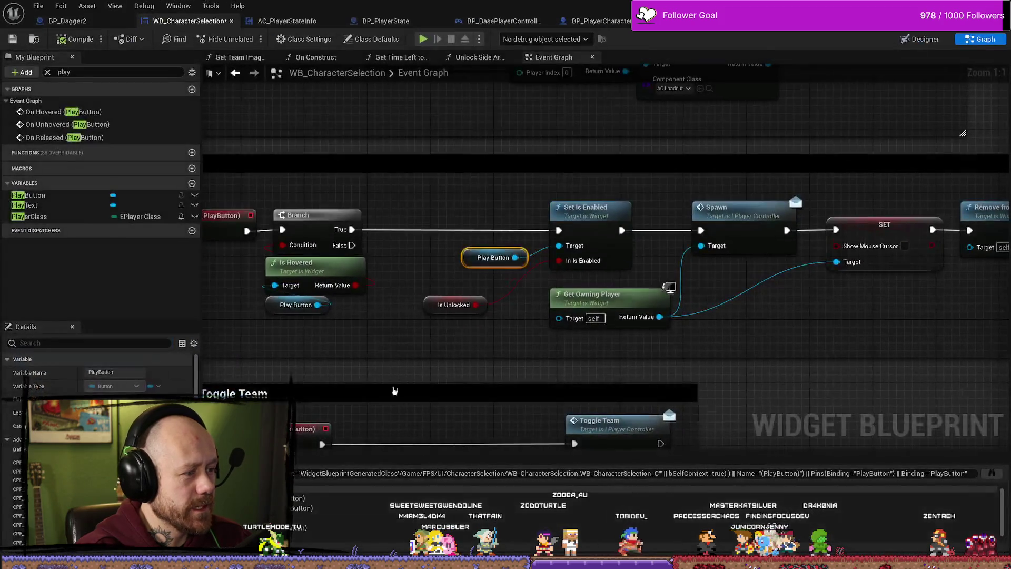
{"action": "left_click", "coordinate": [584, 304]}
Disconnect Is Unlocked from In Is Enabled and move the Play Button getter back.
{"action": "left_click_drag", "start_coordinate": [507, 325], "coordinate": [487, 323]}
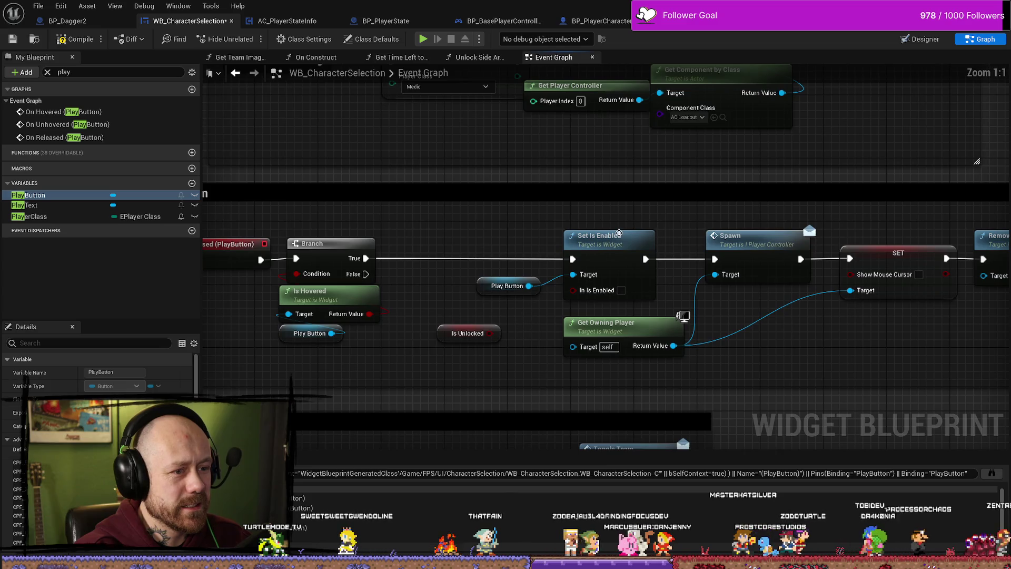
{"action": "left_click_drag", "start_coordinate": [449, 285], "coordinate": [456, 269]}
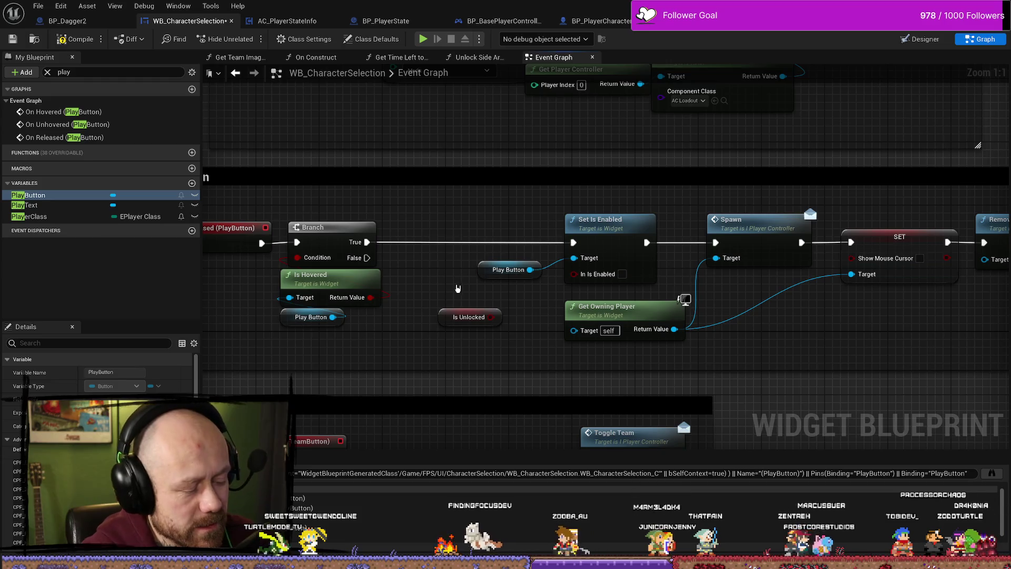
{"action": "left_click_drag", "start_coordinate": [463, 298], "coordinate": [470, 276]}
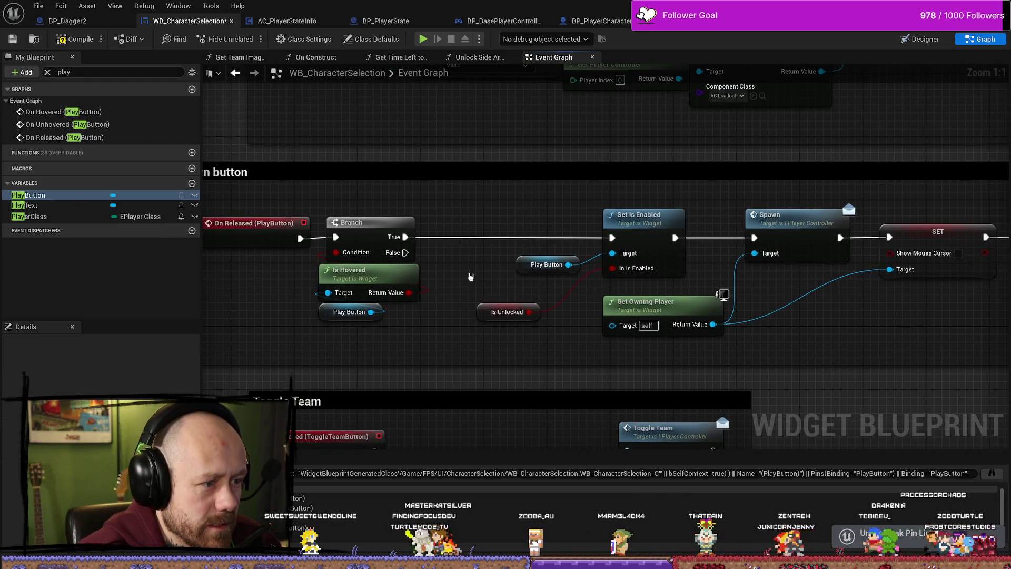
{"action": "left_click_drag", "start_coordinate": [543, 264], "coordinate": [558, 264]}
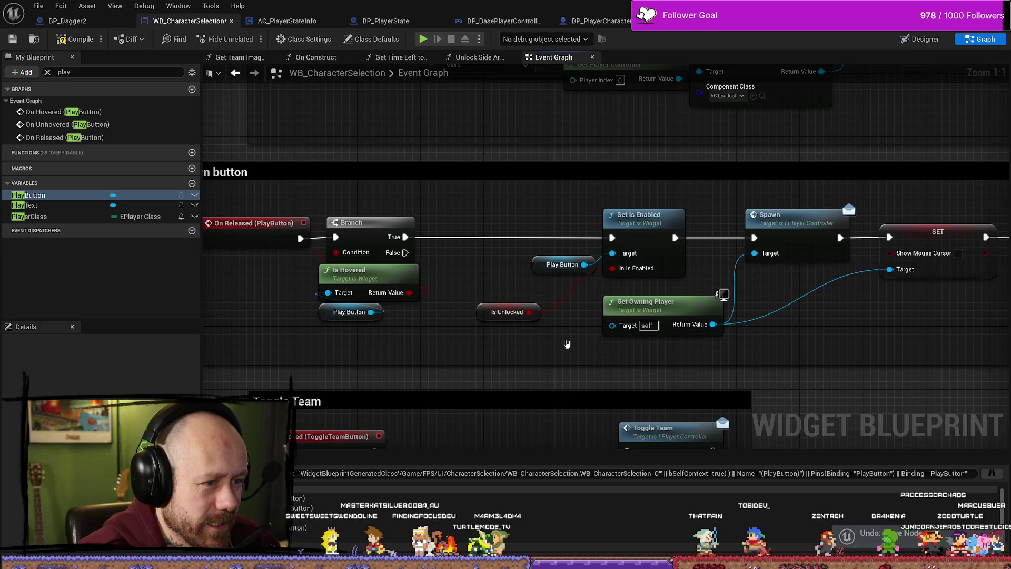
Undo four times to restore the second Branch, then select Set Is Enabled and Play Button.
{"action": "key", "text": "ctrl+z"}
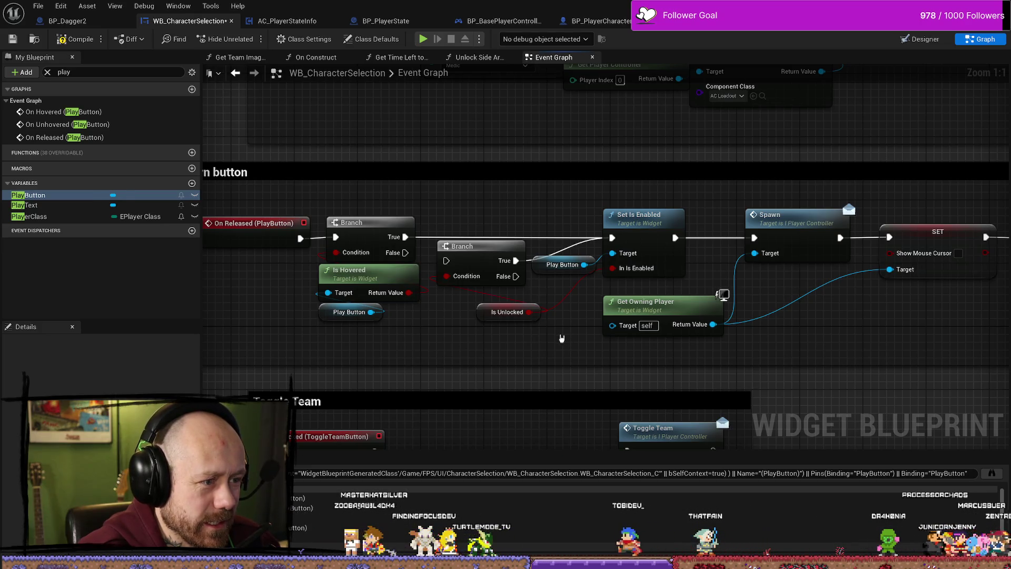
{"action": "key", "text": "ctrl+z"}
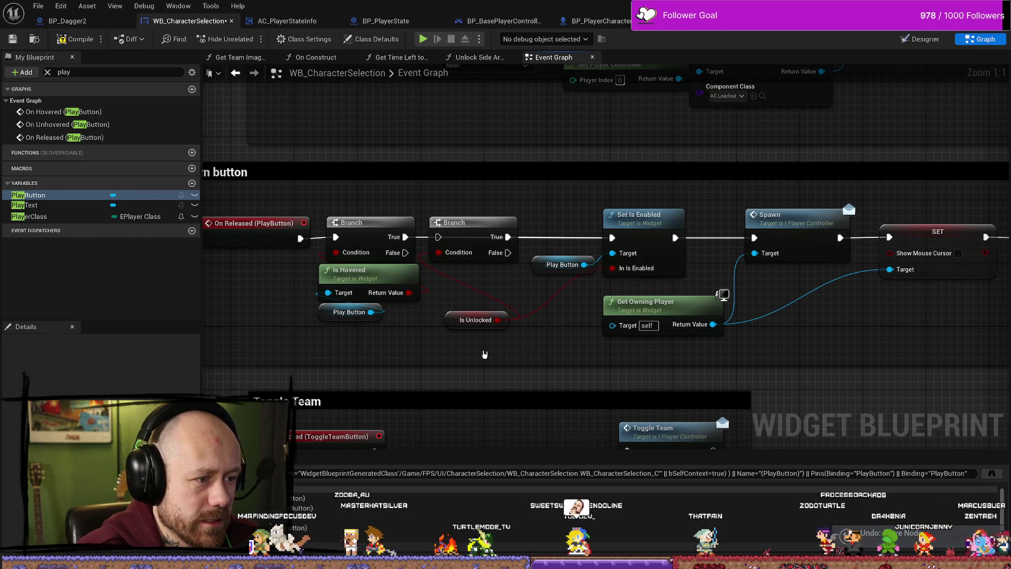
{"action": "key", "text": "ctrl+z"}
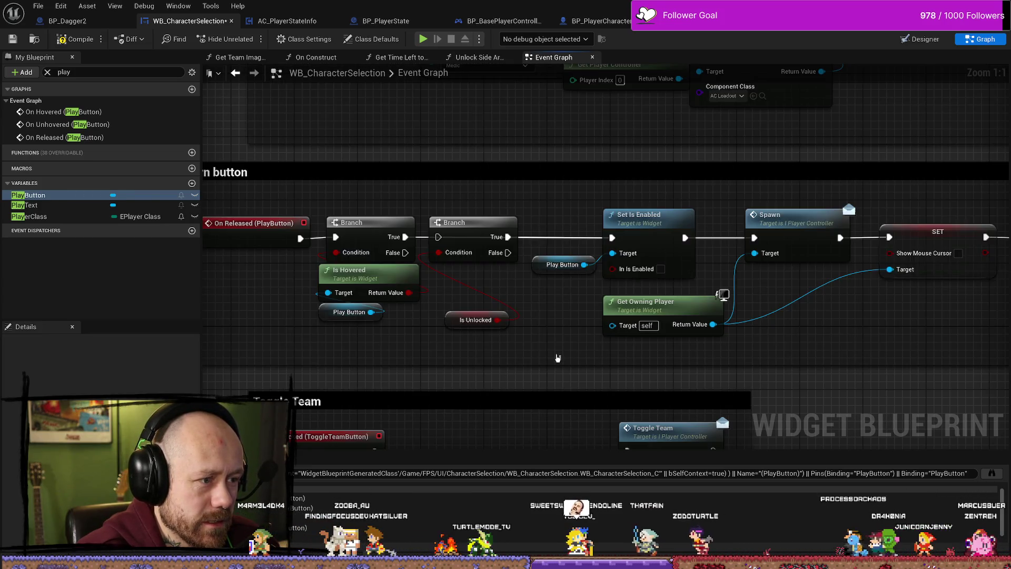
{"action": "key", "text": "ctrl+z"}
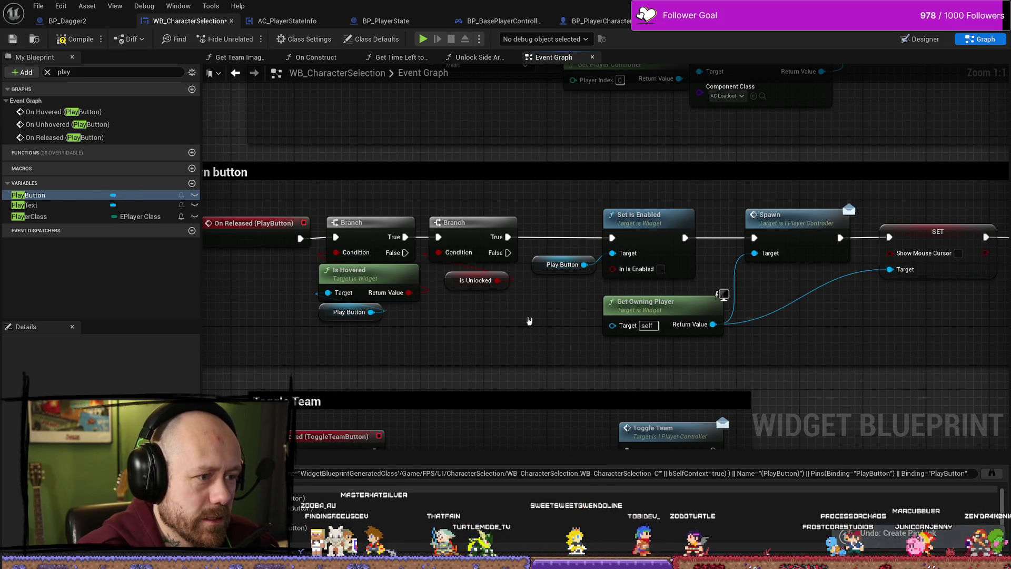
{"action": "left_click_drag", "start_coordinate": [621, 289], "coordinate": [586, 248]}
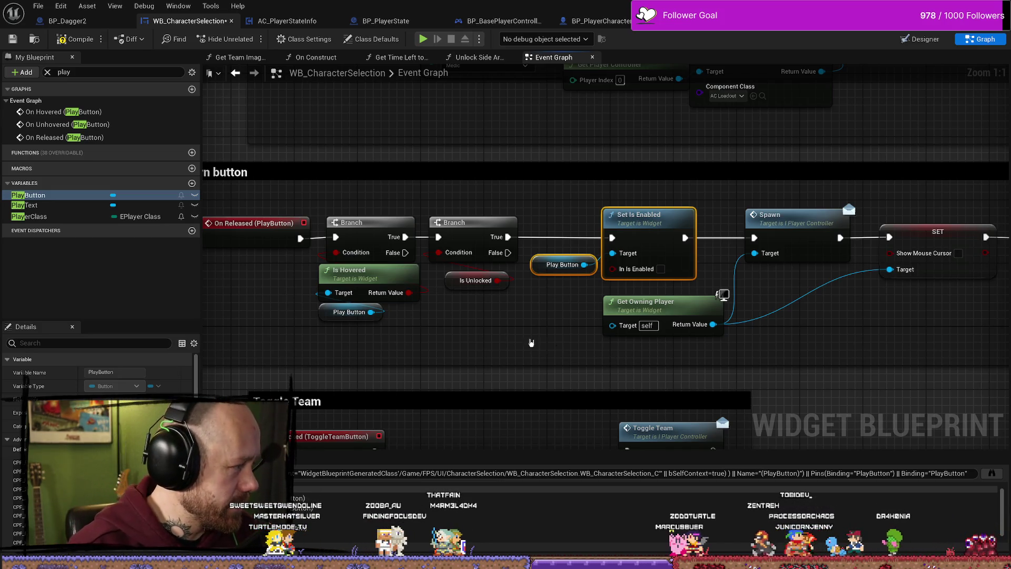
{"action": "left_click_drag", "start_coordinate": [298, 318], "coordinate": [560, 295]}
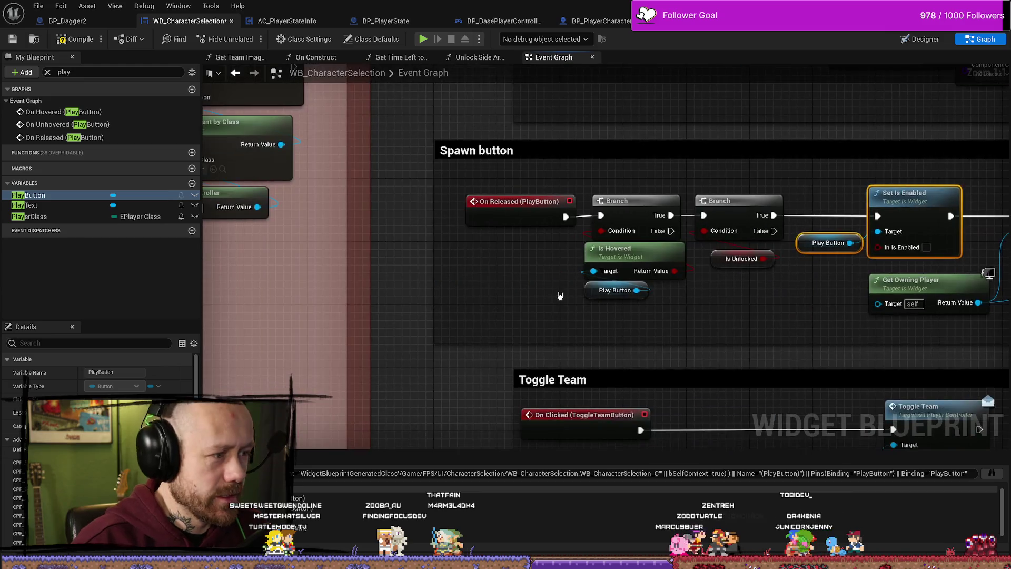
Compile WB_CharacterSelection, then jump to the On Hovered (PlayButton) nodes from My Blueprint.
{"action": "left_click", "coordinate": [74, 39]}
{"action": "left_click", "coordinate": [740, 307]}
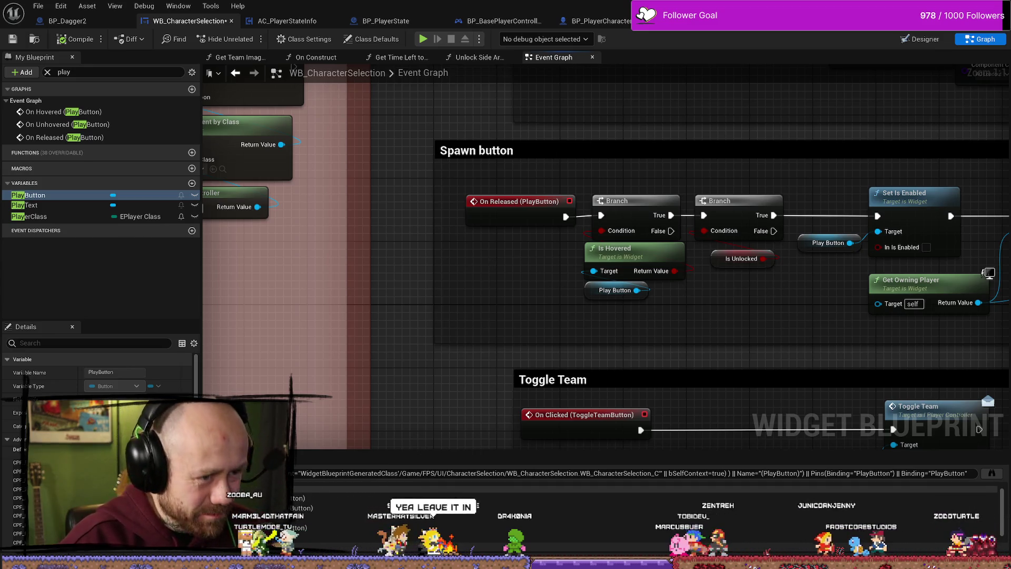
{"action": "scroll", "coordinate": [487, 279], "scroll_direction": "down", "scroll_amount": 3}
{"action": "scroll", "coordinate": [487, 279], "scroll_direction": "up", "scroll_amount": 2}
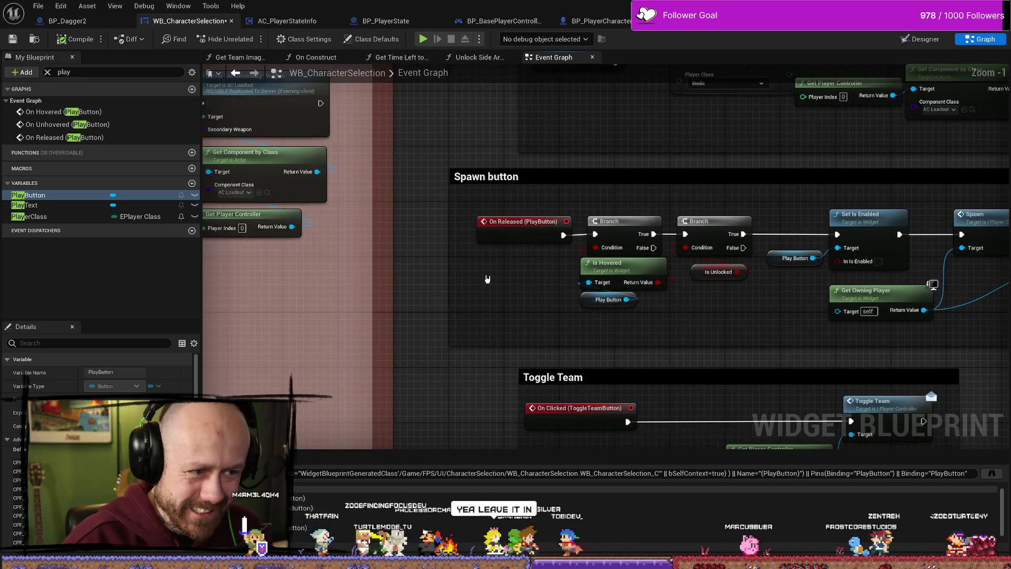
{"action": "mouse_move", "coordinate": [751, 309]}
{"action": "left_mouse_down"}
{"action": "mouse_move", "coordinate": [668, 333]}
{"action": "mouse_move", "coordinate": [597, 316]}
{"action": "mouse_move", "coordinate": [618, 313]}
{"action": "left_mouse_up"}
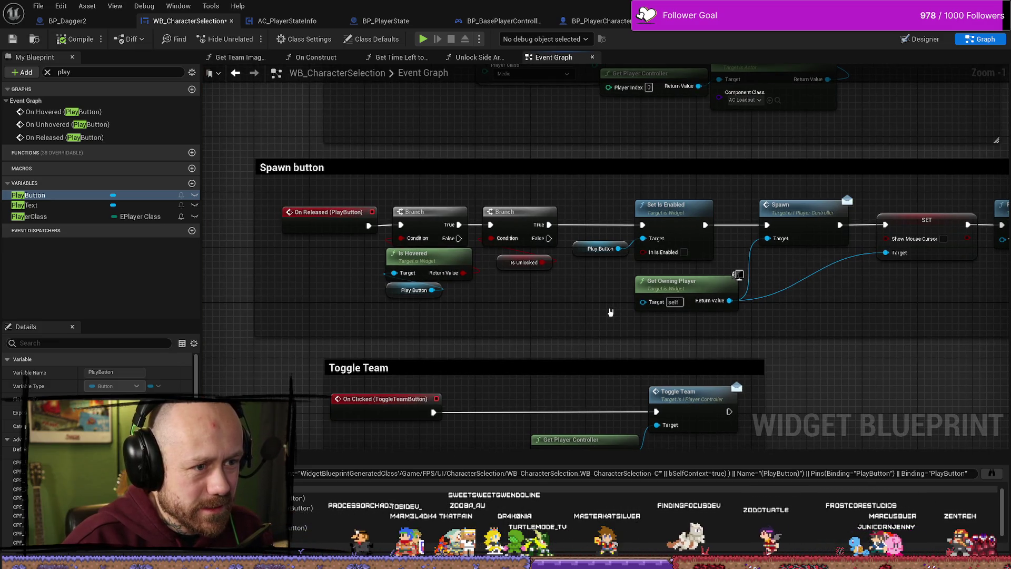
{"action": "scroll", "coordinate": [526, 315], "scroll_direction": "down", "scroll_amount": 6}
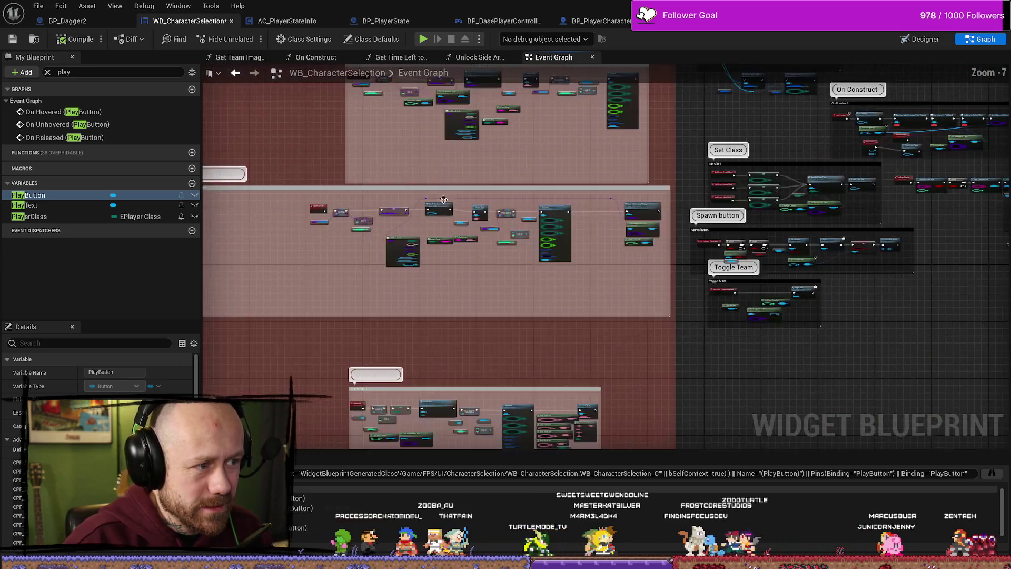
{"action": "mouse_move", "coordinate": [444, 200]}
{"action": "left_mouse_down"}
{"action": "mouse_move", "coordinate": [508, 260]}
{"action": "mouse_move", "coordinate": [523, 192]}
{"action": "mouse_move", "coordinate": [500, 184]}
{"action": "left_mouse_up"}
{"action": "double_click", "coordinate": [50, 126]}
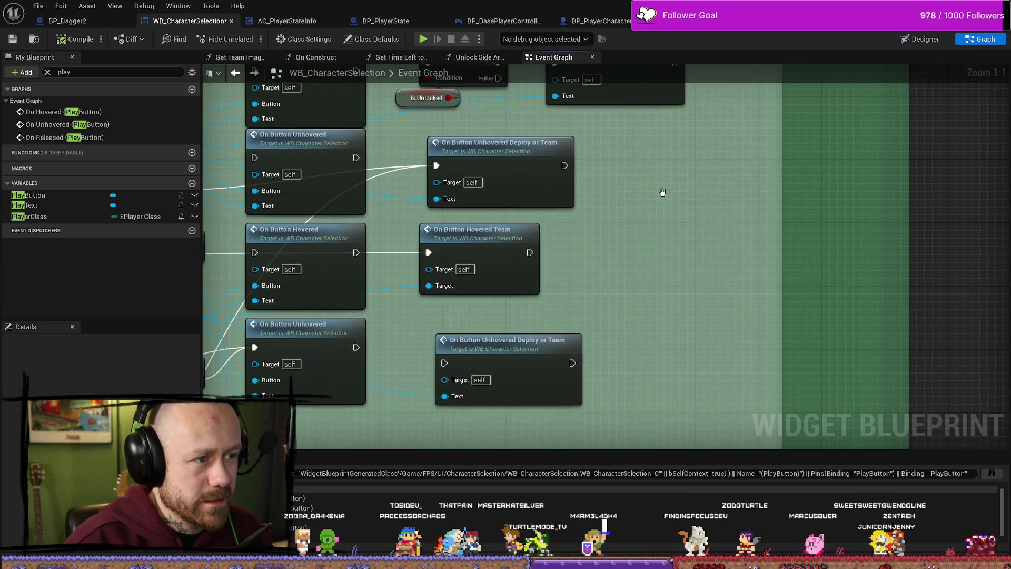
Paste Play Button and Set Is Enabled after the Deploy or Team hover call, fed by Is Unlocked.
{"action": "key", "text": "ctrl+space"}
{"action": "left_click", "coordinate": [684, 203]}
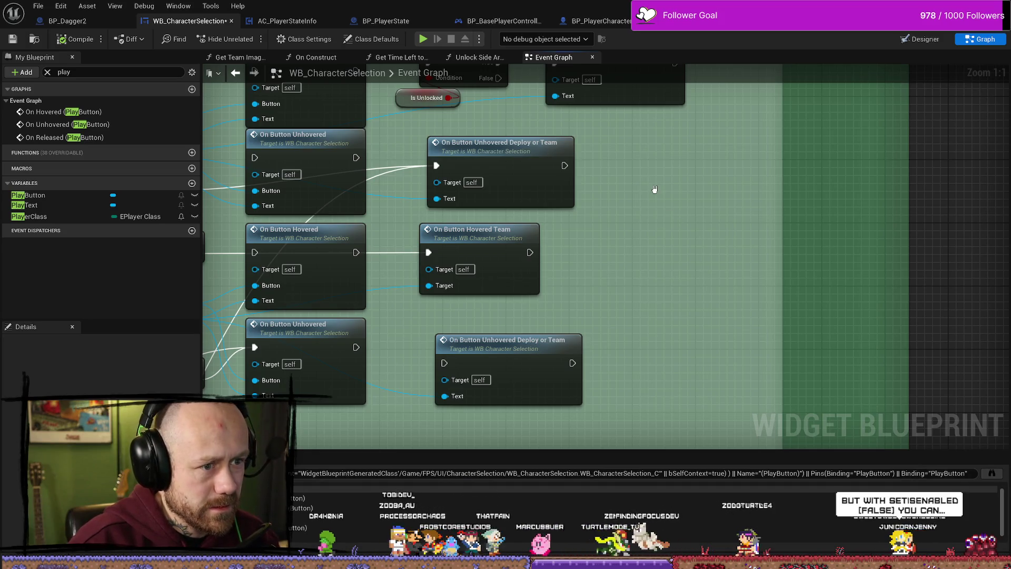
{"action": "key", "text": "ctrl+v"}
{"action": "left_click_drag", "start_coordinate": [766, 204], "coordinate": [658, 287]}
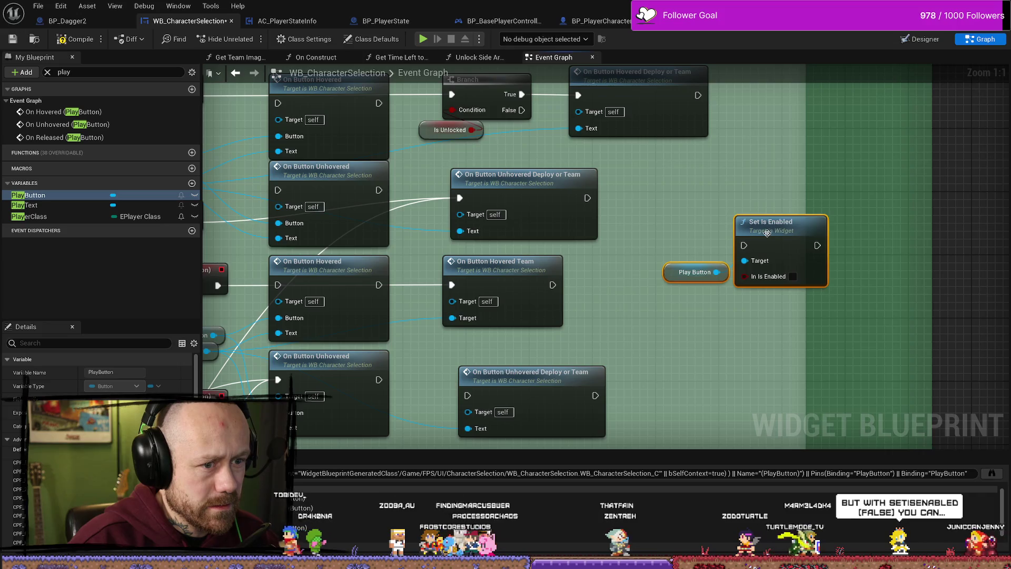
{"action": "left_click_drag", "start_coordinate": [770, 222], "coordinate": [718, 177]}
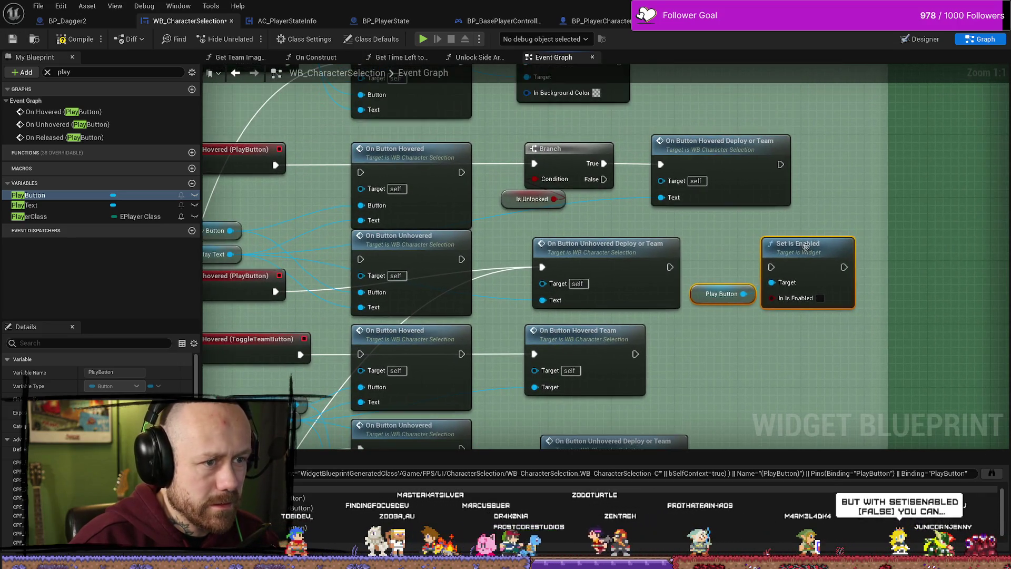
{"action": "left_click_drag", "start_coordinate": [802, 253], "coordinate": [898, 166]}
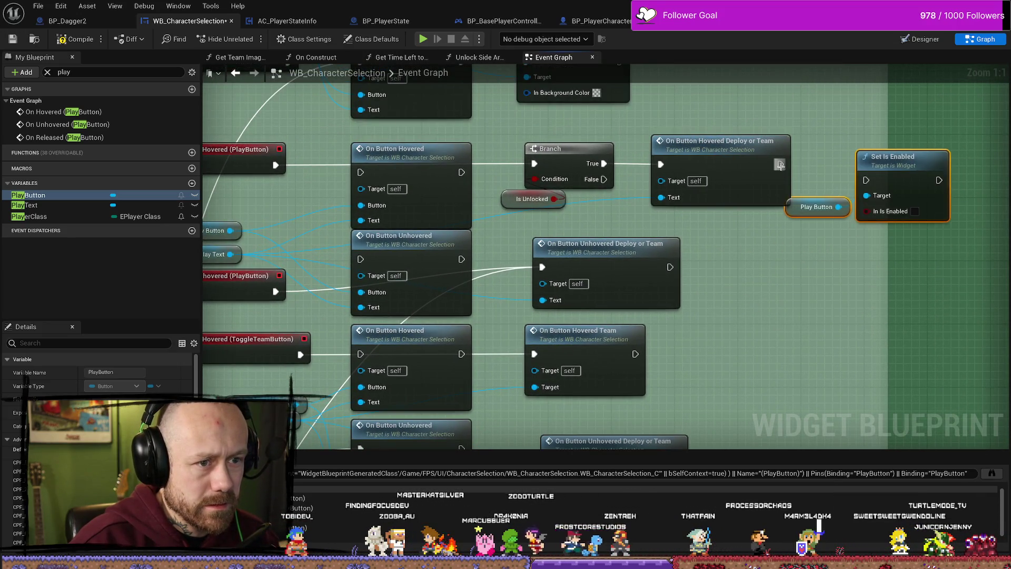
{"action": "left_click_drag", "start_coordinate": [780, 164], "coordinate": [811, 173]}
{"action": "left_click_drag", "start_coordinate": [872, 184], "coordinate": [867, 180]}
{"action": "left_click_drag", "start_coordinate": [872, 139], "coordinate": [711, 149]}
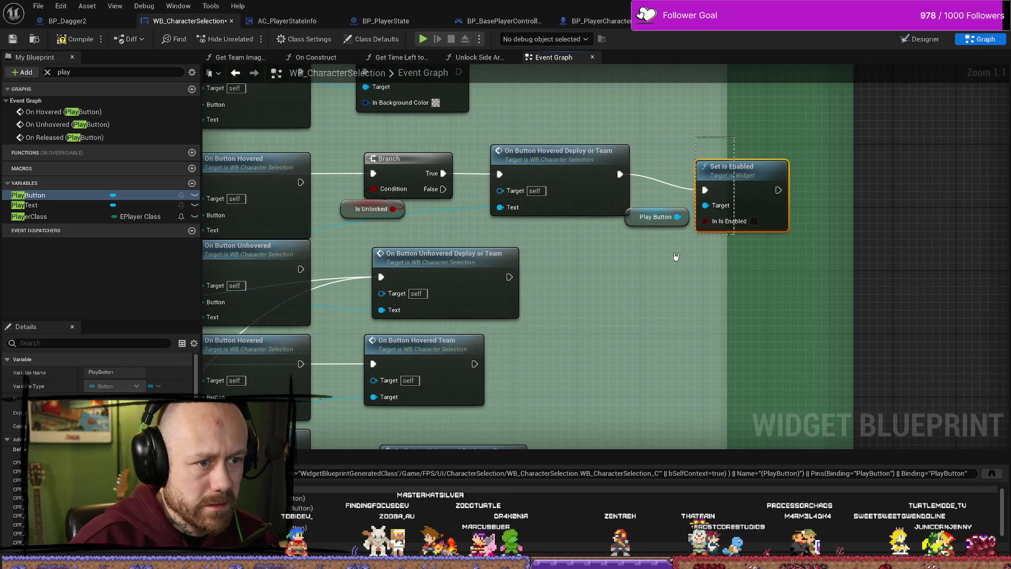
{"action": "left_click_drag", "start_coordinate": [675, 257], "coordinate": [674, 258]}
{"action": "left_click_drag", "start_coordinate": [730, 169], "coordinate": [753, 153]}
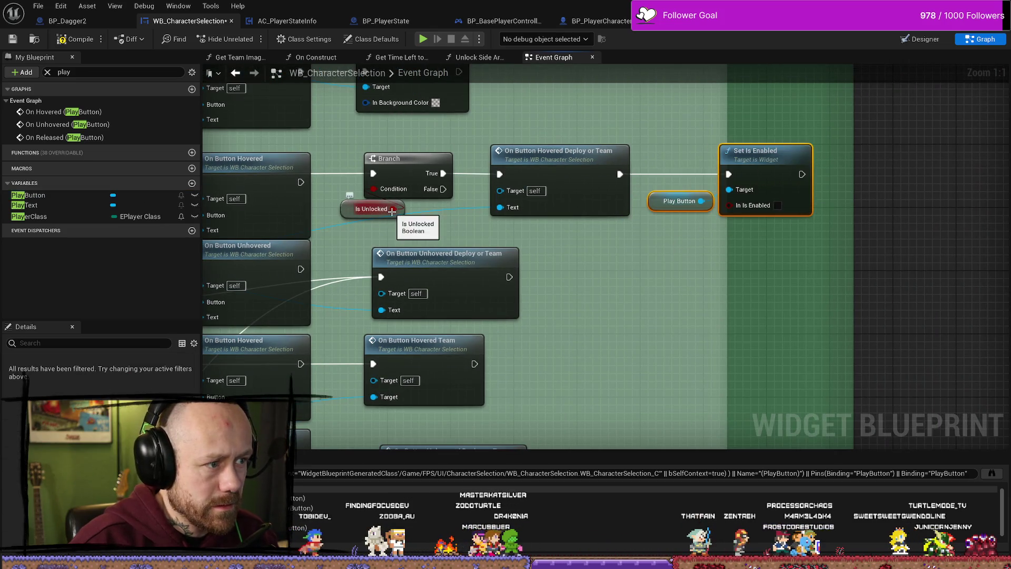
{"action": "left_click_drag", "start_coordinate": [392, 209], "coordinate": [736, 218]}
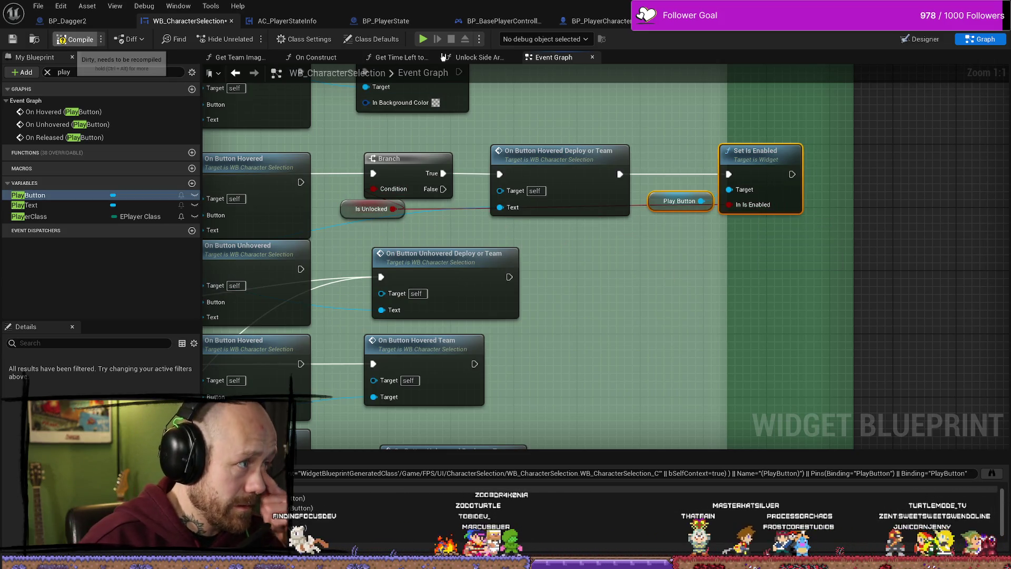
Compile the widget blueprint and launch Play in Editor.
{"action": "left_click", "coordinate": [585, 113]}
{"action": "key", "text": "F7"}
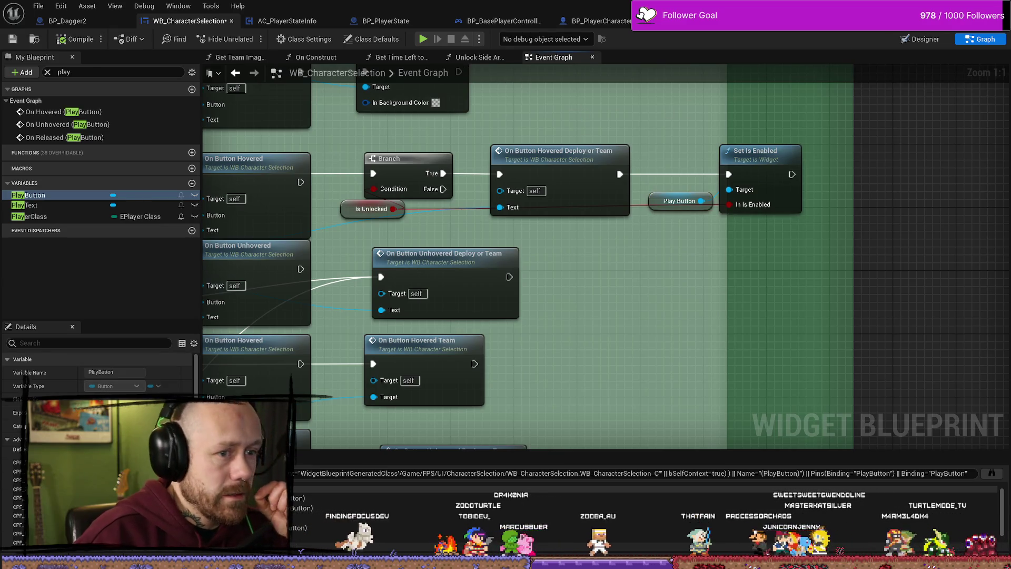
{"action": "key", "text": "alt+p"}
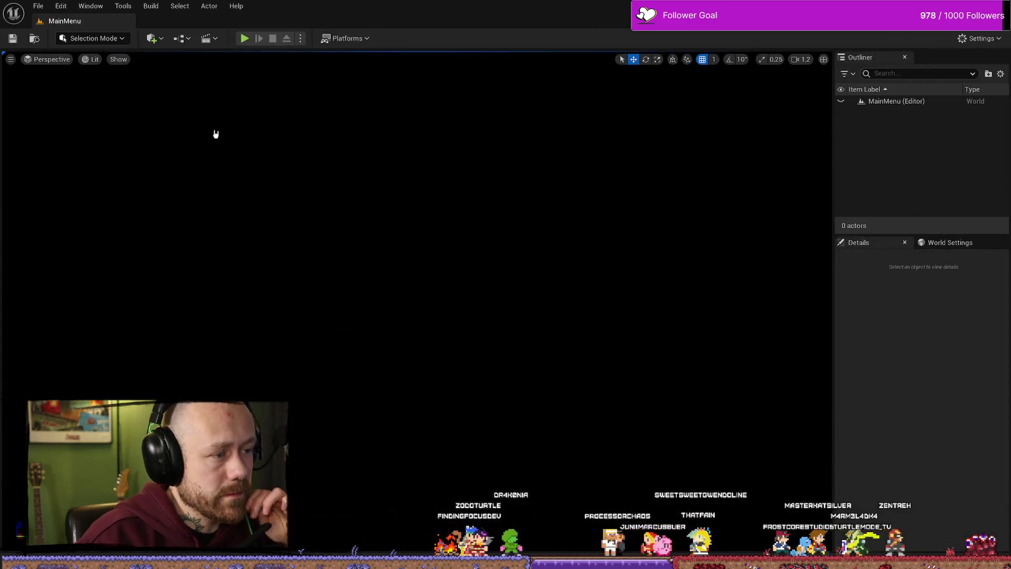
Play-test a singleplayer match up to the Crossbow and Knife loadout, then stop.
{"action": "left_click", "coordinate": [245, 38]}
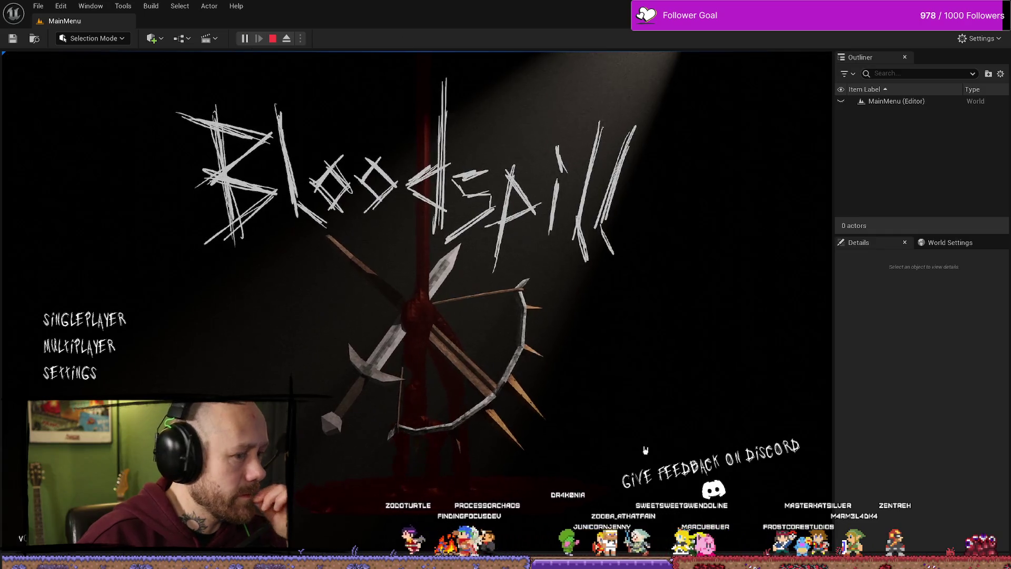
{"action": "left_click", "coordinate": [150, 318]}
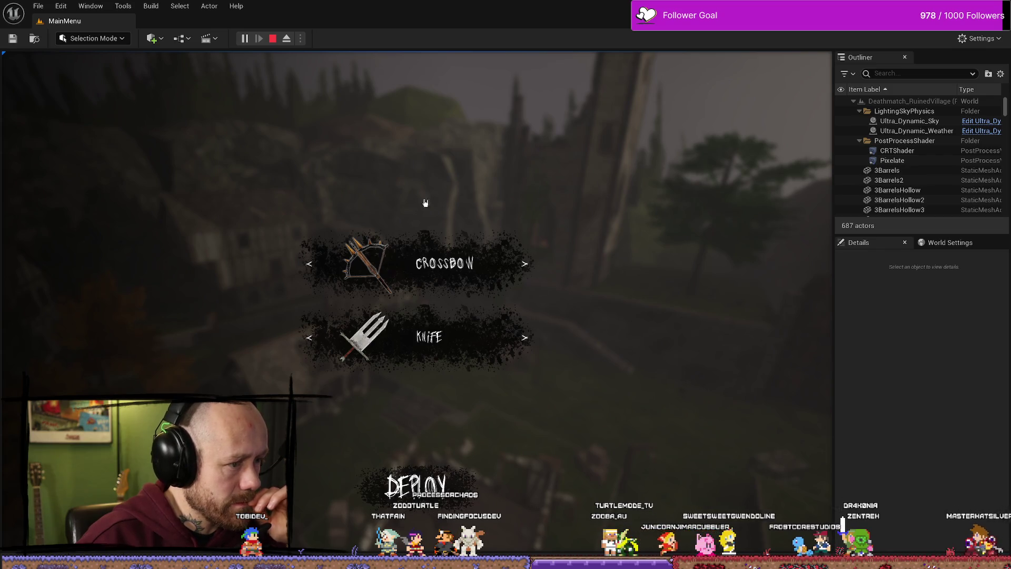
{"action": "key", "text": "Escape"}
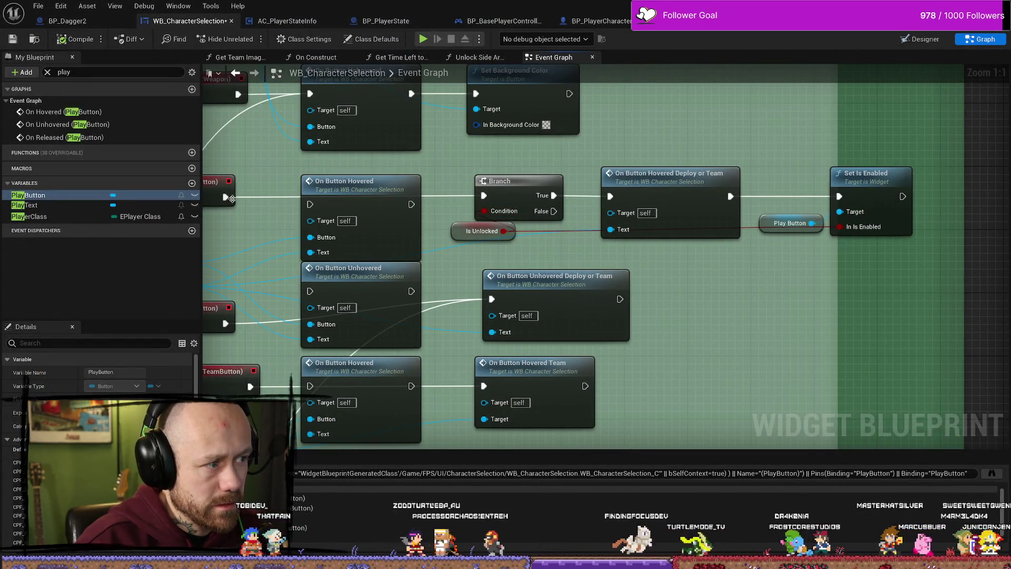
Rework the hover chain around Deploy or Team, undoing the Branch changes and tidying the enable nodes.
{"action": "left_click_drag", "start_coordinate": [226, 197], "coordinate": [609, 196]}
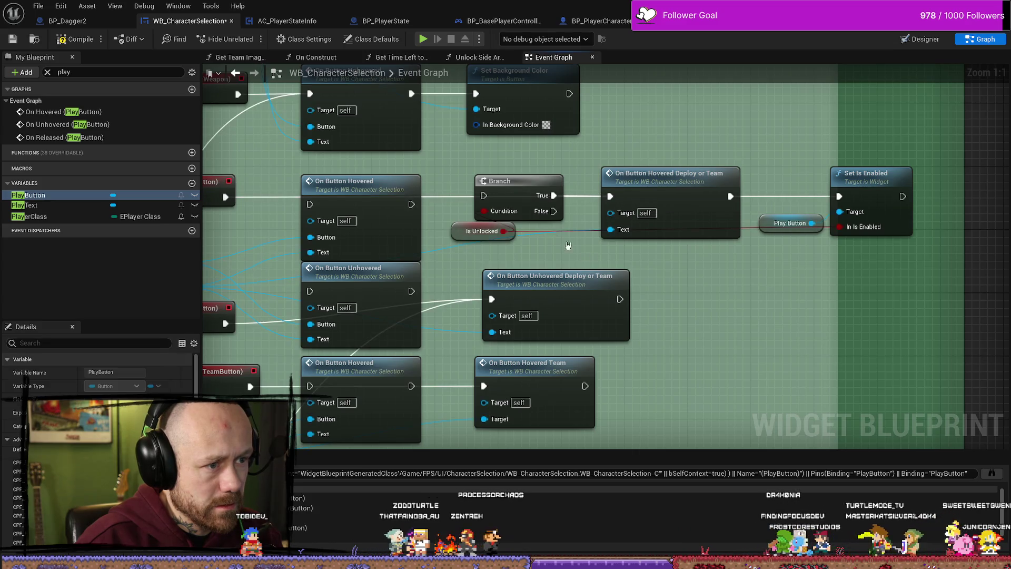
{"action": "mouse_move", "coordinate": [455, 232]}
{"action": "left_mouse_down"}
{"action": "mouse_move", "coordinate": [489, 254]}
{"action": "mouse_move", "coordinate": [707, 288]}
{"action": "left_mouse_up"}
{"action": "mouse_move", "coordinate": [513, 181]}
{"action": "left_mouse_down"}
{"action": "mouse_move", "coordinate": [679, 287]}
{"action": "mouse_move", "coordinate": [690, 333]}
{"action": "mouse_move", "coordinate": [672, 355]}
{"action": "left_mouse_up"}
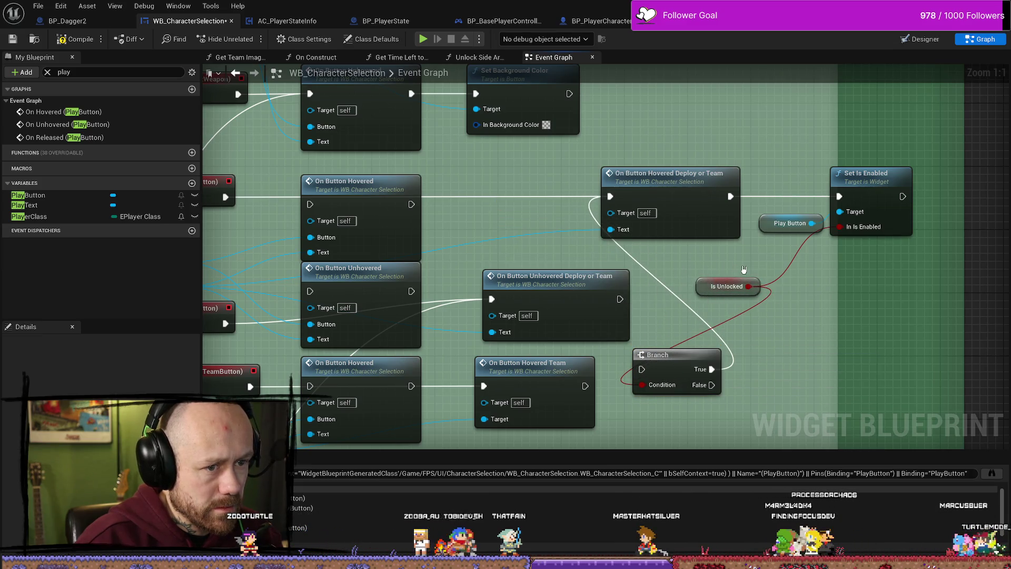
{"action": "left_click_drag", "start_coordinate": [849, 277], "coordinate": [777, 287]}
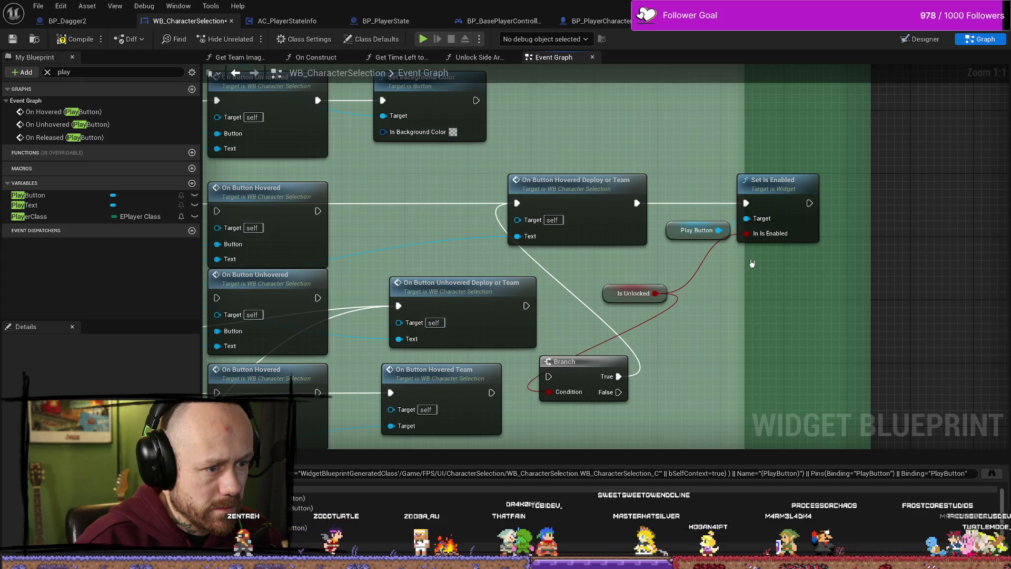
{"action": "key", "text": "ctrl+z"}
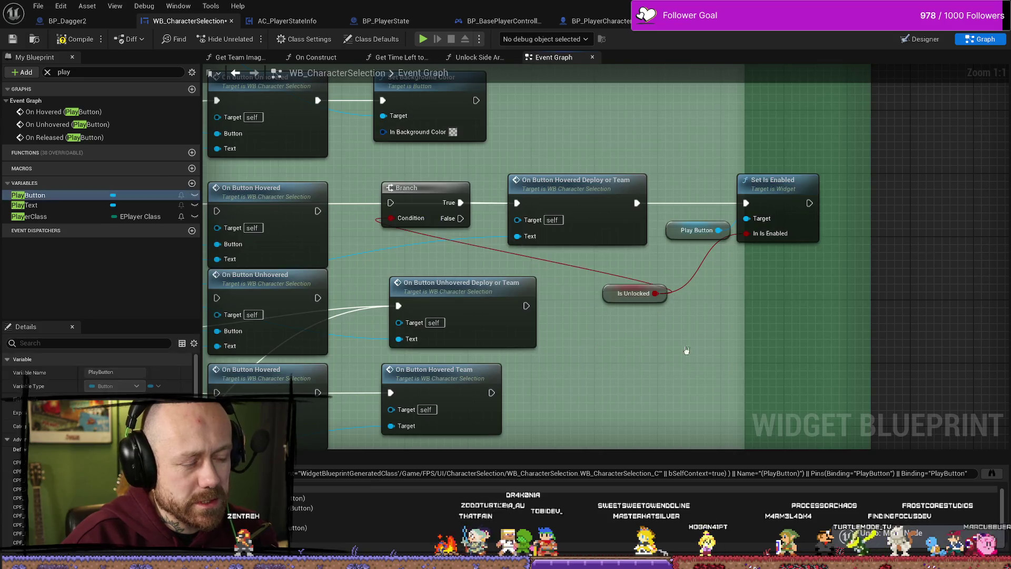
{"action": "key", "text": "ctrl+z"}
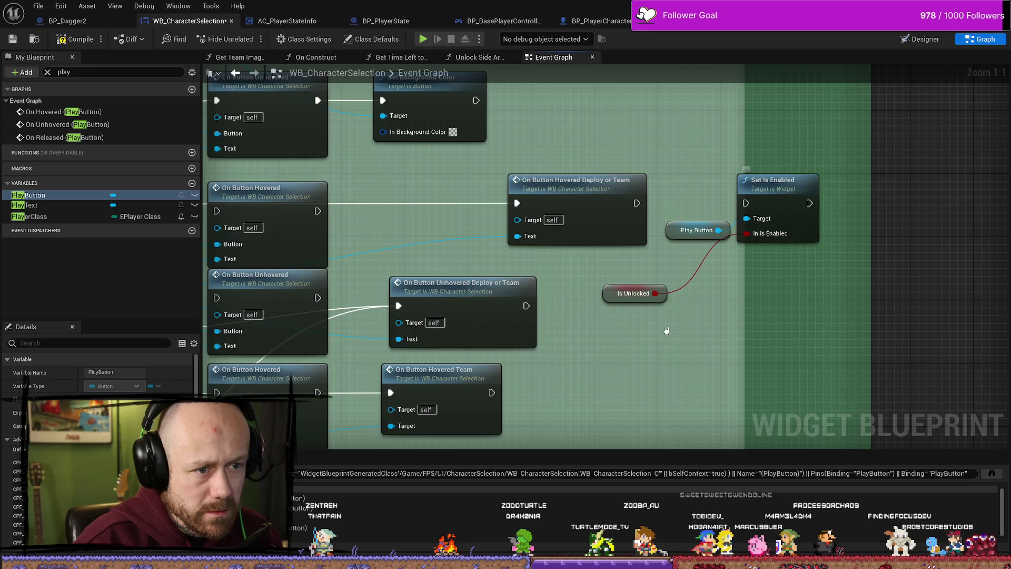
{"action": "mouse_move", "coordinate": [608, 298]}
{"action": "left_mouse_down"}
{"action": "mouse_move", "coordinate": [685, 274]}
{"action": "mouse_move", "coordinate": [679, 259]}
{"action": "mouse_move", "coordinate": [772, 179]}
{"action": "mouse_move", "coordinate": [501, 193]}
{"action": "left_mouse_up"}
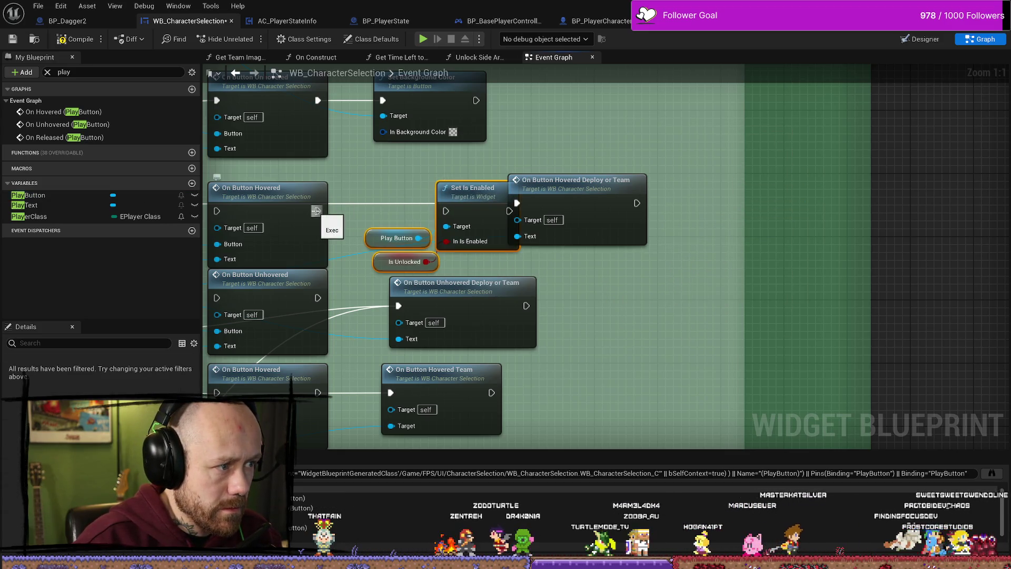
{"action": "left_click_drag", "start_coordinate": [316, 211], "coordinate": [531, 187]}
{"action": "left_click_drag", "start_coordinate": [643, 196], "coordinate": [604, 188]}
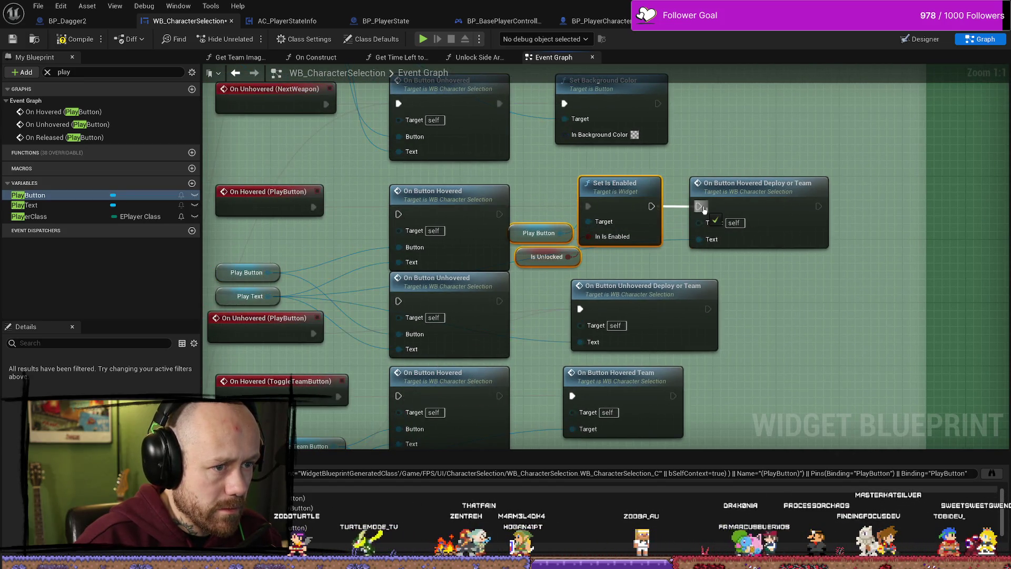
{"action": "left_click", "coordinate": [539, 233]}
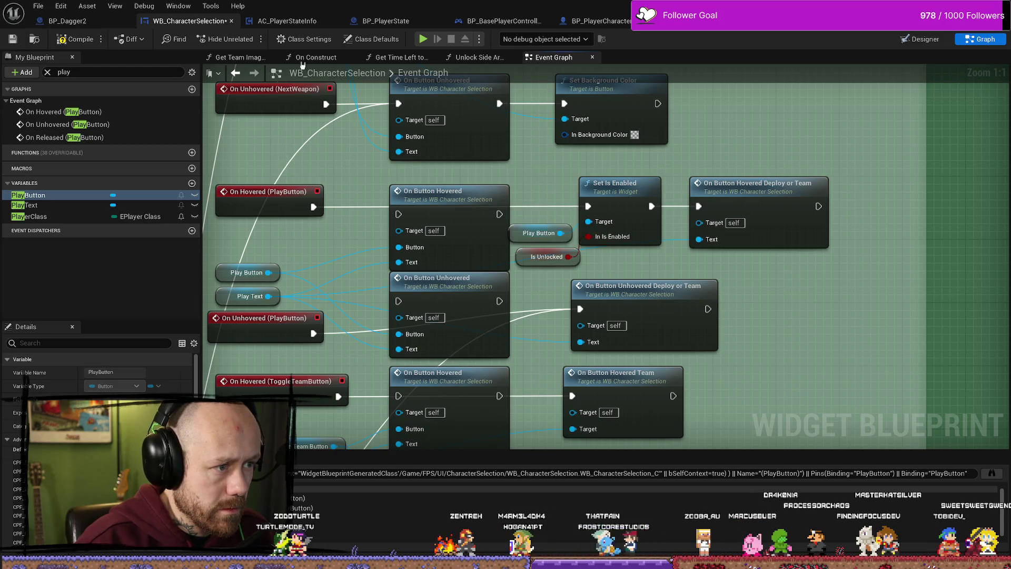
Inspect the PlayButton variable's properties and start another play-test.
{"action": "left_click_drag", "start_coordinate": [365, 182], "coordinate": [369, 181]}
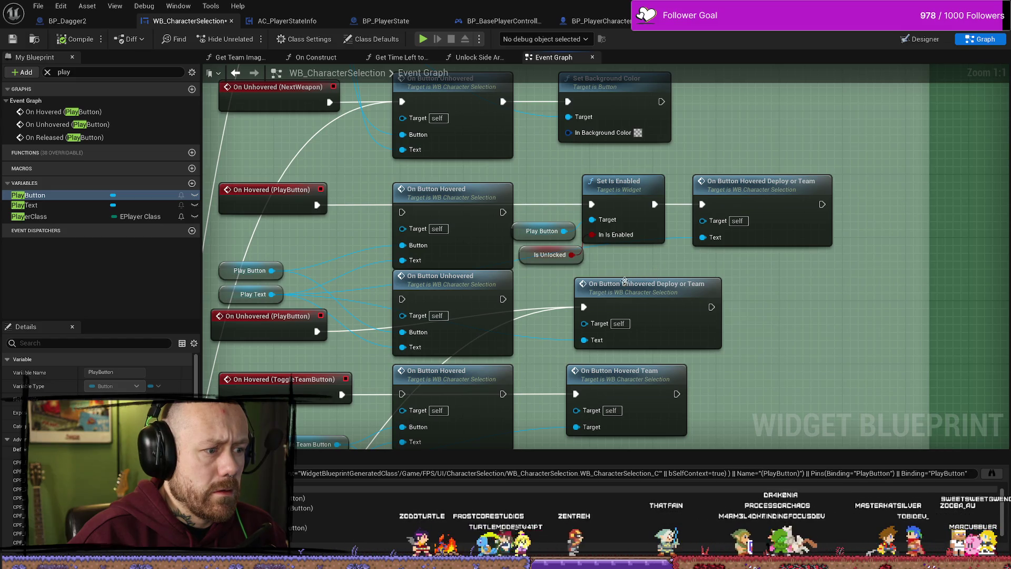
{"action": "left_click_drag", "start_coordinate": [333, 244], "coordinate": [398, 245]}
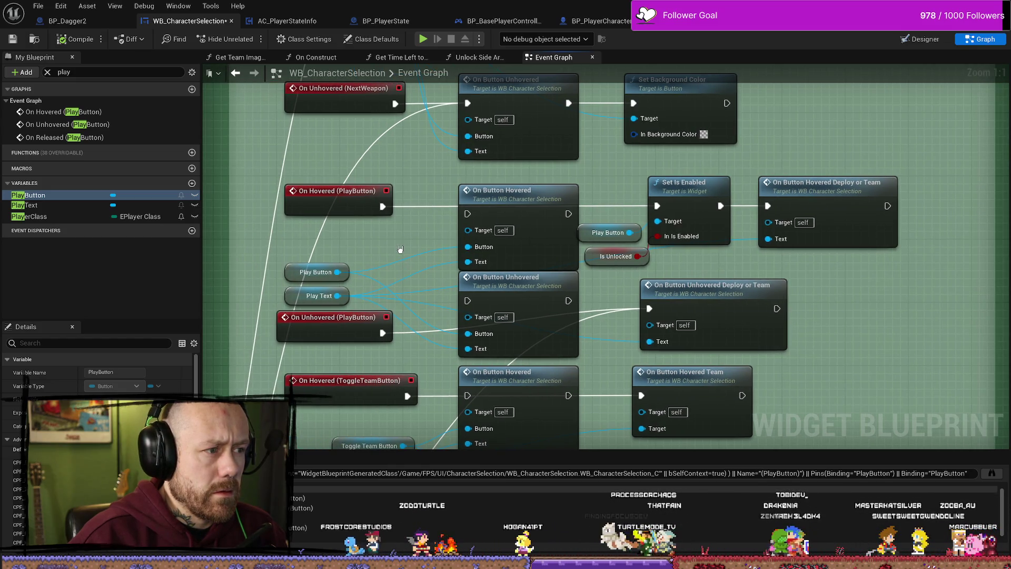
{"action": "left_click_drag", "start_coordinate": [506, 193], "coordinate": [506, 184]}
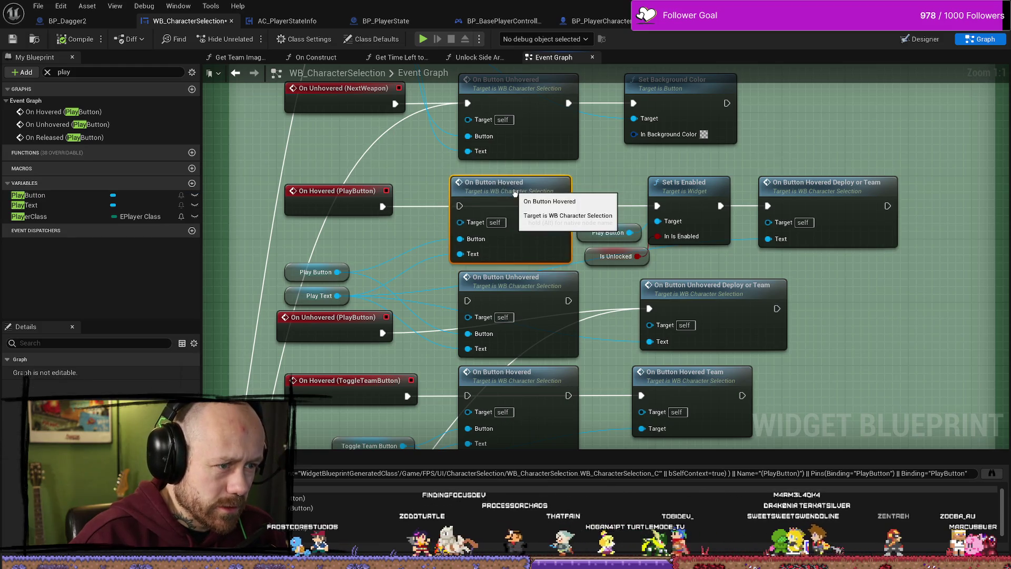
{"action": "key", "text": "ctrl+z"}
{"action": "mouse_move", "coordinate": [635, 160]}
{"action": "left_mouse_down"}
{"action": "mouse_move", "coordinate": [623, 248]}
{"action": "mouse_move", "coordinate": [621, 176]}
{"action": "mouse_move", "coordinate": [605, 355]}
{"action": "mouse_move", "coordinate": [603, 262]}
{"action": "left_mouse_up"}
{"action": "scroll", "coordinate": [617, 210], "scroll_direction": "down", "scroll_amount": 1}
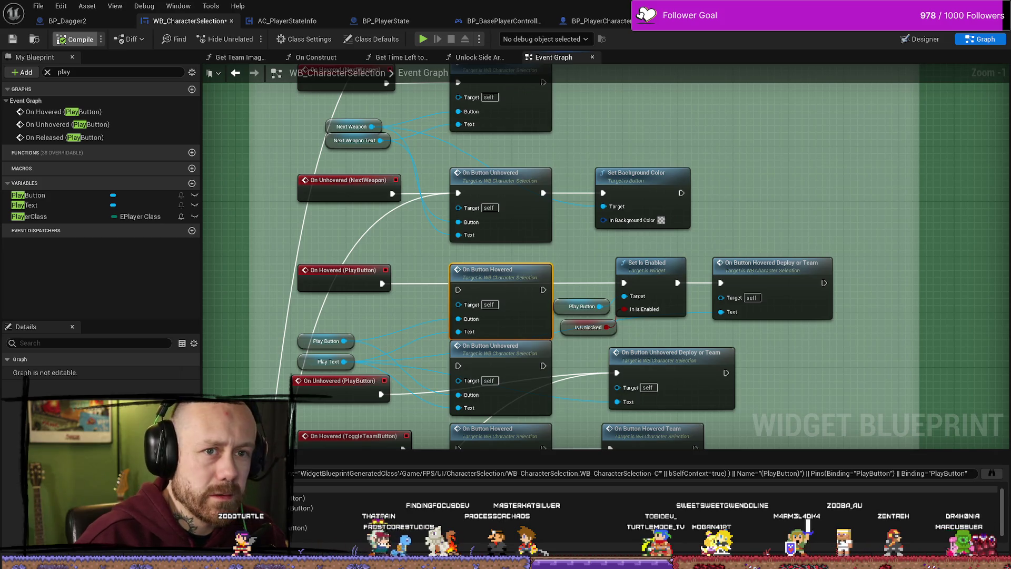
{"action": "left_click", "coordinate": [28, 195]}
{"action": "key", "text": "alt+p"}
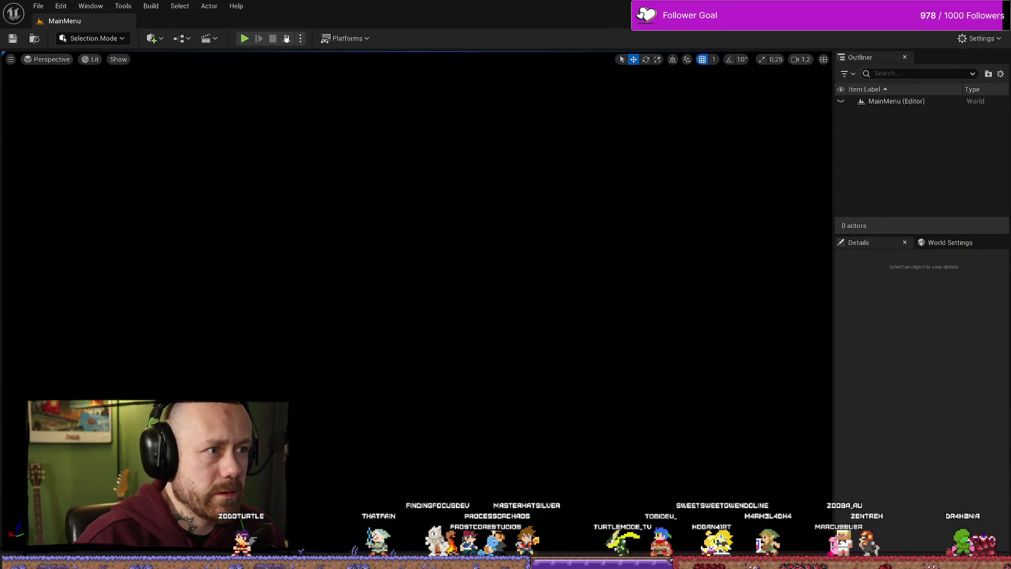
Play a singleplayer deathmatch, deploy with the crossbow, then end the session.
{"action": "left_click", "coordinate": [141, 310]}
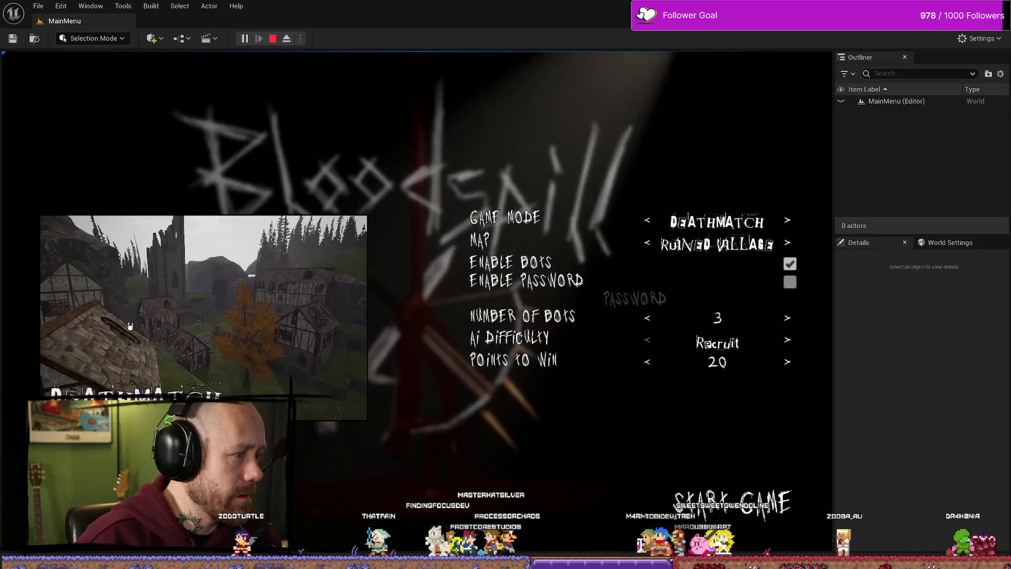
{"action": "left_click", "coordinate": [808, 532]}
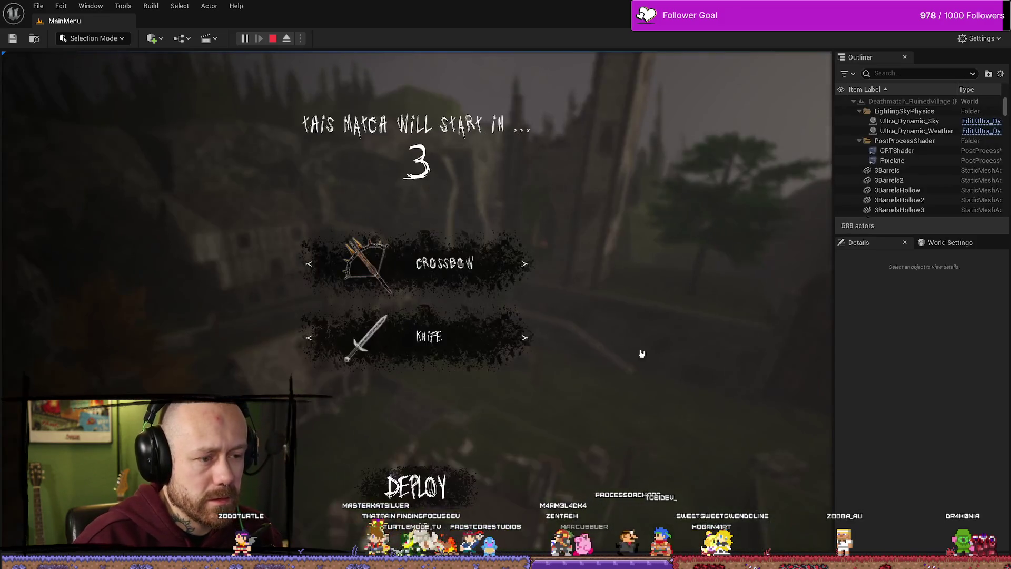
{"action": "left_click", "coordinate": [437, 473]}
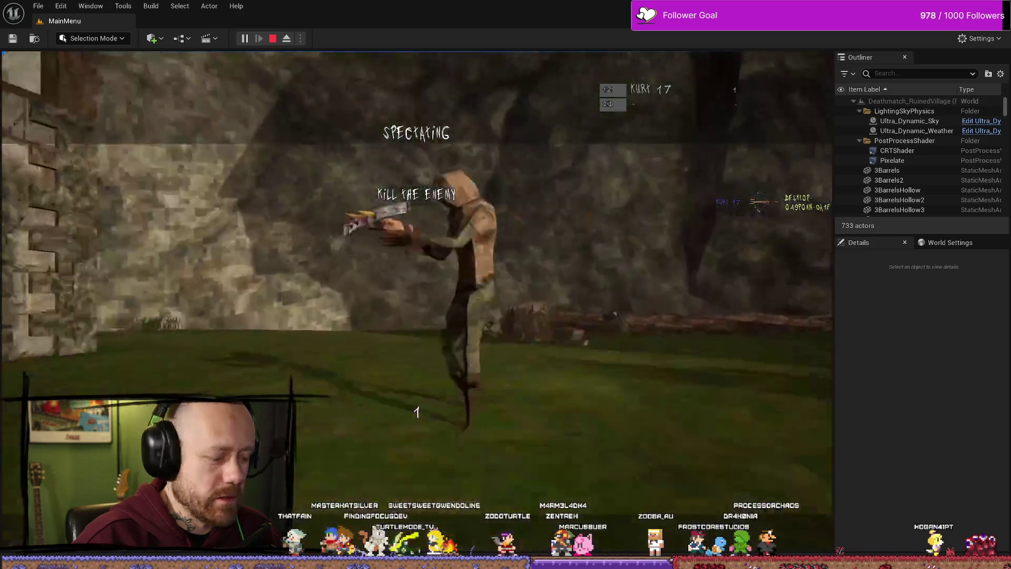
{"action": "key", "text": "Escape"}
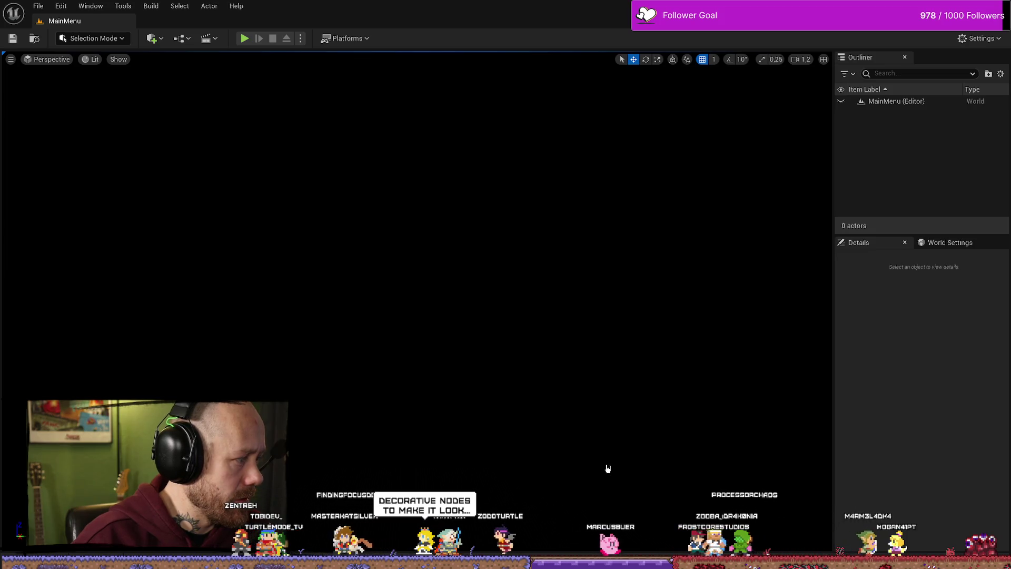
Briefly replay and stop, then open WB_CharacterSelection from the CharacterSelection folder.
{"action": "left_click", "coordinate": [244, 39]}
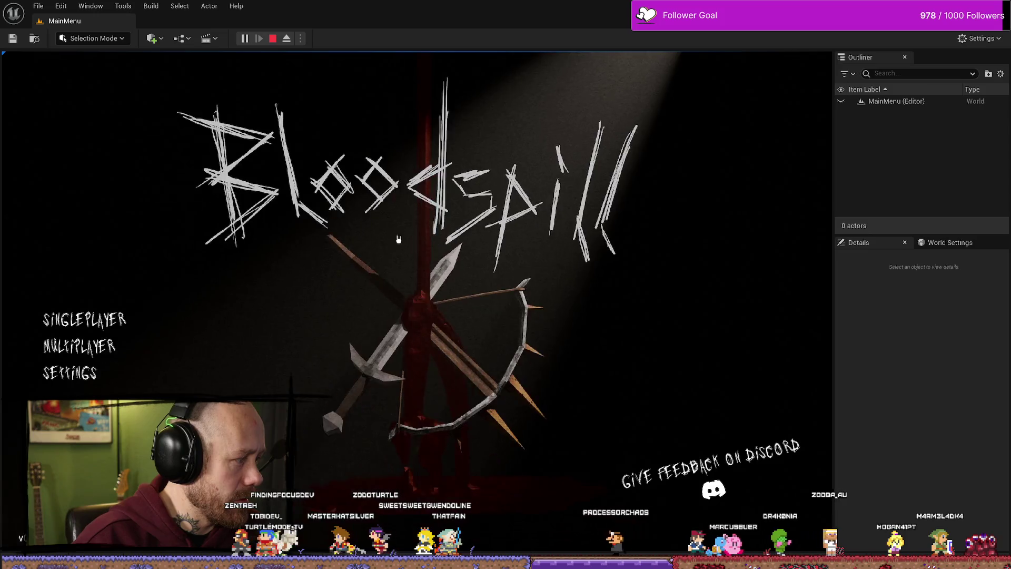
{"action": "left_click", "coordinate": [279, 38]}
{"action": "key", "text": "ctrl+space"}
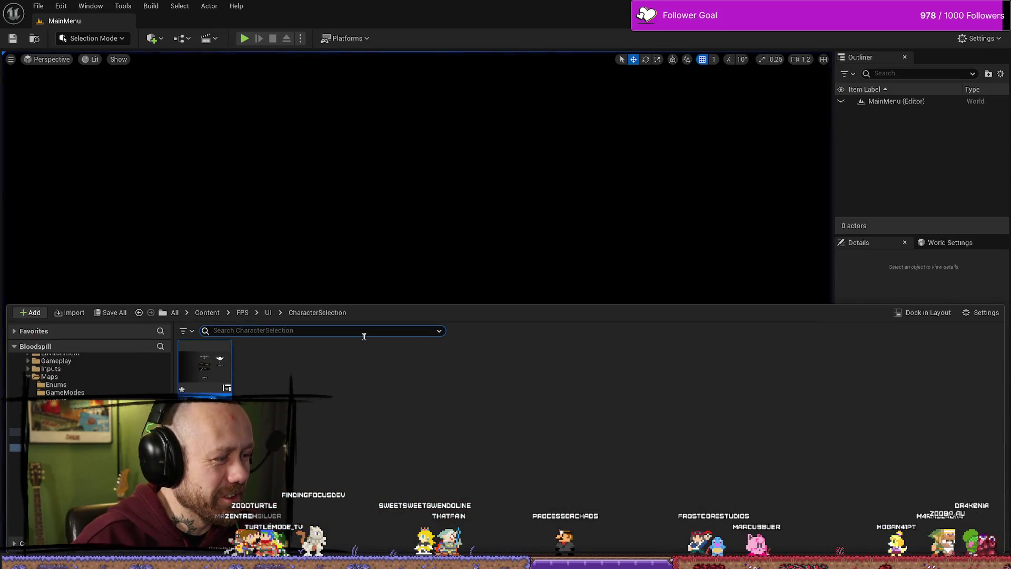
{"action": "double_click", "coordinate": [190, 368]}
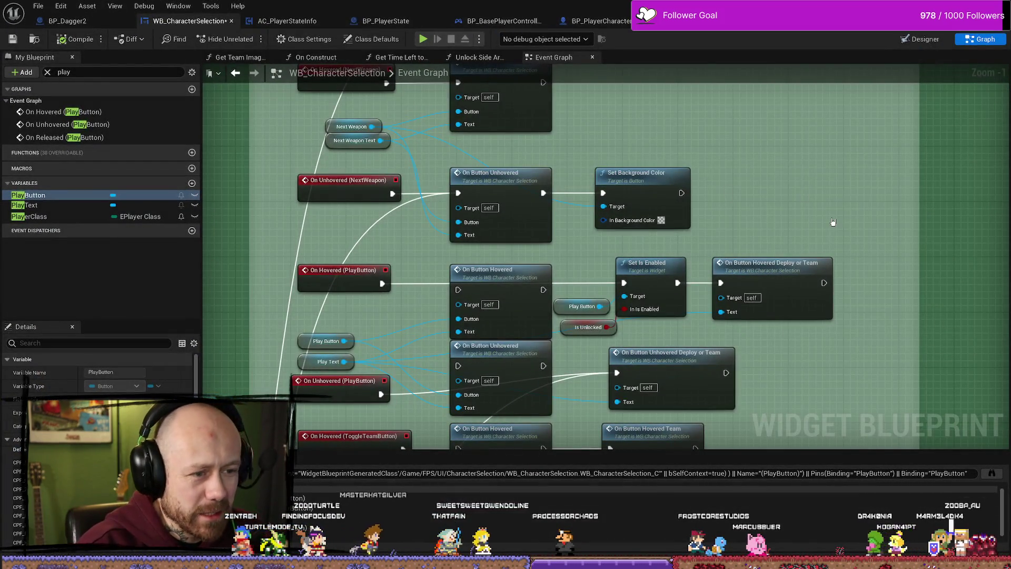
Disconnect Is Unlocked from Set Is Enabled's In Is Enabled input.
{"action": "left_click_drag", "start_coordinate": [835, 222], "coordinate": [775, 198]}
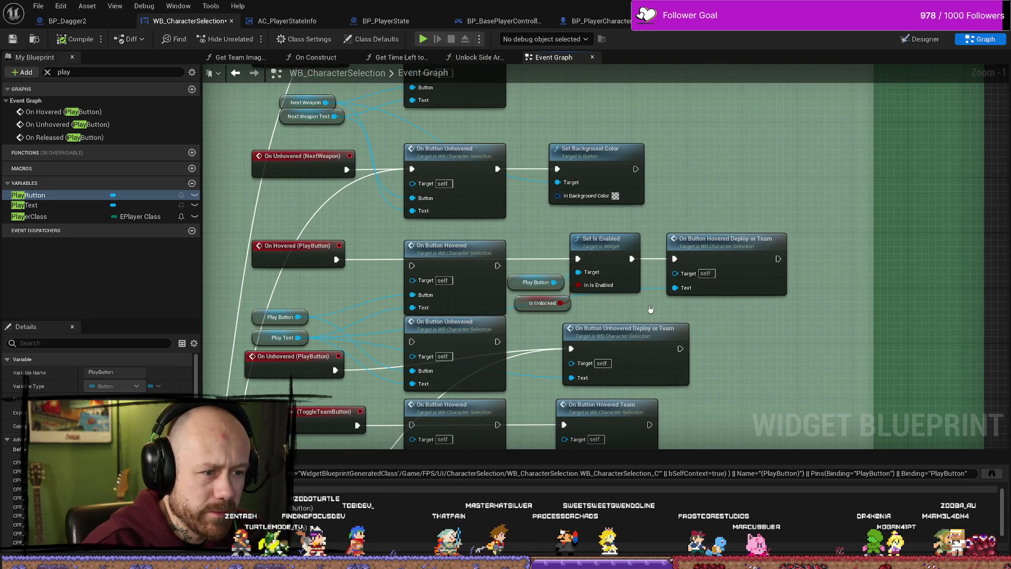
{"action": "scroll", "coordinate": [650, 309], "scroll_direction": "up", "scroll_amount": 1}
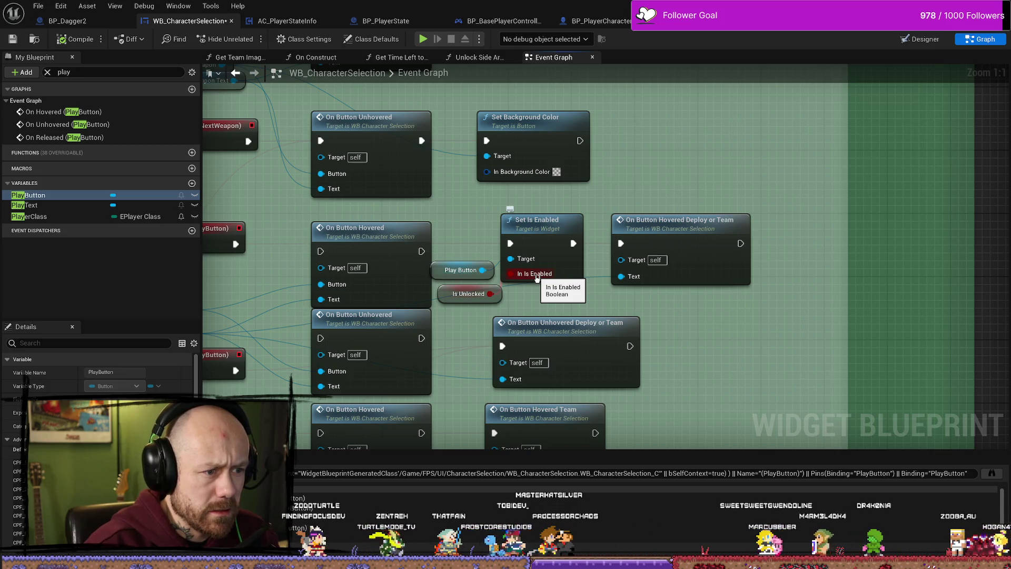
{"action": "left_click_drag", "start_coordinate": [491, 292], "coordinate": [519, 278]}
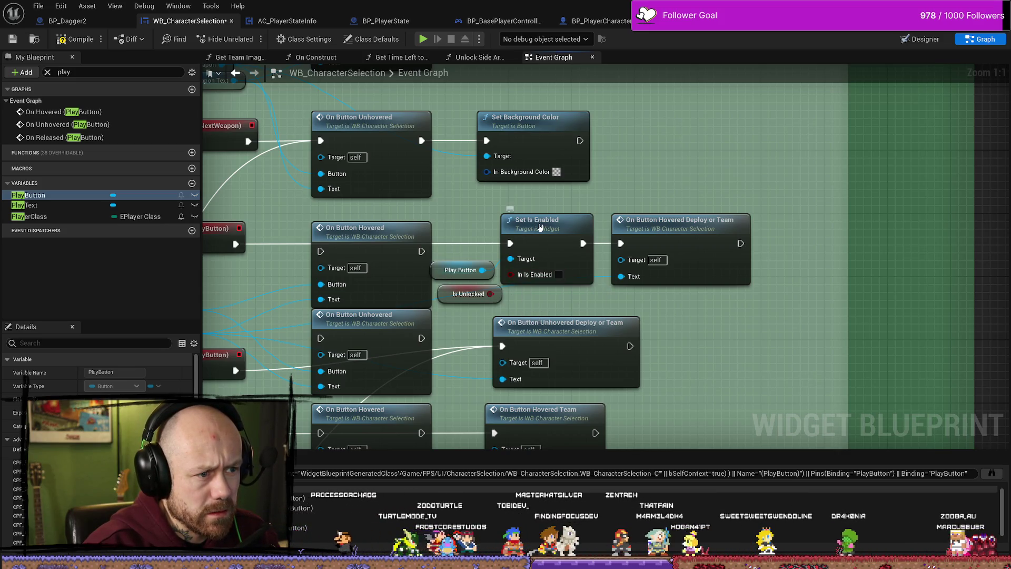
{"action": "left_click", "coordinate": [532, 276]}
{"action": "mouse_move", "coordinate": [512, 304]}
{"action": "left_mouse_down"}
{"action": "mouse_move", "coordinate": [647, 300]}
{"action": "mouse_move", "coordinate": [519, 296]}
{"action": "left_mouse_up"}
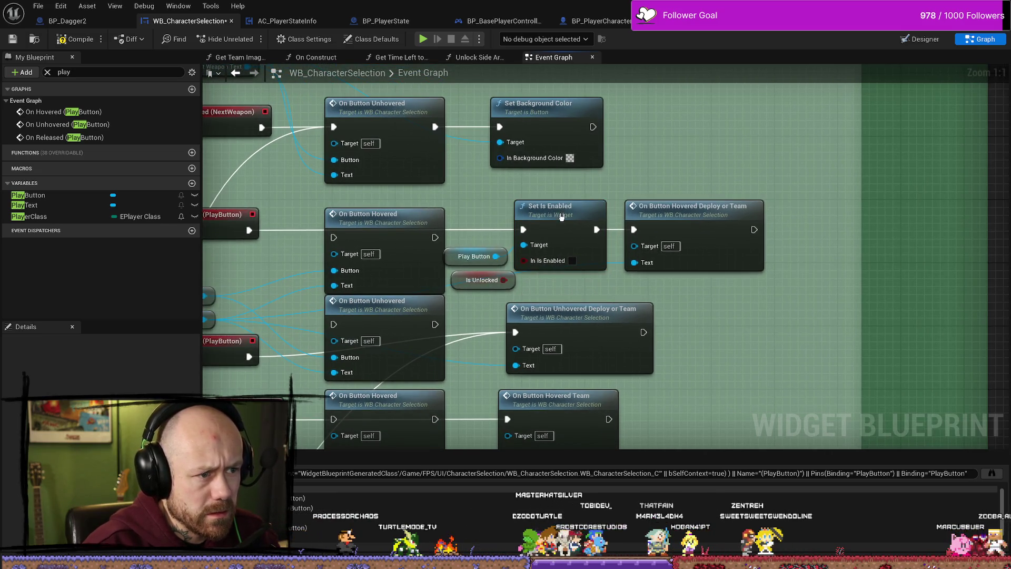
Search Play Button's actions for 'enab' Is Enabled nodes, then dismiss without adding one.
{"action": "mouse_move", "coordinate": [495, 256]}
{"action": "left_mouse_down"}
{"action": "mouse_move", "coordinate": [688, 300]}
{"action": "mouse_move", "coordinate": [679, 309]}
{"action": "left_mouse_up"}
{"action": "type", "text": "ser"}
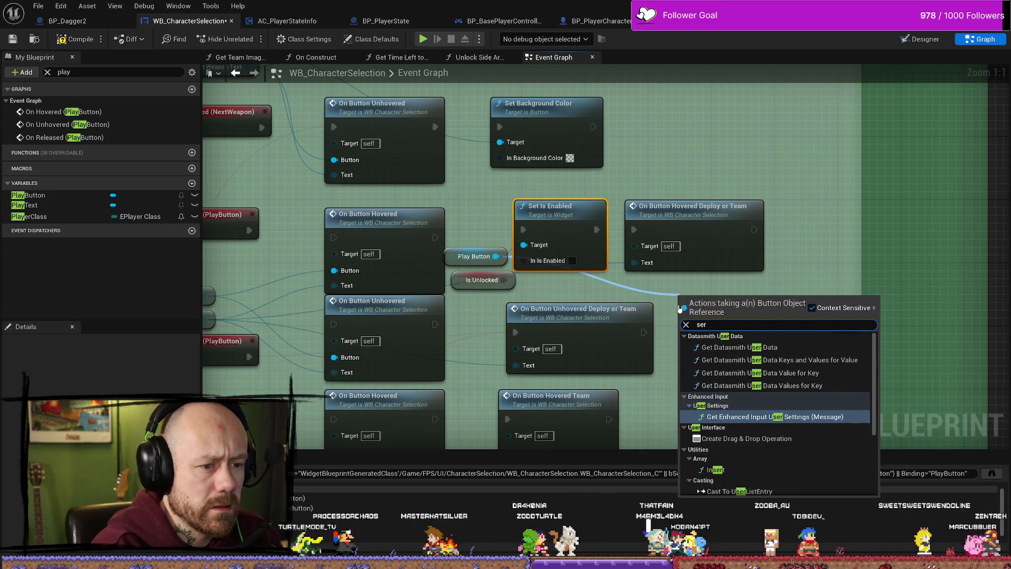
{"action": "key", "text": "BackSpace"}
{"action": "type", "text": "t is an"}
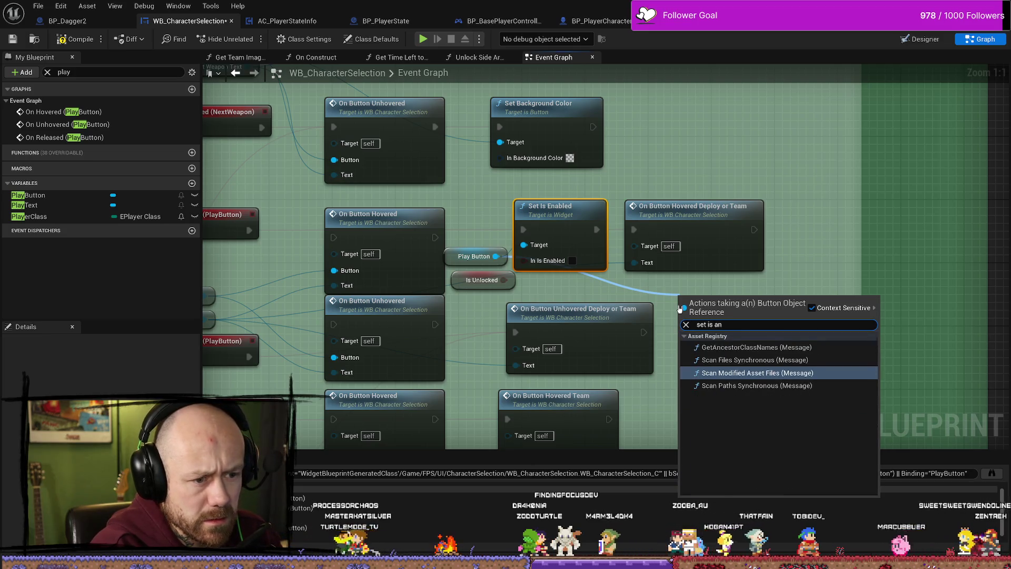
{"action": "key", "text": "BackSpace"}
{"action": "key", "text": "BackSpace"}
{"action": "type", "text": "ena"}
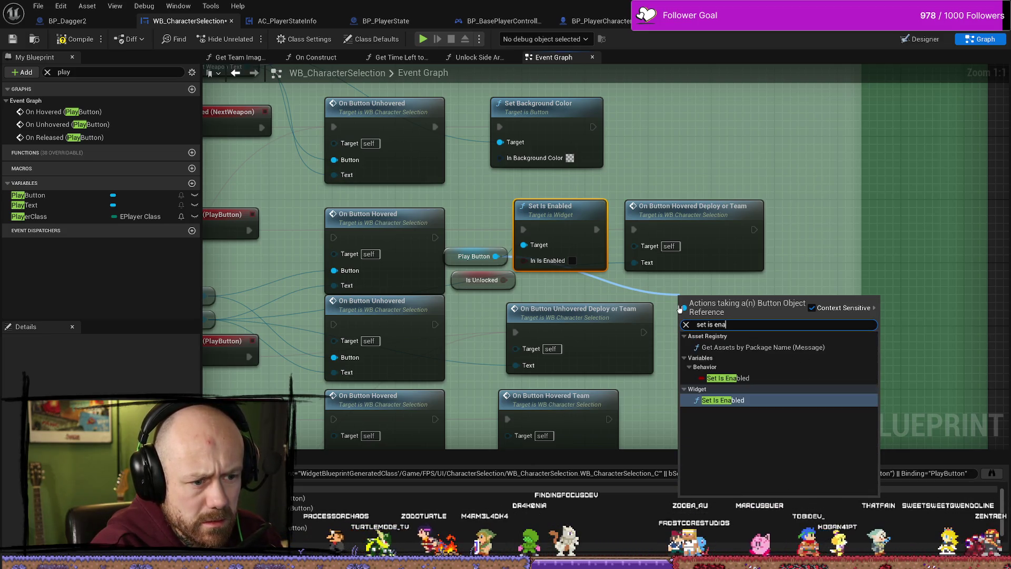
{"action": "key", "text": "BackSpace"}
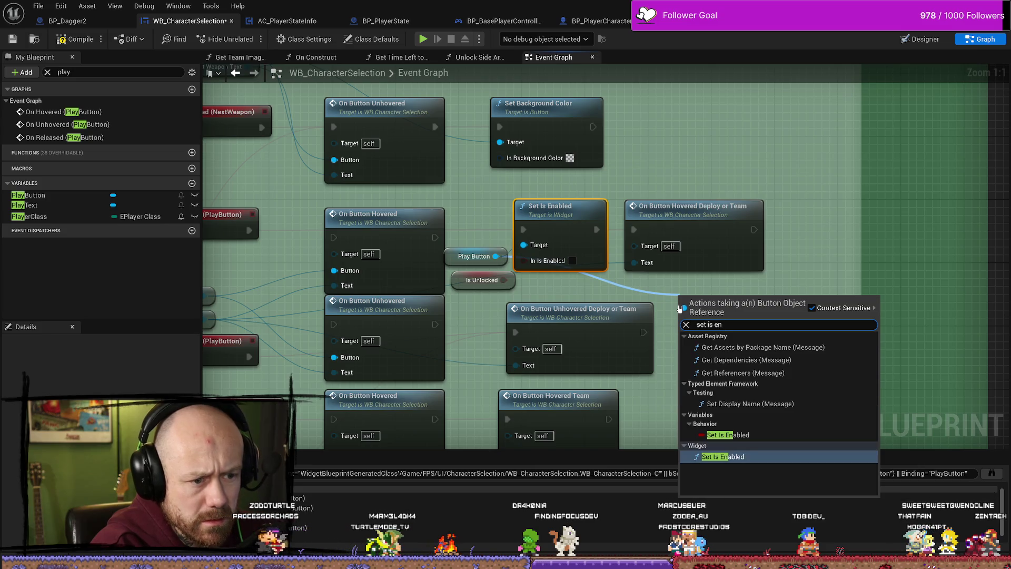
{"action": "key", "text": "ctrl+a"}
{"action": "key", "text": "BackSpace"}
{"action": "type", "text": "ena"}
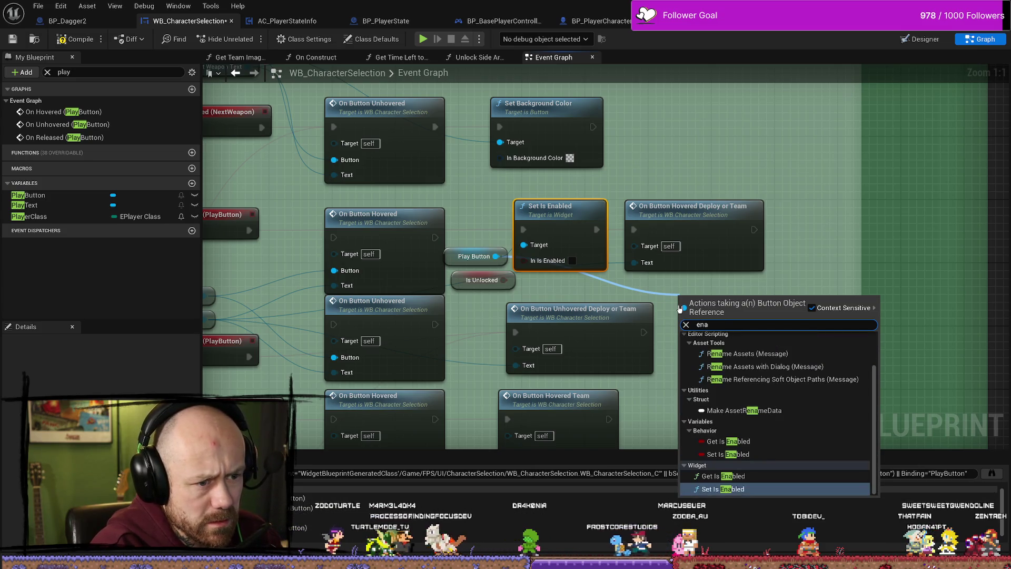
{"action": "type", "text": "bled"}
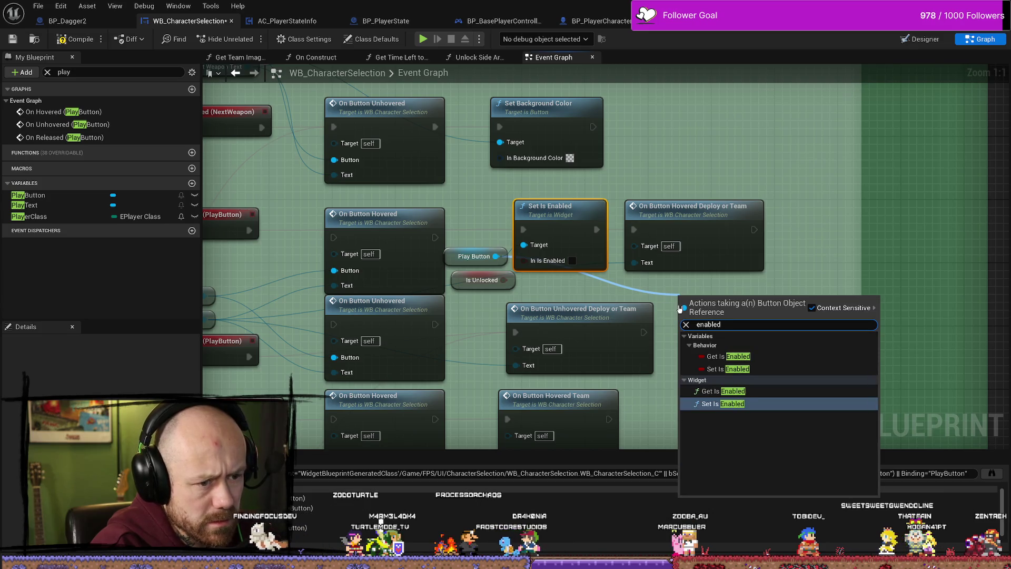
{"action": "key", "text": "Up"}
{"action": "key", "text": "Down"}
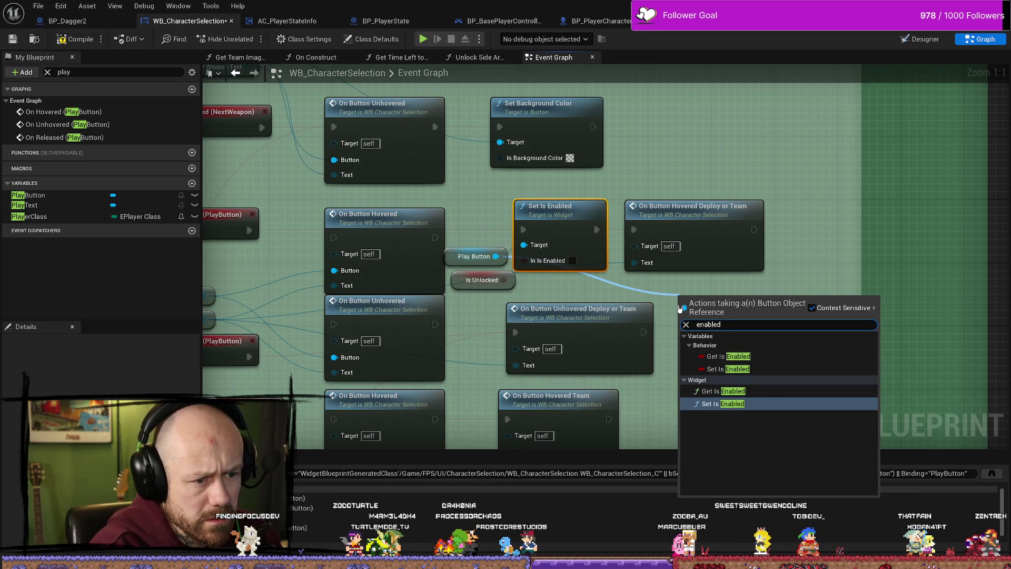
{"action": "left_click", "coordinate": [679, 289]}
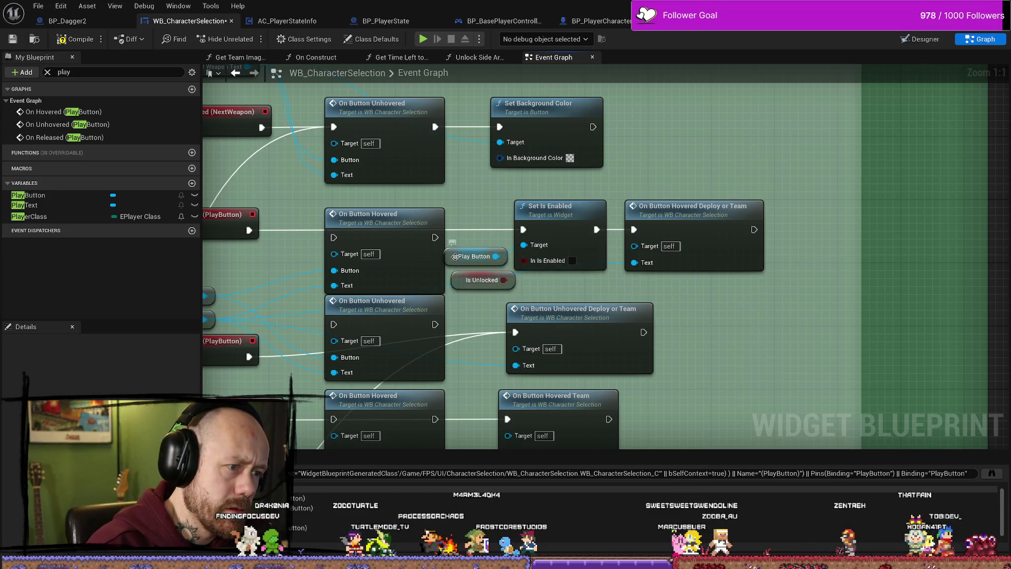
{"action": "left_click_drag", "start_coordinate": [474, 256], "coordinate": [477, 248]}
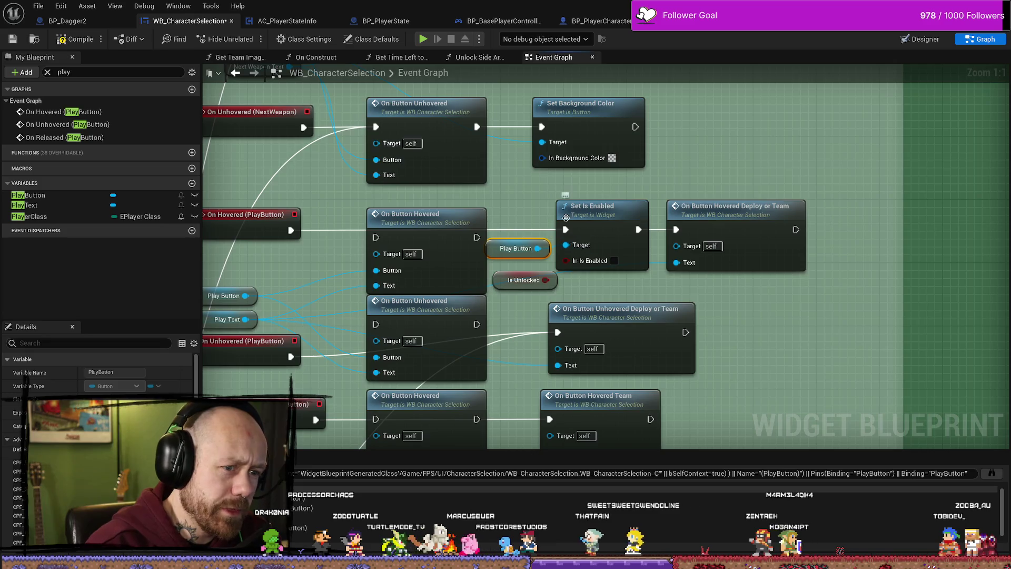
Jump to the On Released (PlayButton) node and its Spawn button logic.
{"action": "scroll", "coordinate": [629, 206], "scroll_direction": "down", "scroll_amount": 3}
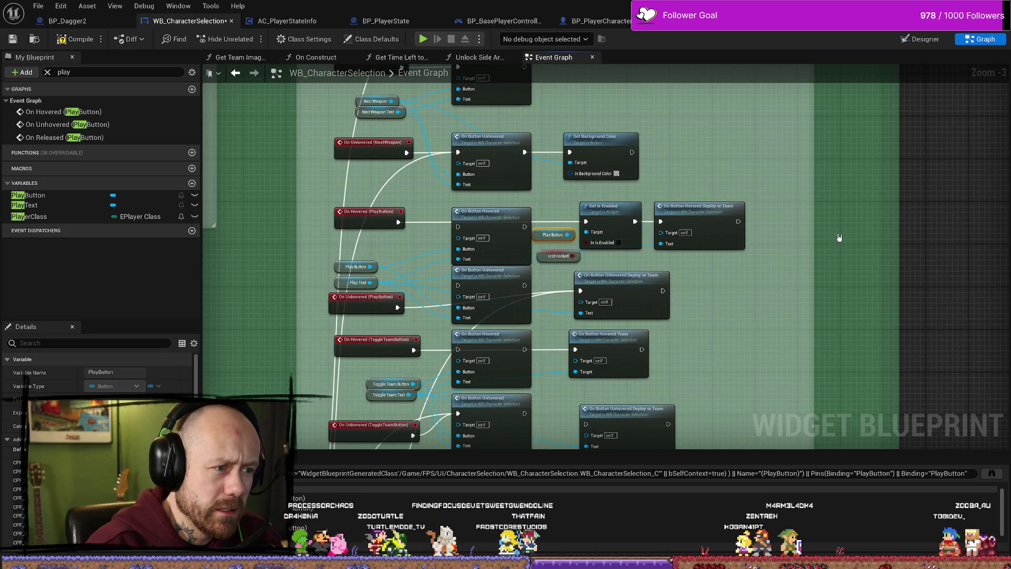
{"action": "scroll", "coordinate": [861, 241], "scroll_direction": "down", "scroll_amount": 1}
{"action": "mouse_move", "coordinate": [862, 243]}
{"action": "left_mouse_down"}
{"action": "mouse_move", "coordinate": [785, 244]}
{"action": "mouse_move", "coordinate": [673, 276]}
{"action": "left_mouse_up"}
{"action": "scroll", "coordinate": [784, 243], "scroll_direction": "down", "scroll_amount": 2}
{"action": "mouse_move", "coordinate": [501, 233]}
{"action": "left_mouse_down"}
{"action": "mouse_move", "coordinate": [413, 210]}
{"action": "mouse_move", "coordinate": [544, 223]}
{"action": "left_mouse_up"}
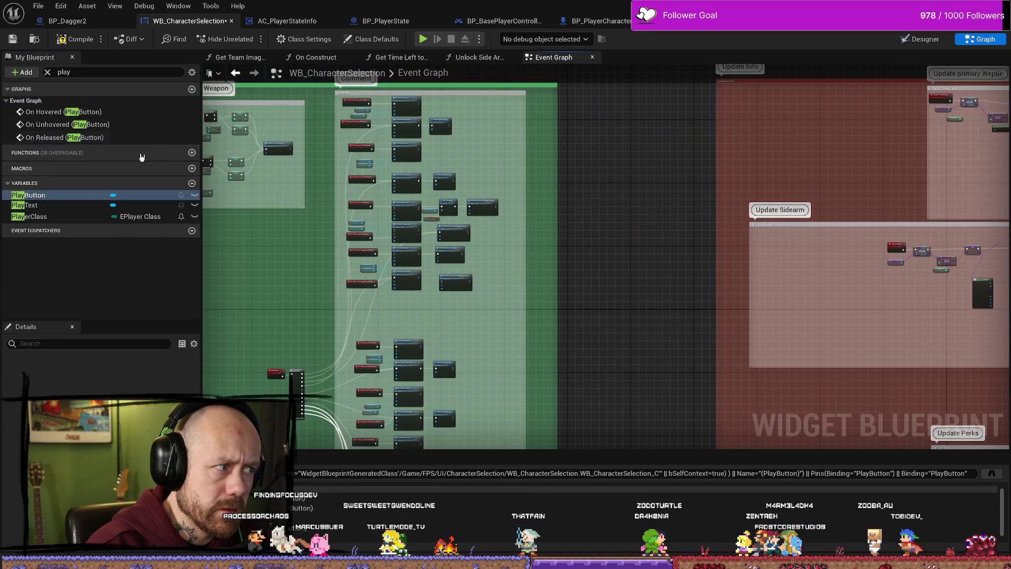
{"action": "double_click", "coordinate": [50, 138]}
{"action": "mouse_move", "coordinate": [765, 232]}
{"action": "left_mouse_down"}
{"action": "mouse_move", "coordinate": [579, 340]}
{"action": "mouse_move", "coordinate": [523, 359]}
{"action": "left_mouse_up"}
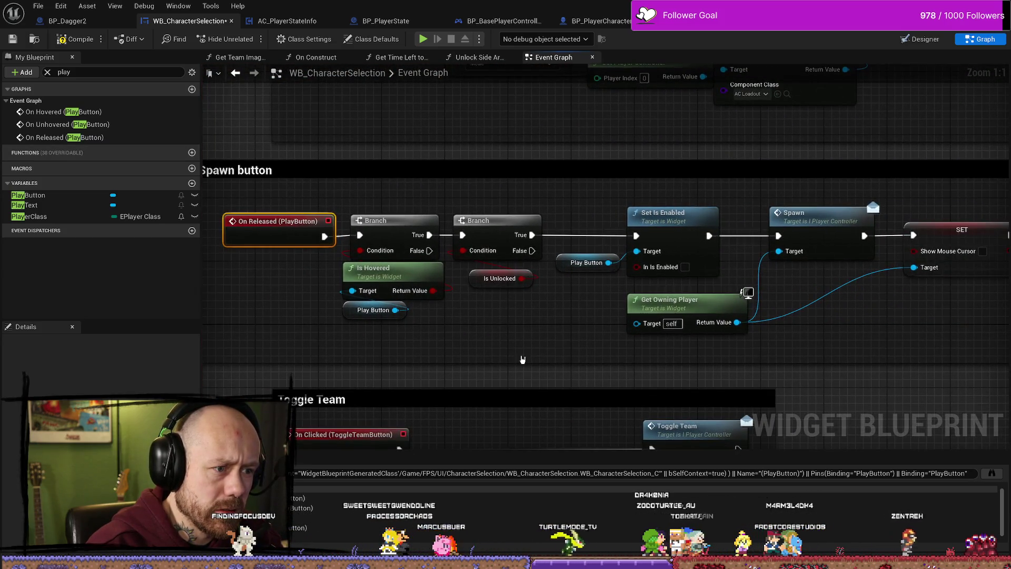
Delete the second Branch and Is Unlocked, linking the first Branch's True to Set Is Enabled.
{"action": "left_click_drag", "start_coordinate": [503, 204], "coordinate": [513, 294]}
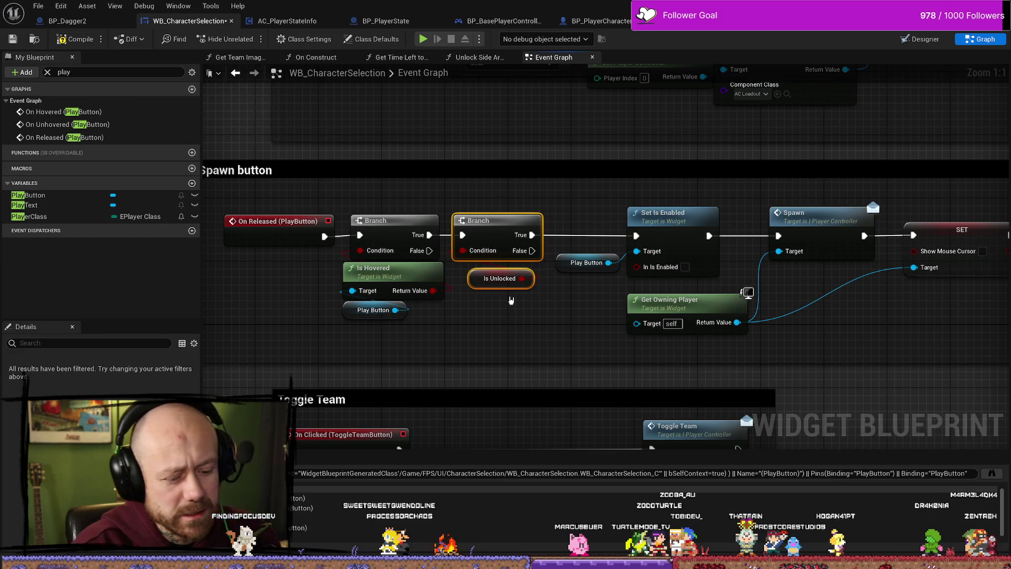
{"action": "key", "text": "Delete"}
{"action": "mouse_move", "coordinate": [430, 234]}
{"action": "left_mouse_down"}
{"action": "mouse_move", "coordinate": [674, 237]}
{"action": "mouse_move", "coordinate": [636, 237]}
{"action": "left_mouse_up"}
{"action": "mouse_move", "coordinate": [472, 332]}
{"action": "left_mouse_down"}
{"action": "mouse_move", "coordinate": [363, 234]}
{"action": "mouse_move", "coordinate": [413, 220]}
{"action": "mouse_move", "coordinate": [412, 229]}
{"action": "left_mouse_up"}
{"action": "left_click", "coordinate": [483, 335]}
{"action": "mouse_move", "coordinate": [476, 337]}
{"action": "left_mouse_down"}
{"action": "mouse_move", "coordinate": [365, 234]}
{"action": "mouse_move", "coordinate": [412, 228]}
{"action": "left_mouse_up"}
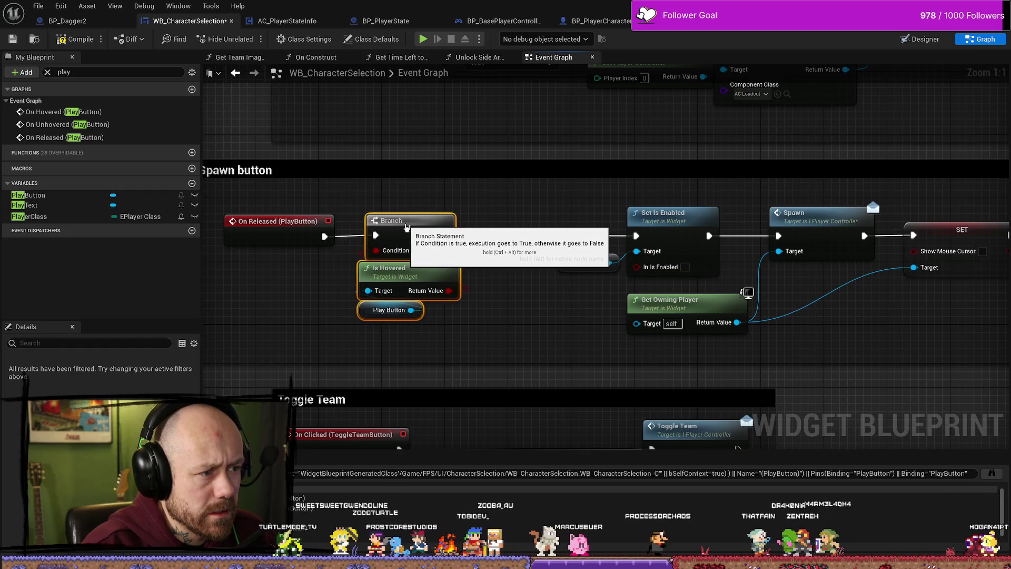
{"action": "left_click", "coordinate": [505, 298]}
Undo the node moves and the Branch True to Set Is Enabled link.
{"action": "mouse_move", "coordinate": [322, 322]}
{"action": "left_mouse_down"}
{"action": "mouse_move", "coordinate": [331, 298]}
{"action": "mouse_move", "coordinate": [460, 225]}
{"action": "mouse_move", "coordinate": [444, 225]}
{"action": "left_mouse_up"}
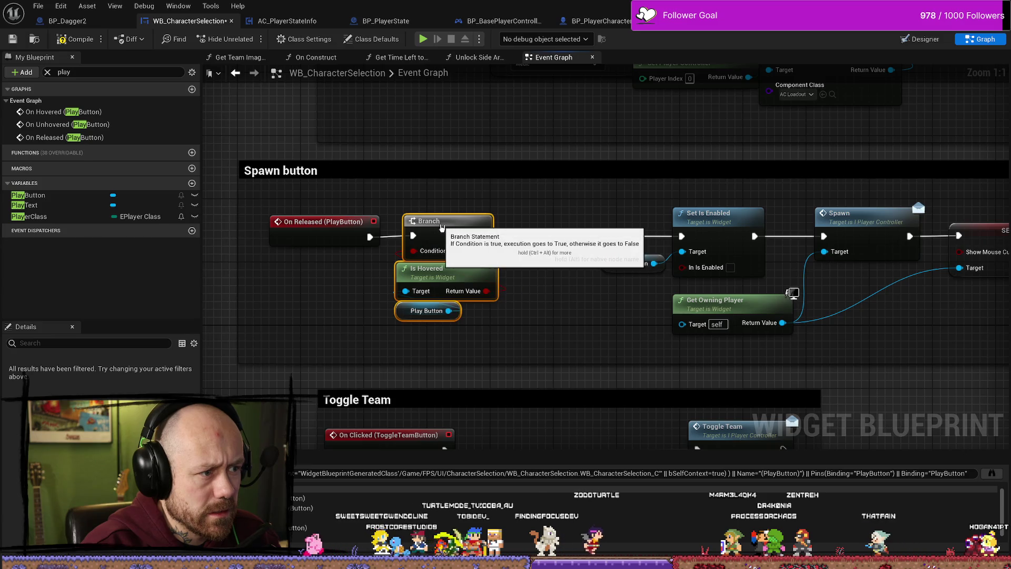
{"action": "left_click", "coordinate": [548, 332]}
{"action": "key", "text": "ctrl+z"}
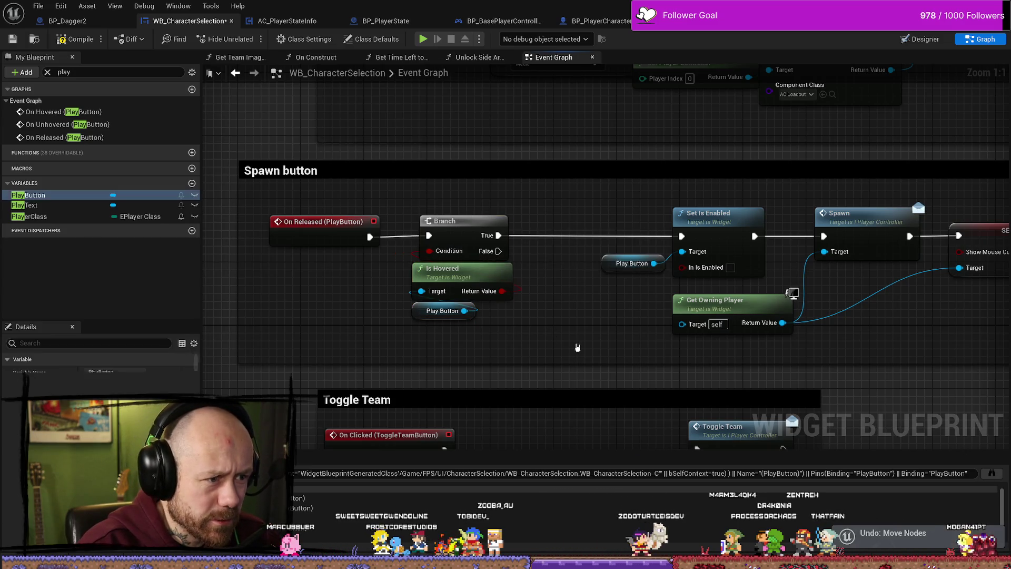
{"action": "key", "text": "ctrl+z"}
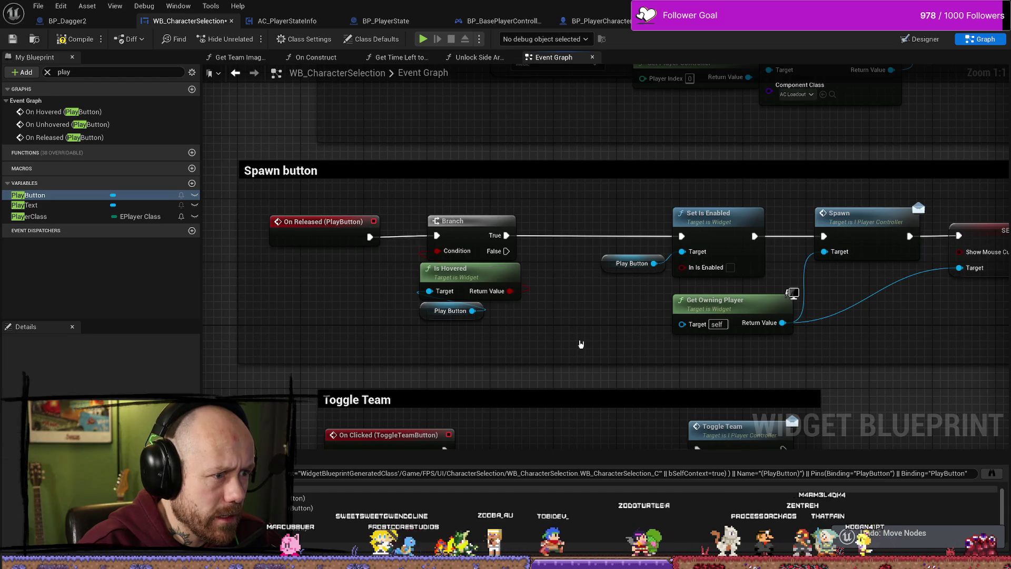
{"action": "key", "text": "ctrl+z"}
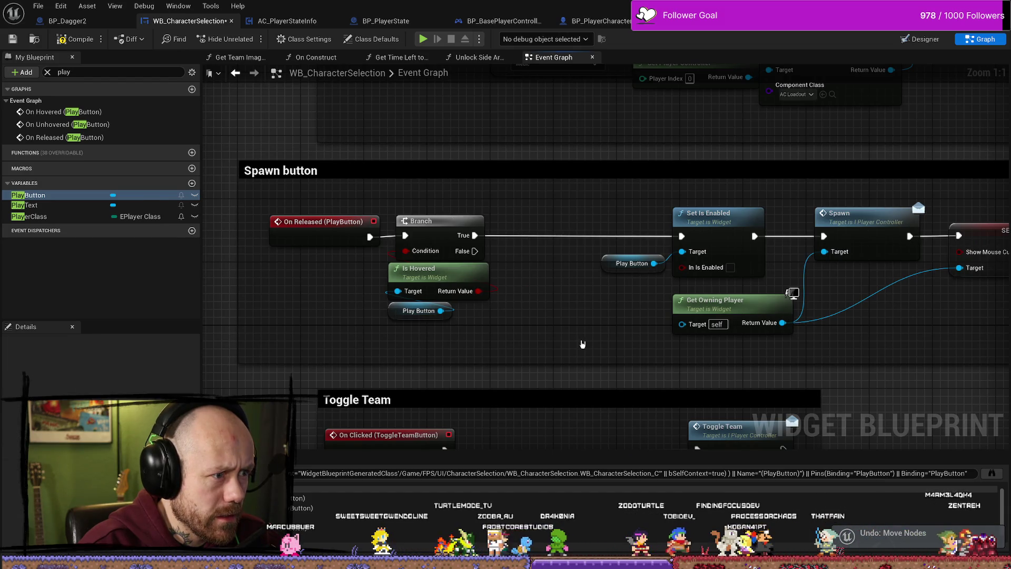
{"action": "key", "text": "ctrl+z"}
{"action": "key", "text": "ctrl+z"}
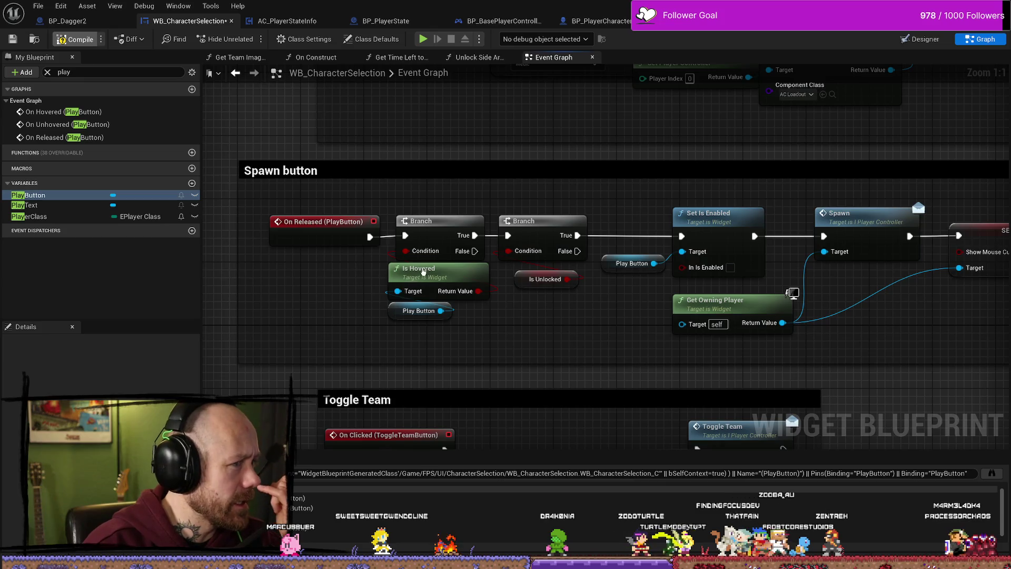
Save the blueprint, return to MainMenu and start play-testing.
{"action": "scroll", "coordinate": [494, 304], "scroll_direction": "down", "scroll_amount": 2}
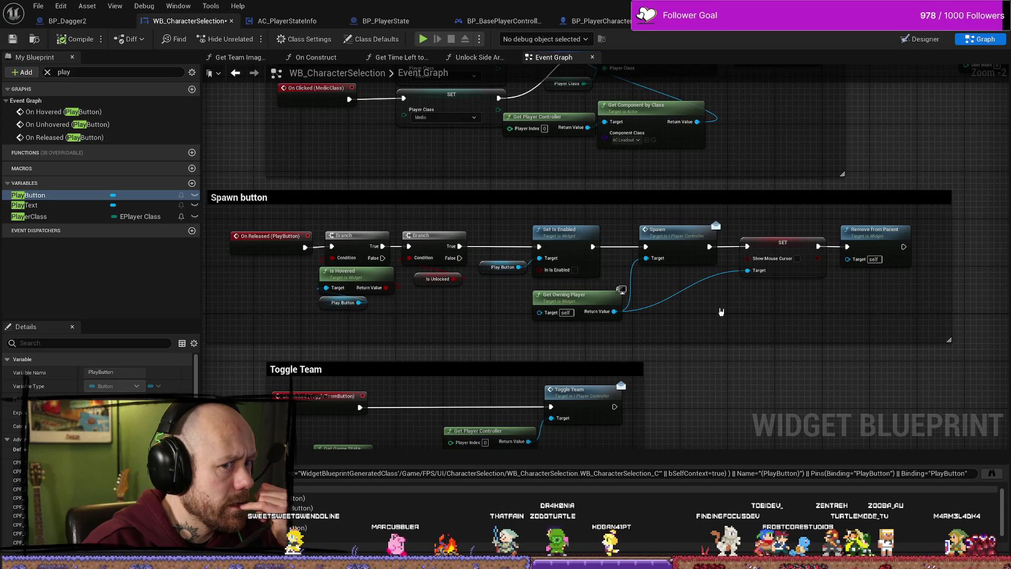
{"action": "left_click_drag", "start_coordinate": [469, 318], "coordinate": [515, 316]}
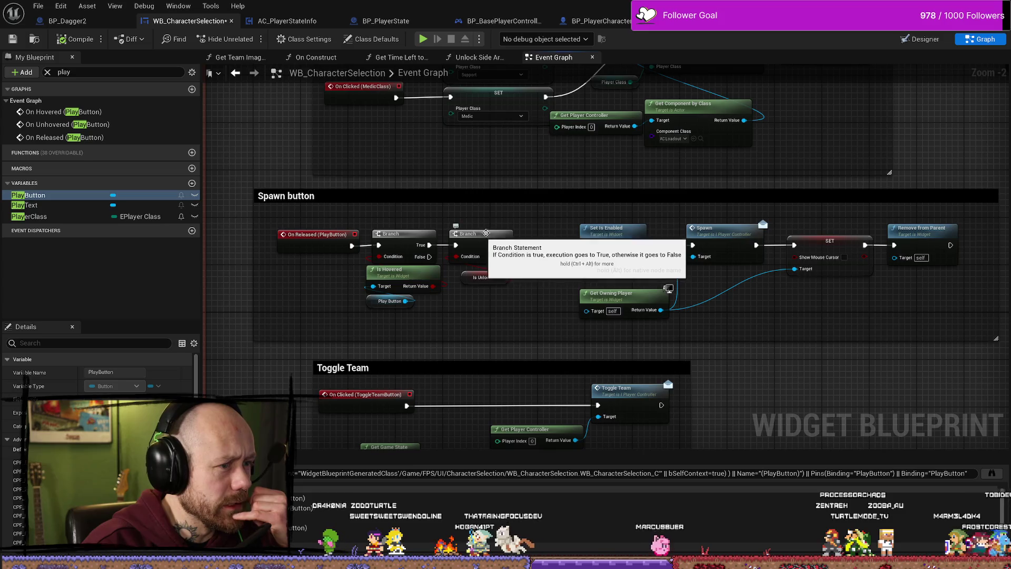
{"action": "scroll", "coordinate": [505, 276], "scroll_direction": "up", "scroll_amount": 2}
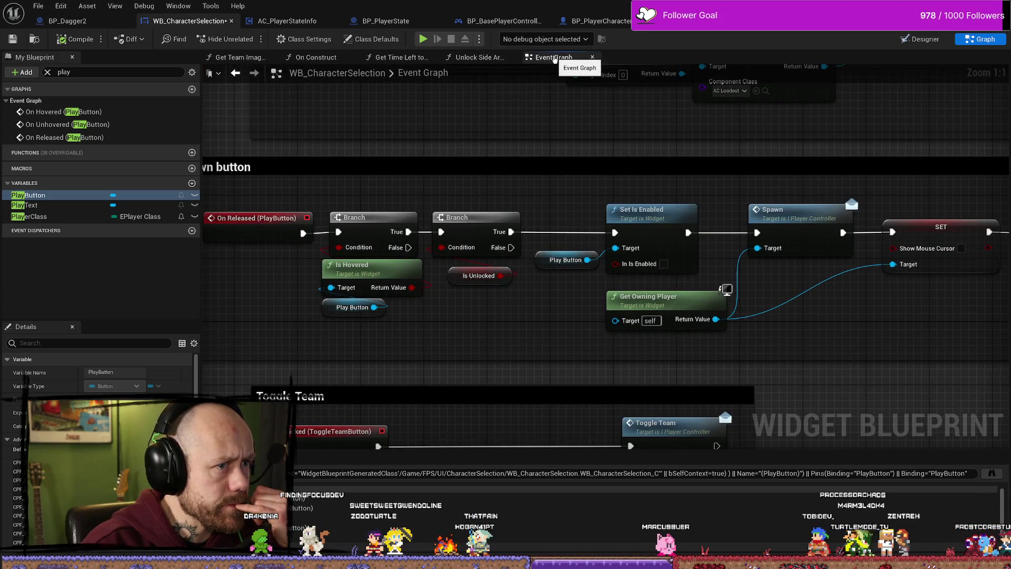
{"action": "left_click", "coordinate": [13, 40]}
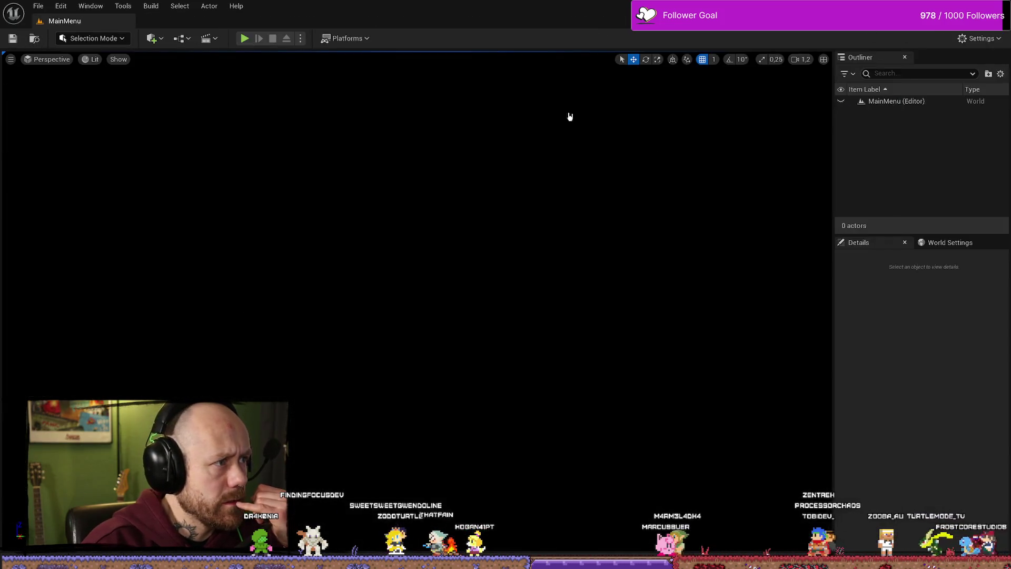
{"action": "left_click", "coordinate": [245, 39]}
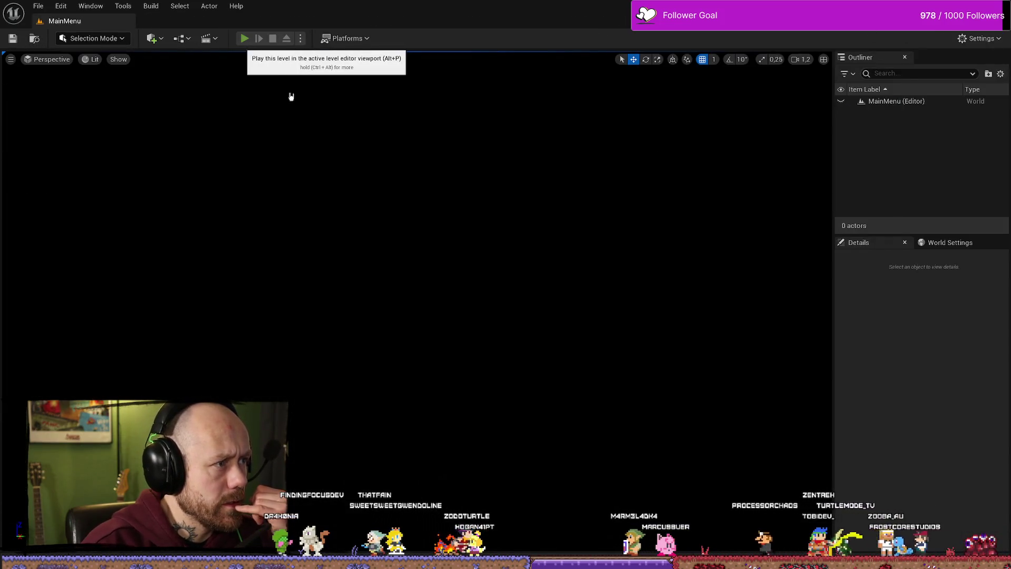
Play-test a Ruined Village singleplayer match, stop it, and open the content browser.
{"action": "left_click", "coordinate": [114, 322]}
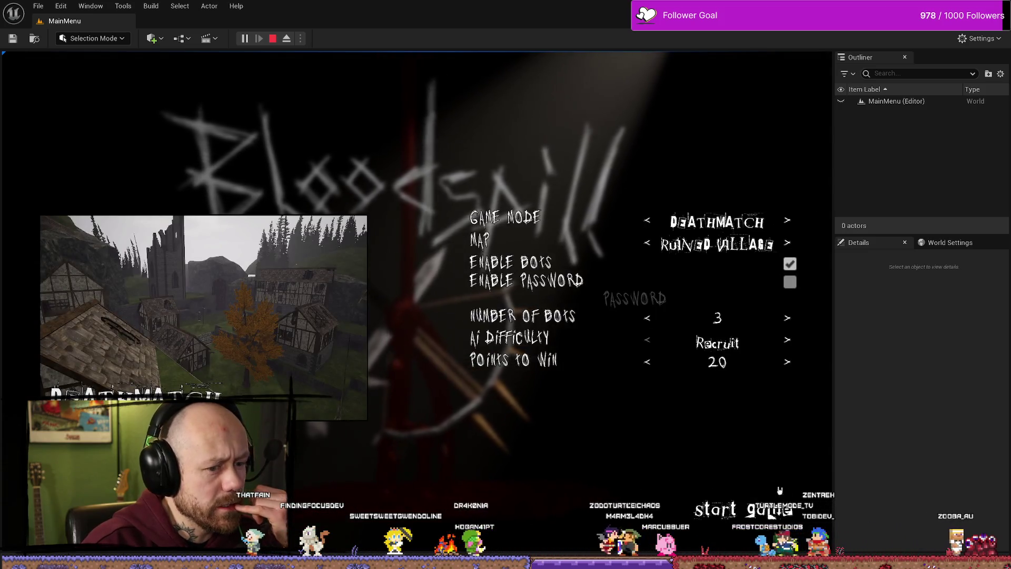
{"action": "left_click", "coordinate": [744, 536]}
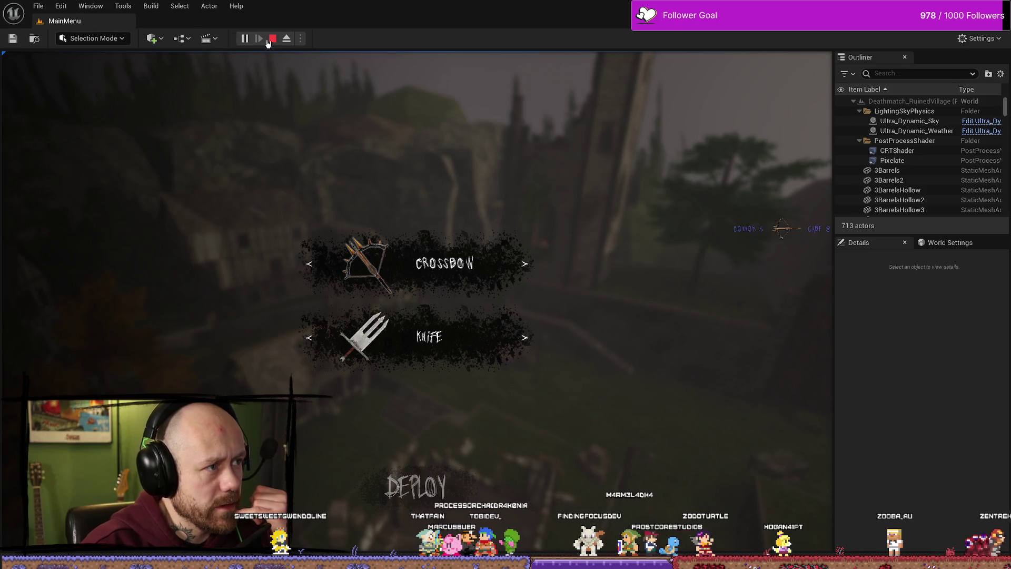
{"action": "left_click", "coordinate": [273, 39]}
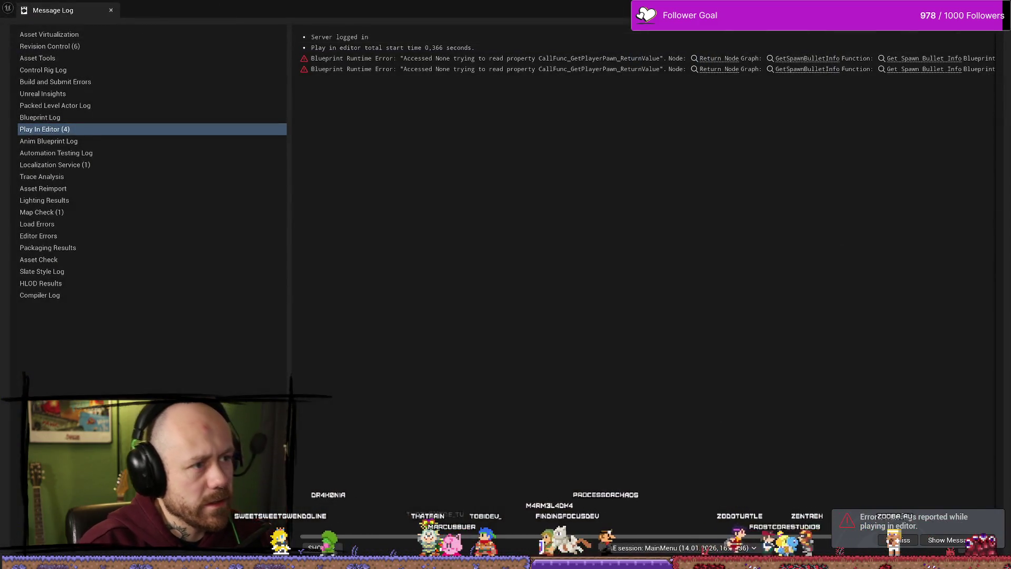
{"action": "key", "text": "alt+Tab"}
{"action": "key", "text": "ctrl+space"}
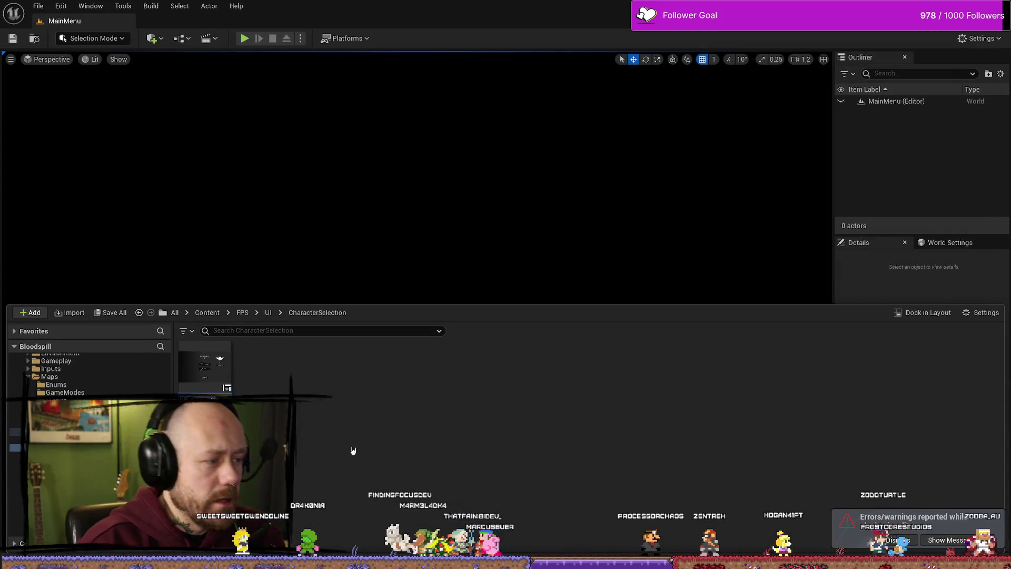
Open WB_CharacterSelection and bring the Play button hover nodes into view.
{"action": "double_click", "coordinate": [204, 366]}
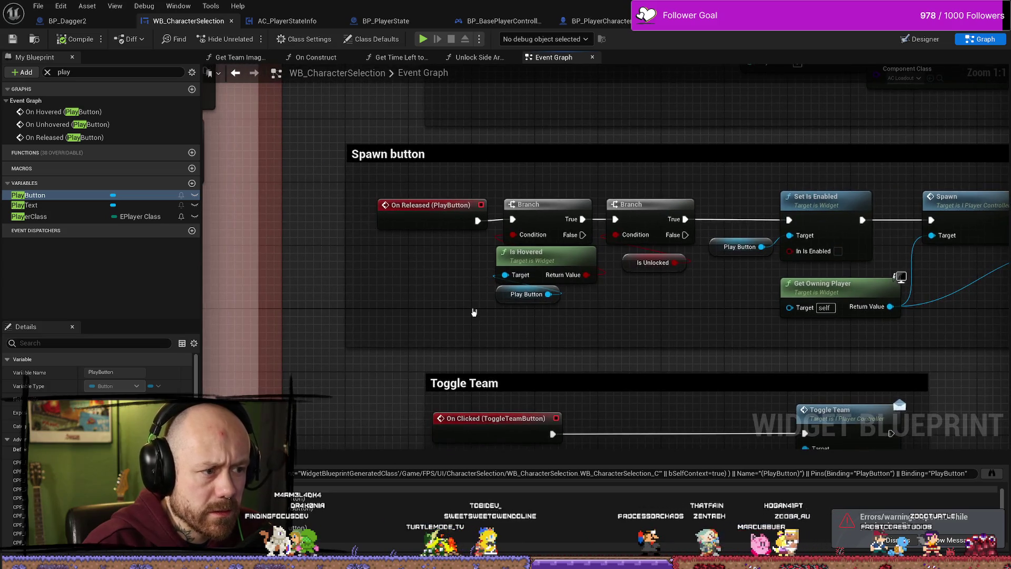
{"action": "scroll", "coordinate": [473, 312], "scroll_direction": "down", "scroll_amount": 6}
{"action": "scroll", "coordinate": [419, 272], "scroll_direction": "up", "scroll_amount": 4}
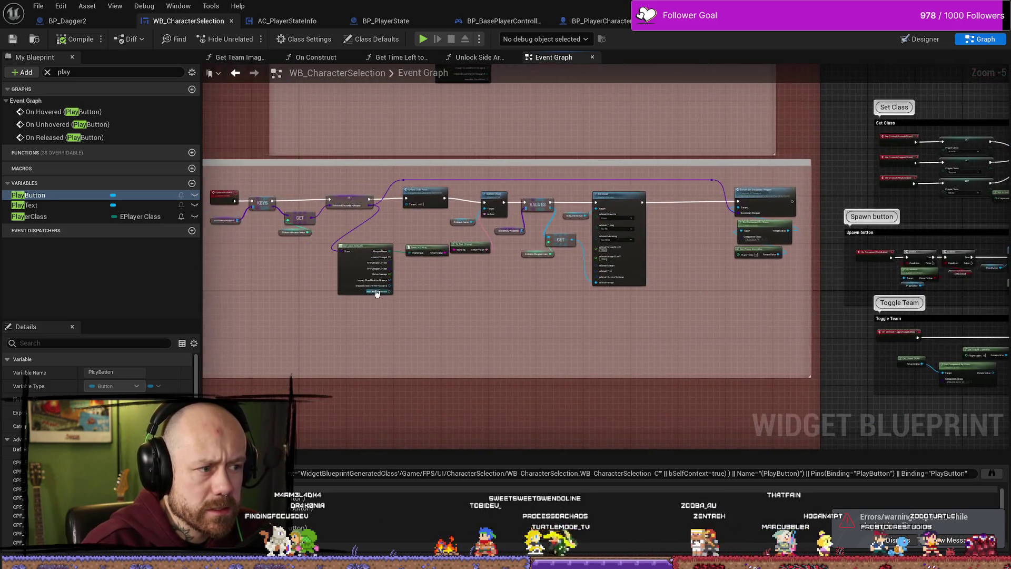
{"action": "scroll", "coordinate": [419, 272], "scroll_direction": "down", "scroll_amount": 3}
{"action": "scroll", "coordinate": [499, 235], "scroll_direction": "up", "scroll_amount": 6}
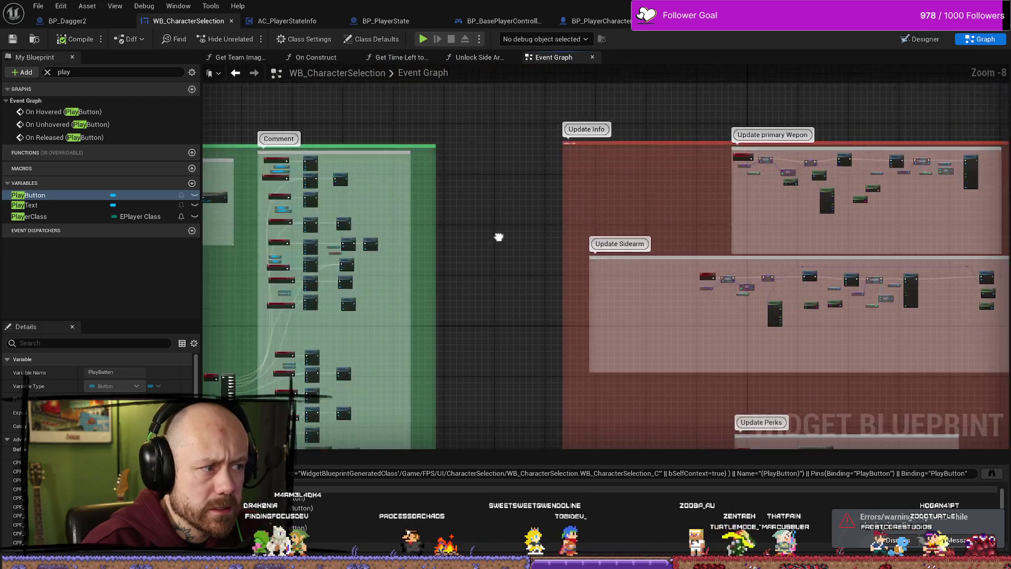
{"action": "scroll", "coordinate": [461, 246], "scroll_direction": "down", "scroll_amount": 3}
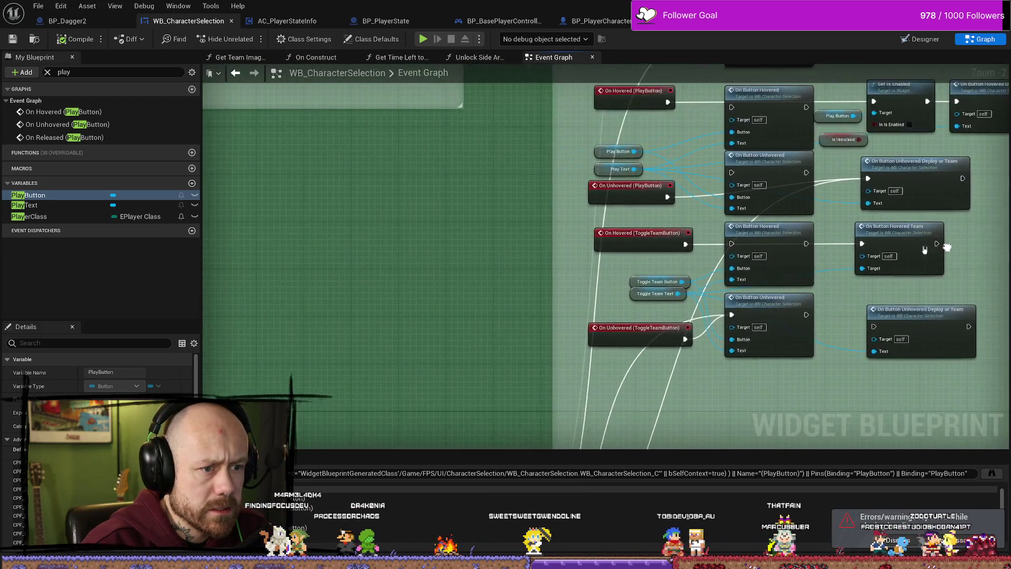
{"action": "scroll", "coordinate": [461, 243], "scroll_direction": "down", "scroll_amount": 3}
{"action": "scroll", "coordinate": [539, 214], "scroll_direction": "up", "scroll_amount": 8}
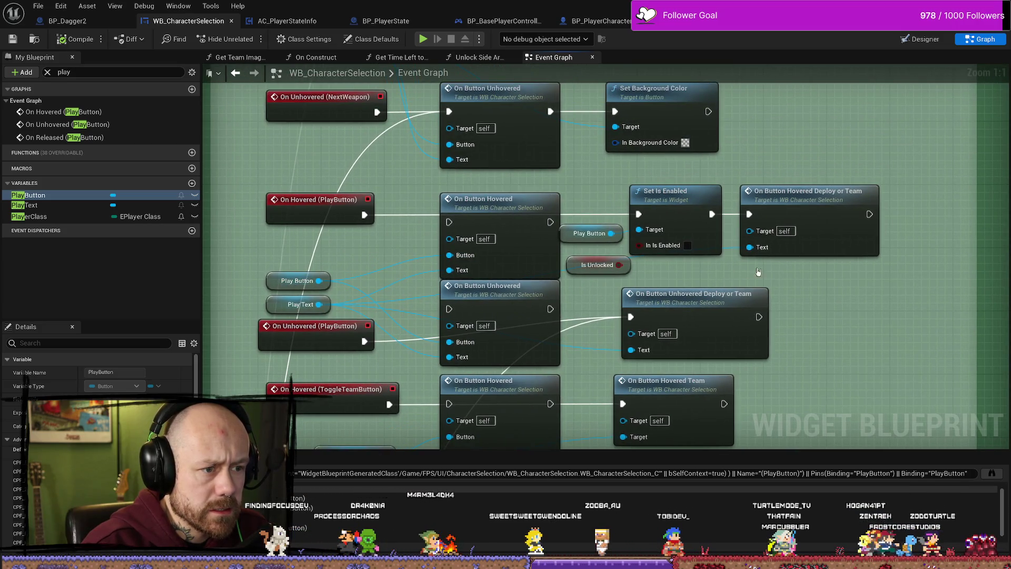
{"action": "left_click_drag", "start_coordinate": [758, 272], "coordinate": [693, 279]}
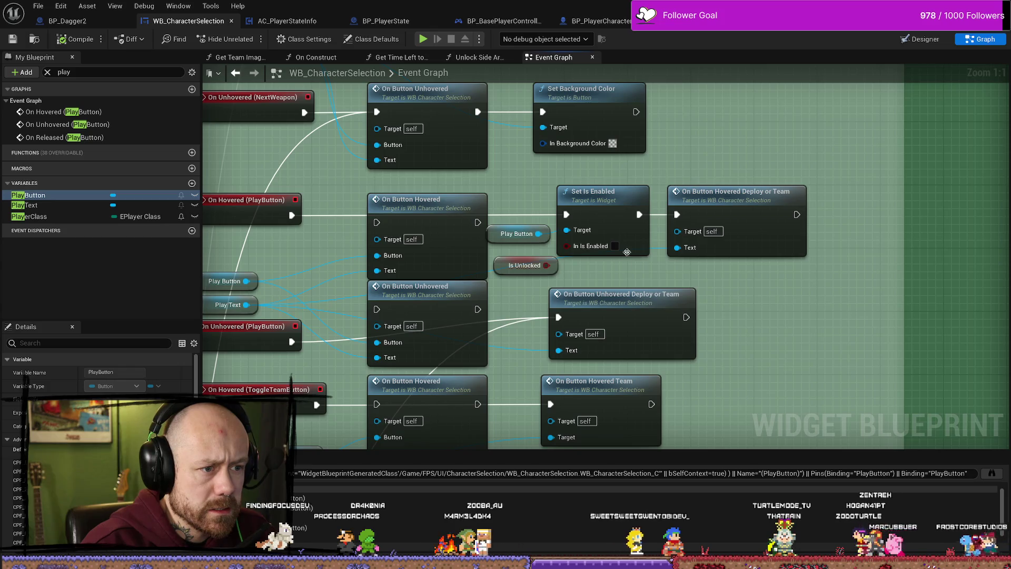
Delete the Set Is Enabled, Play Button and Is Unlocked nodes from the Play hover logic.
{"action": "left_click_drag", "start_coordinate": [587, 261], "coordinate": [500, 227]}
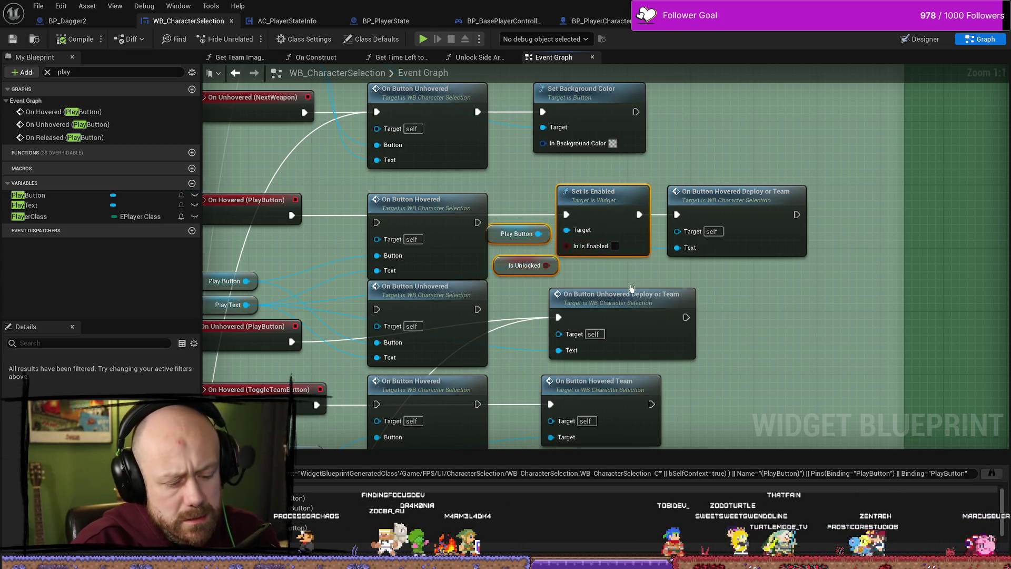
{"action": "left_click", "coordinate": [524, 266]}
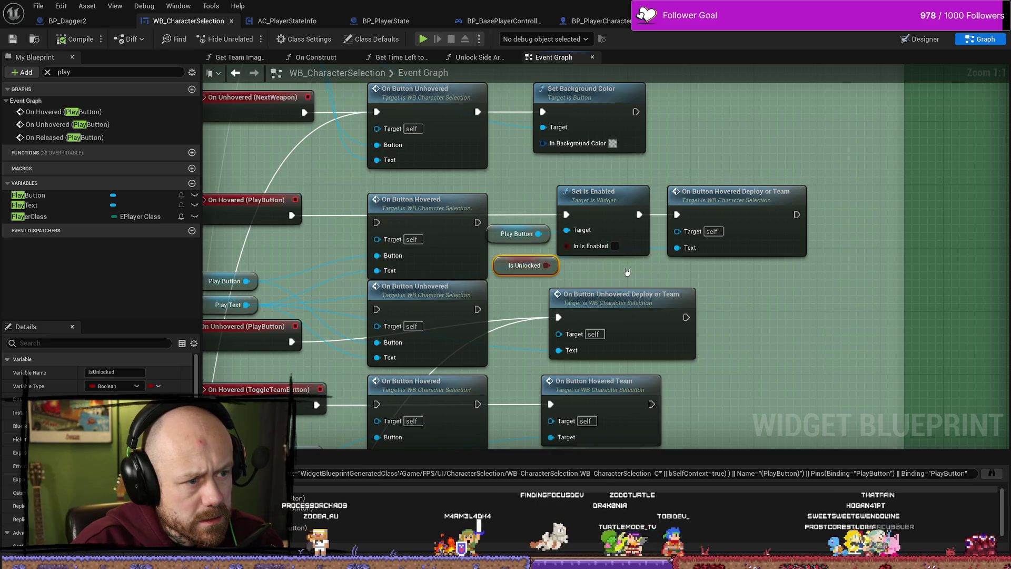
{"action": "left_click_drag", "start_coordinate": [625, 267], "coordinate": [528, 218]}
{"action": "key", "text": "Delete"}
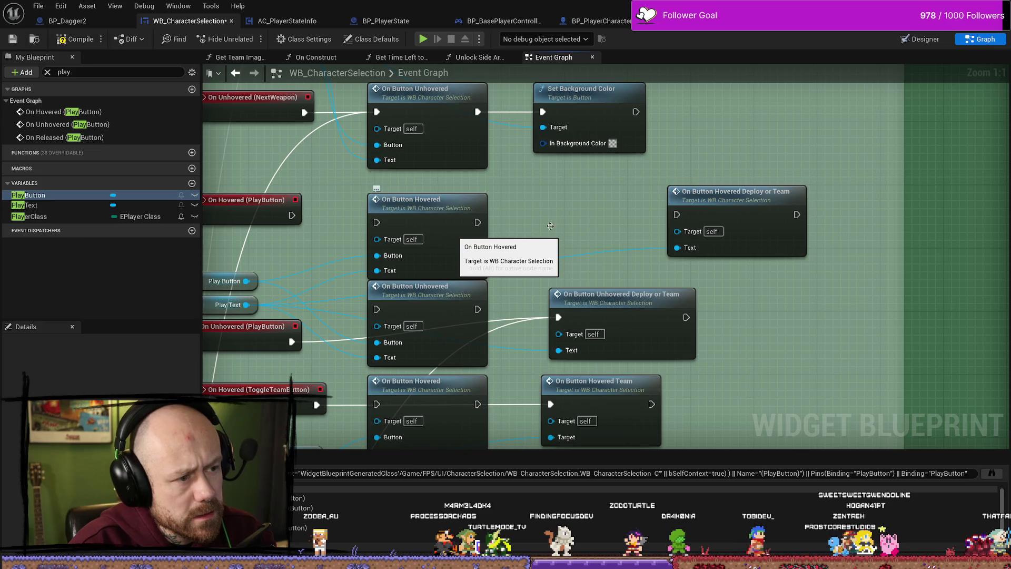
{"action": "key", "text": "ctrl+z"}
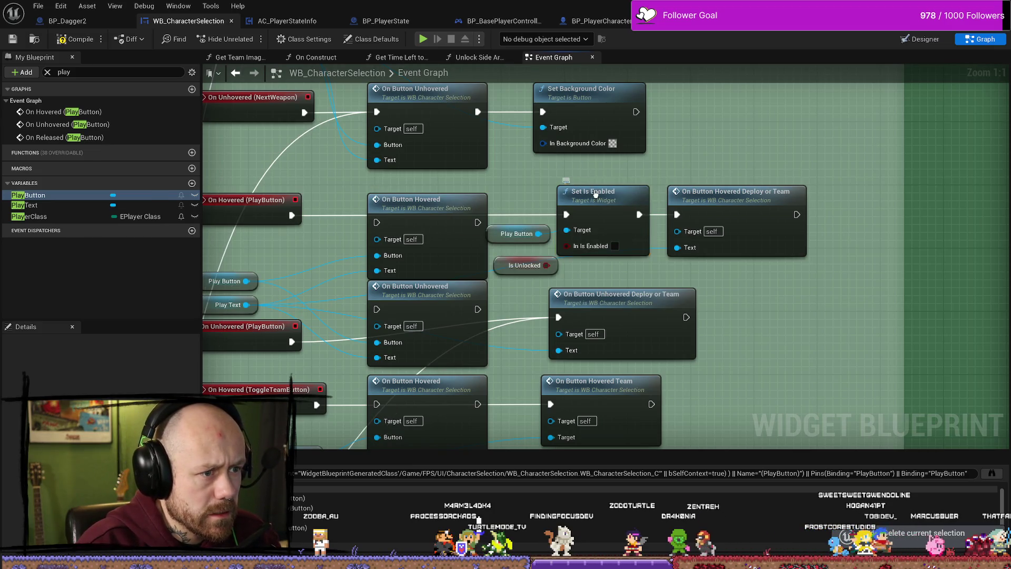
{"action": "left_click", "coordinate": [568, 221]}
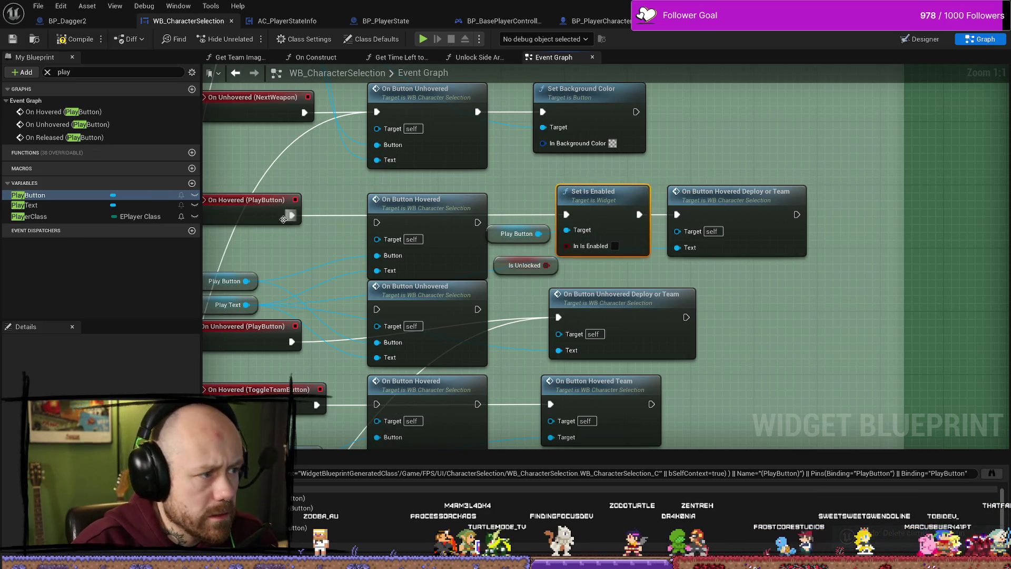
{"action": "key", "text": "Delete"}
{"action": "left_click", "coordinate": [518, 235]}
{"action": "key", "text": "Delete"}
{"action": "left_click", "coordinate": [524, 265]}
{"action": "key", "text": "Delete"}
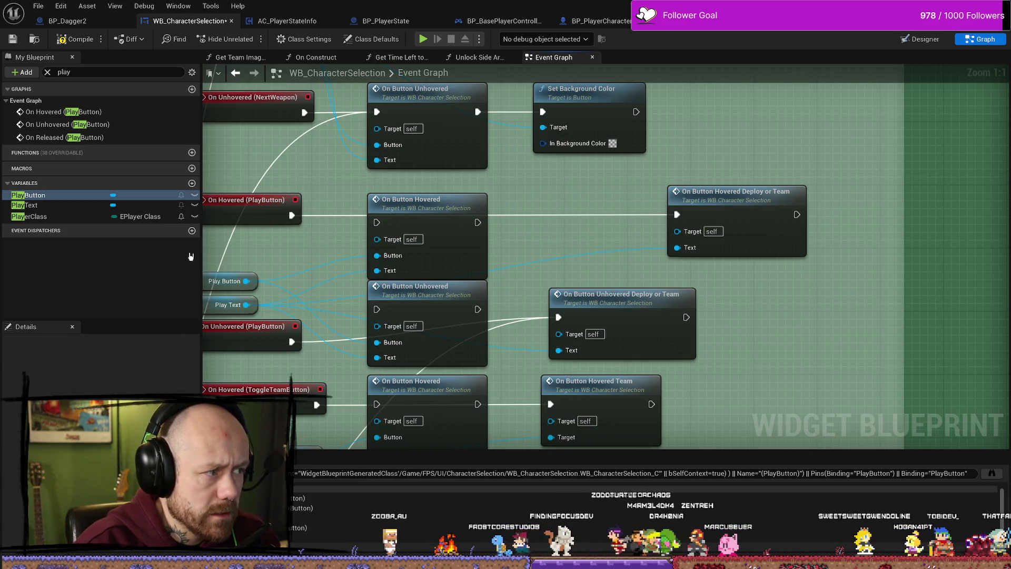
{"action": "scroll", "coordinate": [474, 253], "scroll_direction": "down", "scroll_amount": 5}
Nudge Deploy or Team left, then play-test Ruined Village with Crossbow and Knife and stop.
{"action": "left_click_drag", "start_coordinate": [413, 241], "coordinate": [378, 241]}
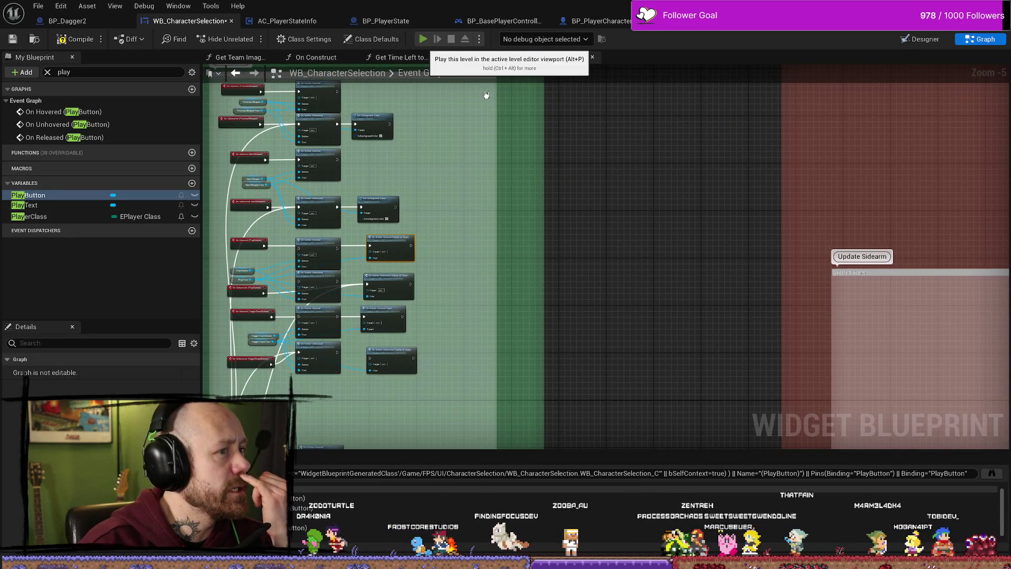
{"action": "key", "text": "alt+p"}
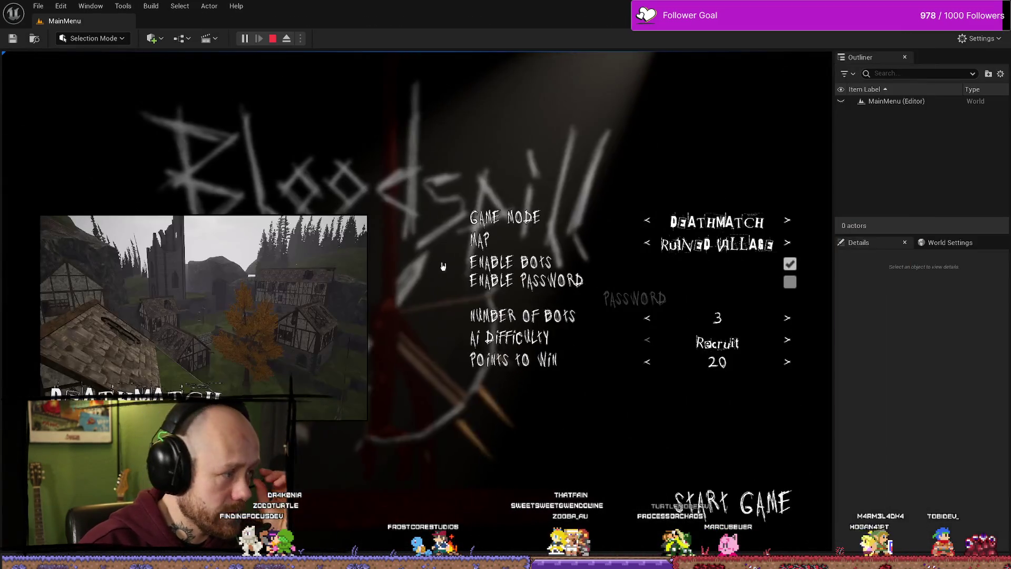
{"action": "left_click", "coordinate": [731, 503]}
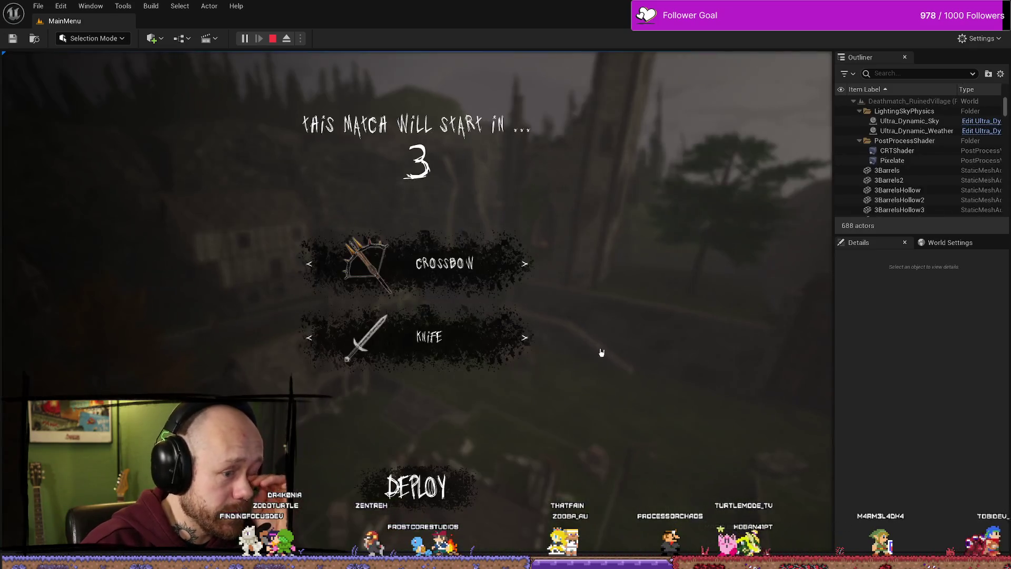
{"action": "left_click", "coordinate": [519, 335]}
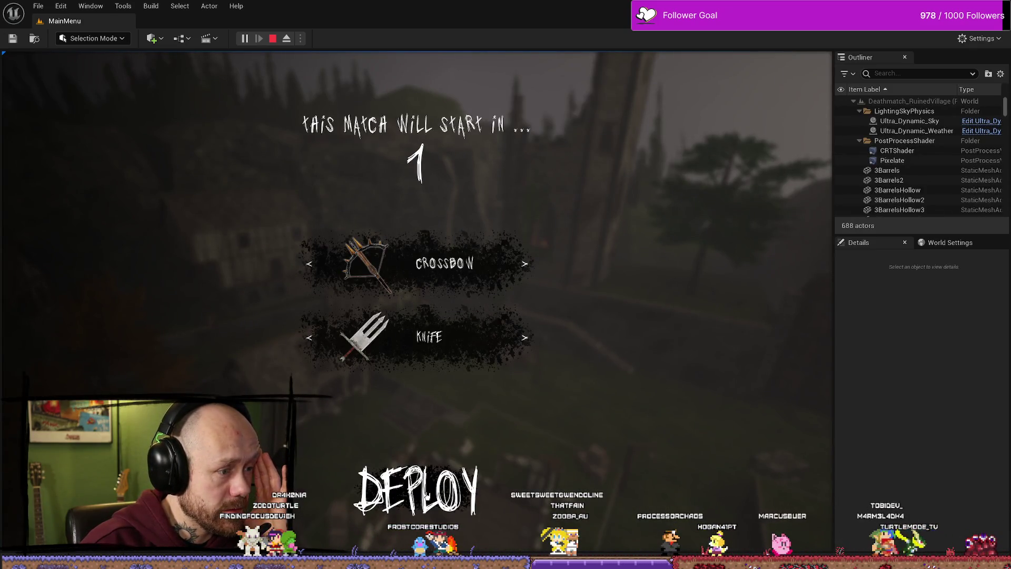
{"action": "key", "text": "Escape"}
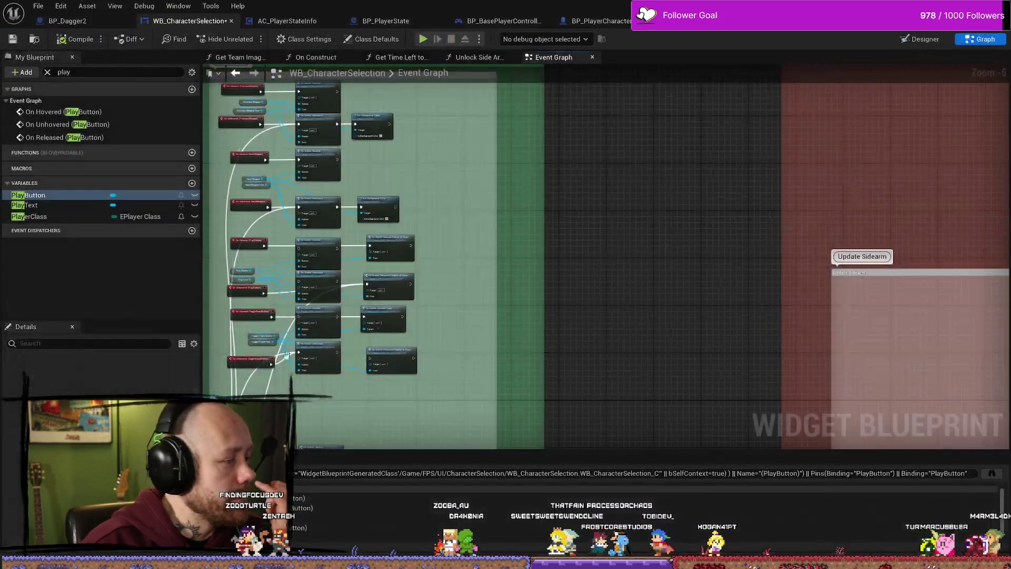
Open the Unlock Side Arms graph and add a Set Is Enabled node for the Play Button.
{"action": "scroll", "coordinate": [591, 266], "scroll_direction": "down", "scroll_amount": 2}
{"action": "scroll", "coordinate": [427, 206], "scroll_direction": "up", "scroll_amount": 4}
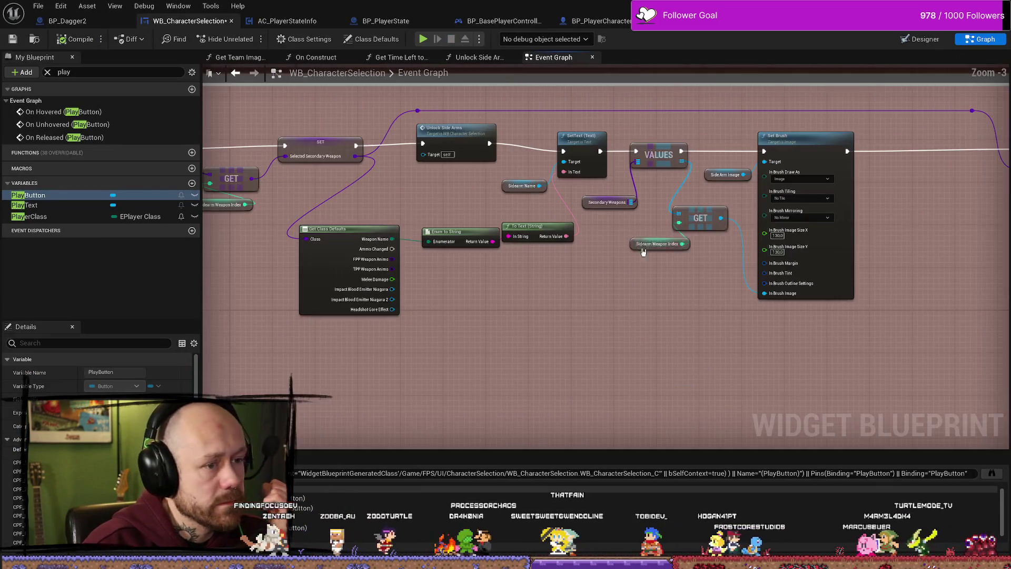
{"action": "double_click", "coordinate": [469, 139]}
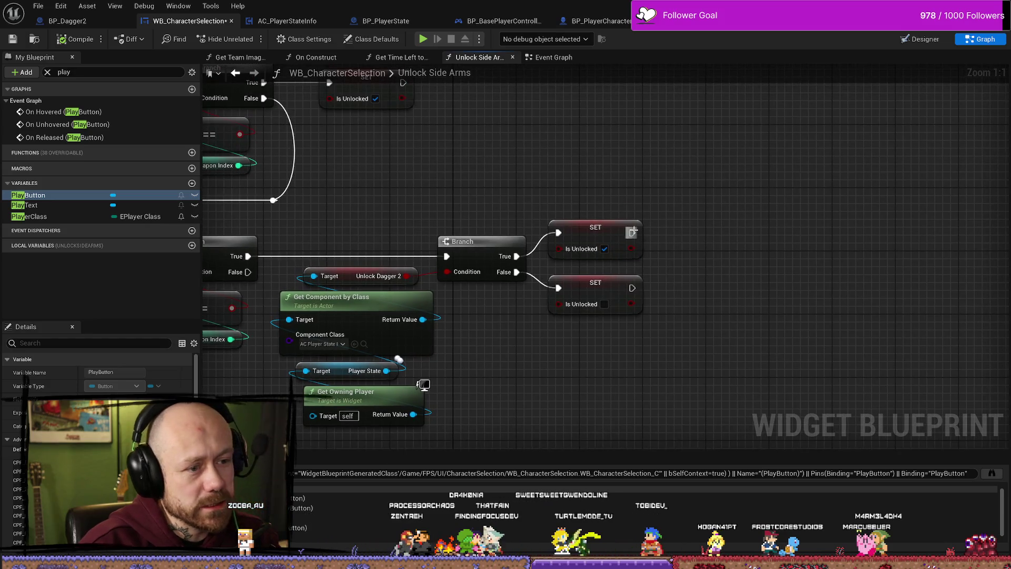
{"action": "left_click_drag", "start_coordinate": [710, 225], "coordinate": [691, 227]}
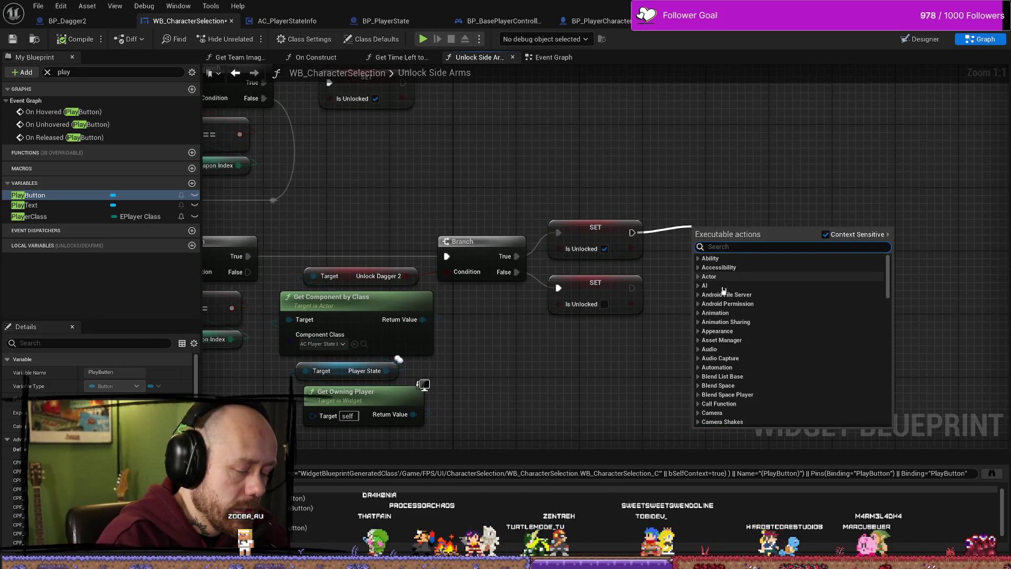
{"action": "key", "text": "Escape"}
{"action": "right_click", "coordinate": [697, 153]}
{"action": "type", "text": "play"}
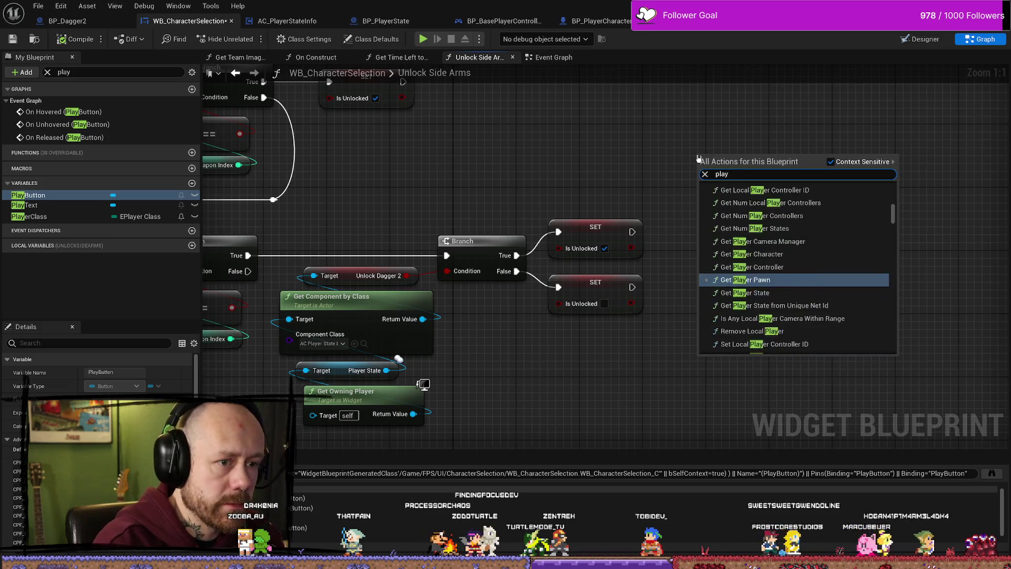
{"action": "type", "text": "er state"}
{"action": "key", "text": "Escape"}
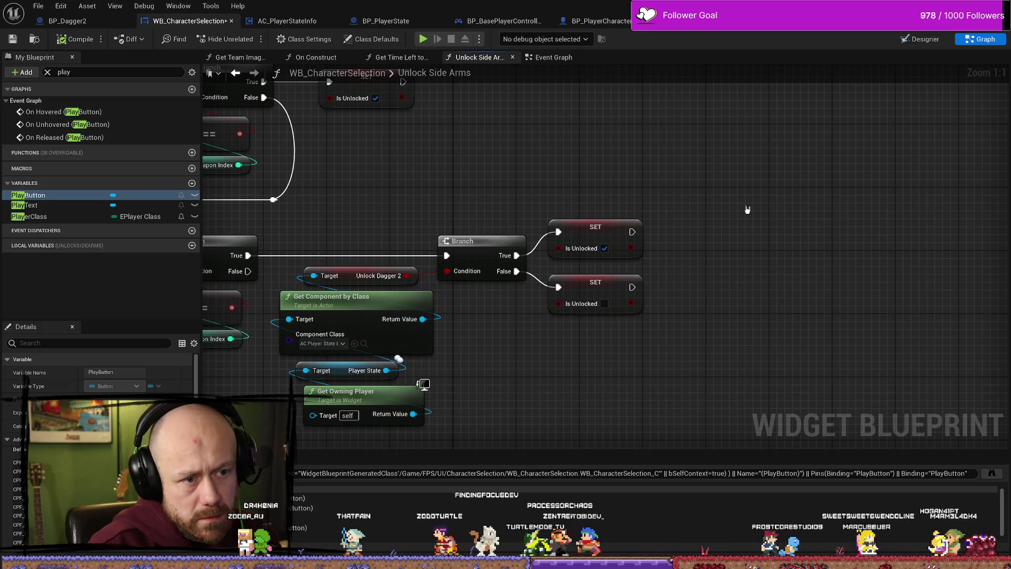
{"action": "mouse_move", "coordinate": [701, 159]}
{"action": "left_mouse_down"}
{"action": "mouse_move", "coordinate": [669, 285]}
{"action": "mouse_move", "coordinate": [719, 288]}
{"action": "mouse_move", "coordinate": [739, 247]}
{"action": "left_mouse_up"}
{"action": "type", "text": "set enabl"}
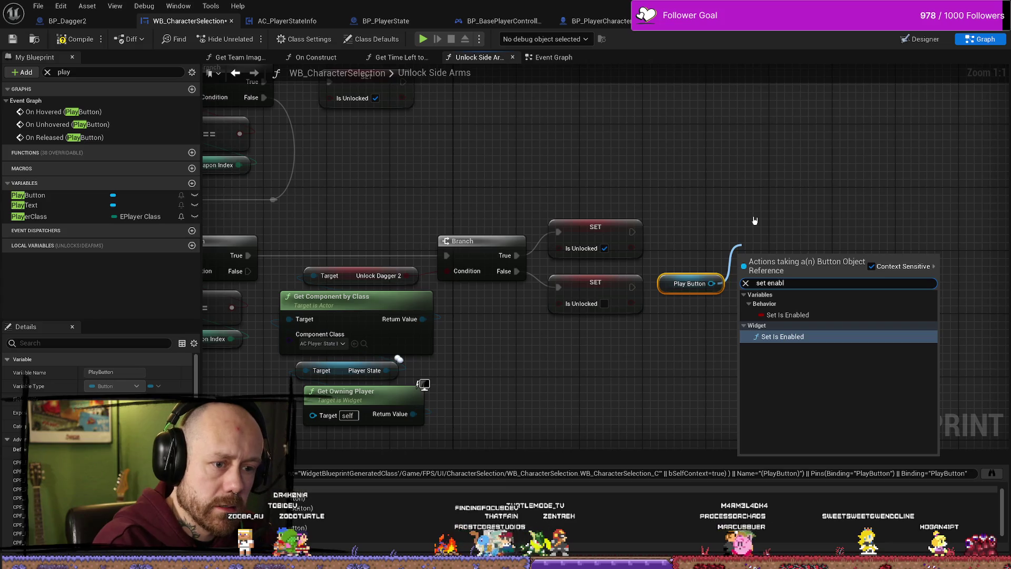
{"action": "key", "text": "Return"}
Wire the upper SET into Set Is Enabled, checking Is Enabled and targeting Play Button.
{"action": "left_click_drag", "start_coordinate": [795, 255], "coordinate": [795, 239]}
{"action": "mouse_move", "coordinate": [632, 231]}
{"action": "left_mouse_down"}
{"action": "mouse_move", "coordinate": [747, 264]}
{"action": "mouse_move", "coordinate": [744, 224]}
{"action": "left_mouse_up"}
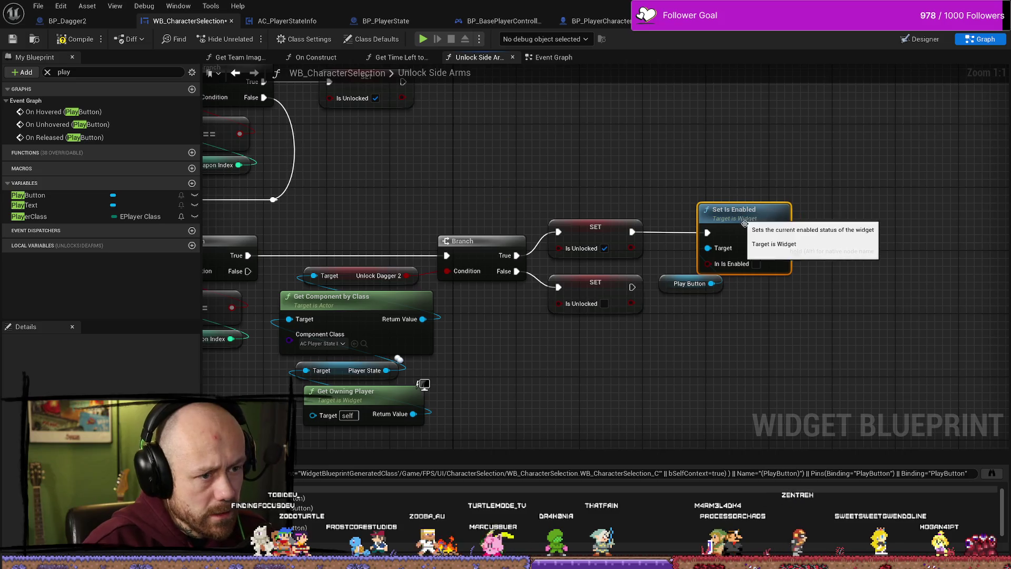
{"action": "left_click", "coordinate": [756, 263]}
{"action": "left_click", "coordinate": [664, 286]}
{"action": "mouse_move", "coordinate": [663, 287]}
{"action": "left_mouse_down"}
{"action": "mouse_move", "coordinate": [648, 184]}
{"action": "mouse_move", "coordinate": [648, 271]}
{"action": "mouse_move", "coordinate": [707, 247]}
{"action": "left_mouse_up"}
{"action": "left_click_drag", "start_coordinate": [737, 211], "coordinate": [761, 211]}
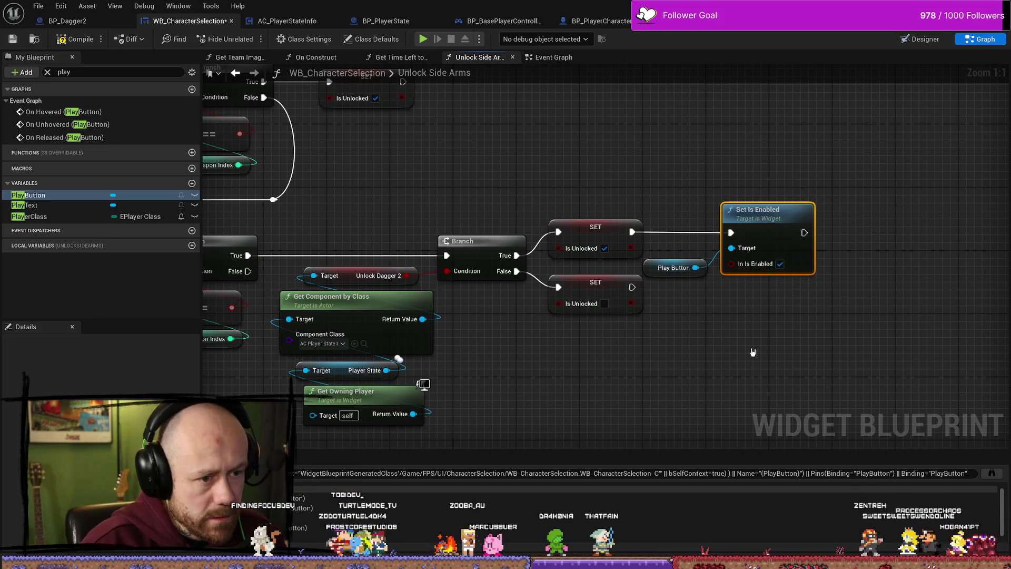
Duplicate Set Is Enabled for the lower SET, targeting Play Button with Is Enabled unchecked.
{"action": "key", "text": "ctrl+c"}
{"action": "key", "text": "ctrl+v"}
{"action": "mouse_move", "coordinate": [634, 289]}
{"action": "left_mouse_down"}
{"action": "mouse_move", "coordinate": [763, 367]}
{"action": "mouse_move", "coordinate": [784, 332]}
{"action": "mouse_move", "coordinate": [757, 279]}
{"action": "left_mouse_up"}
{"action": "mouse_move", "coordinate": [694, 270]}
{"action": "left_mouse_down"}
{"action": "mouse_move", "coordinate": [736, 340]}
{"action": "mouse_move", "coordinate": [731, 320]}
{"action": "left_mouse_up"}
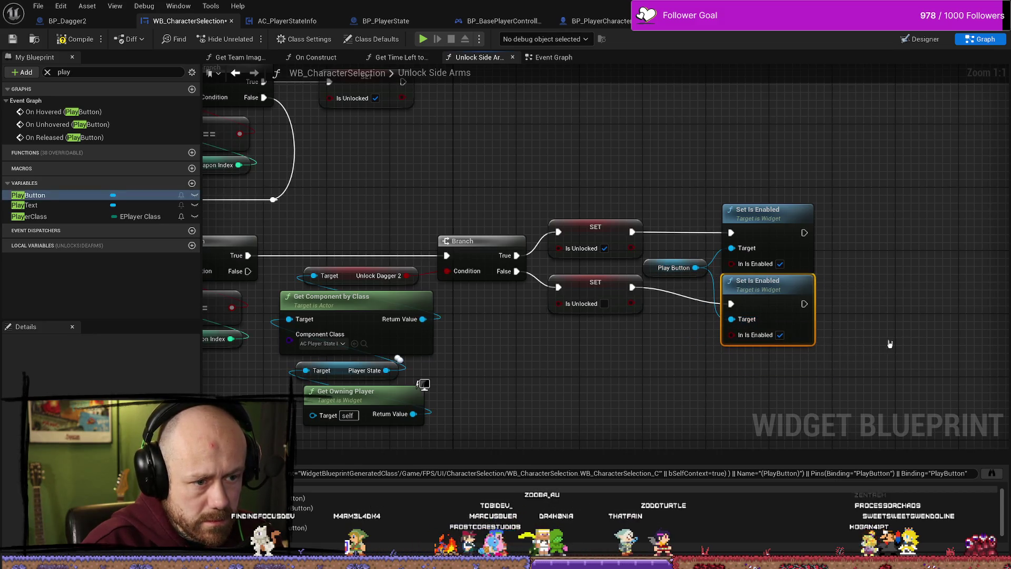
{"action": "left_click_drag", "start_coordinate": [903, 341], "coordinate": [879, 330]}
{"action": "left_click", "coordinate": [756, 325]}
{"action": "left_click", "coordinate": [797, 369]}
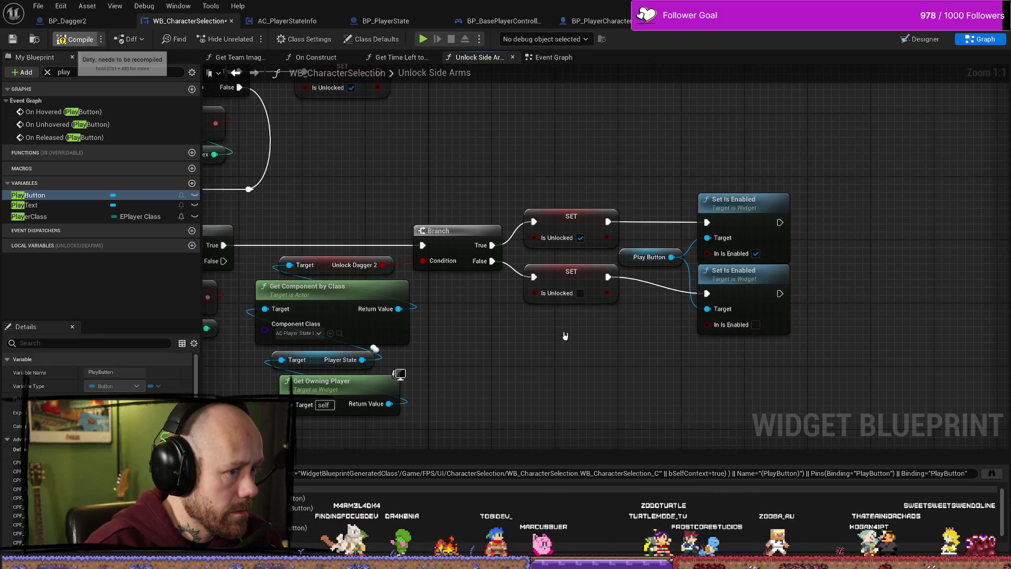
Save the WB_CharacterSelection widget and start a test play session.
{"action": "left_click", "coordinate": [571, 217]}
{"action": "left_click", "coordinate": [571, 272], "text": "ctrl"}
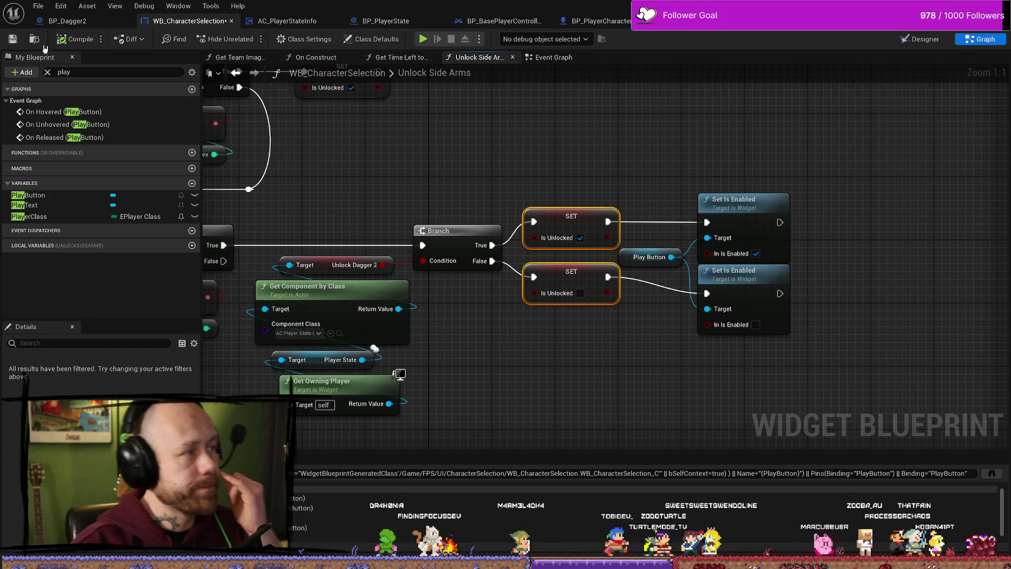
{"action": "left_click", "coordinate": [12, 39]}
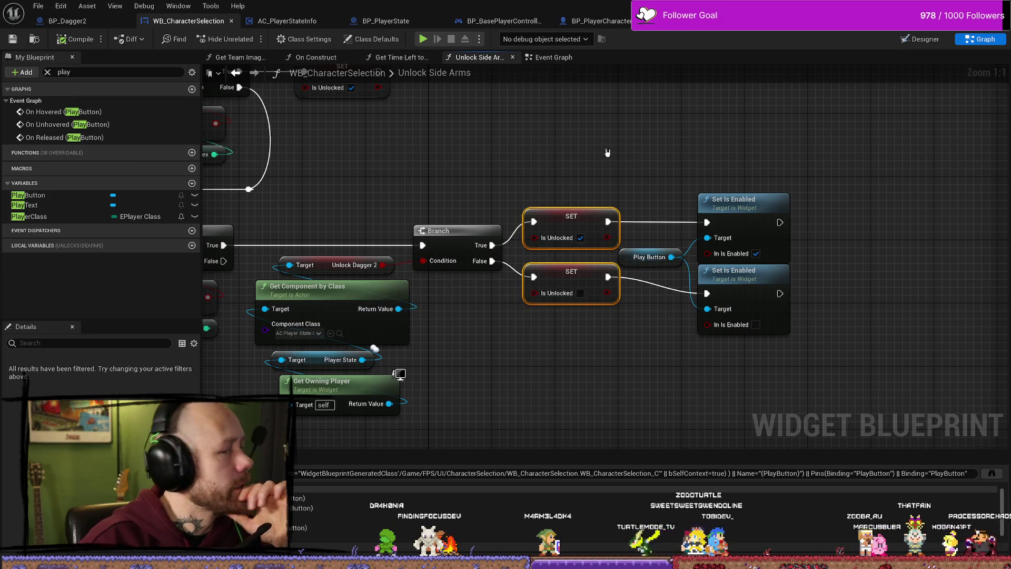
{"action": "key", "text": "alt+p"}
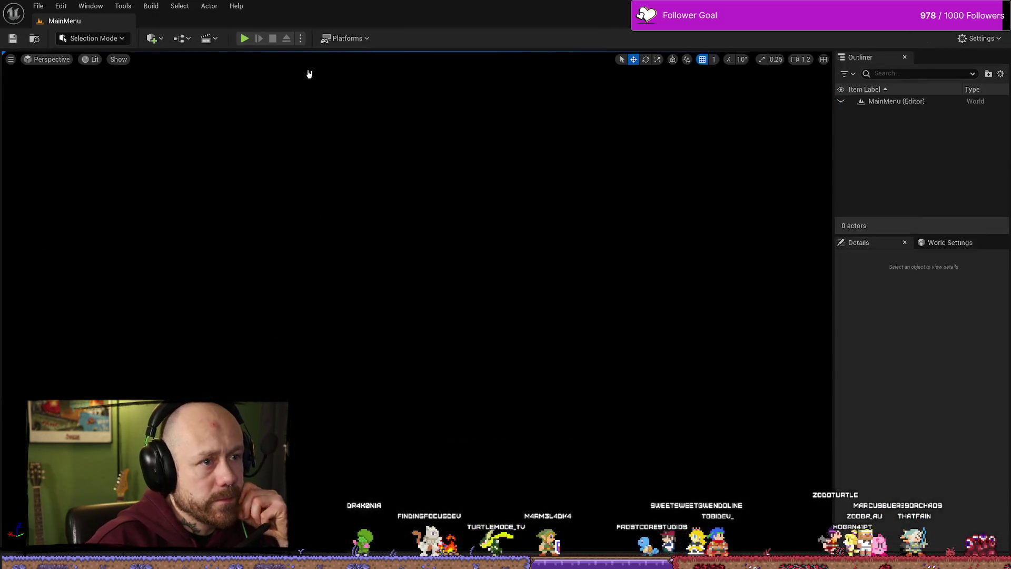
Start a match, cycle the sidearm to another blade, stop play, and reopen WB_CharacterSelection.
{"action": "left_click", "coordinate": [161, 379]}
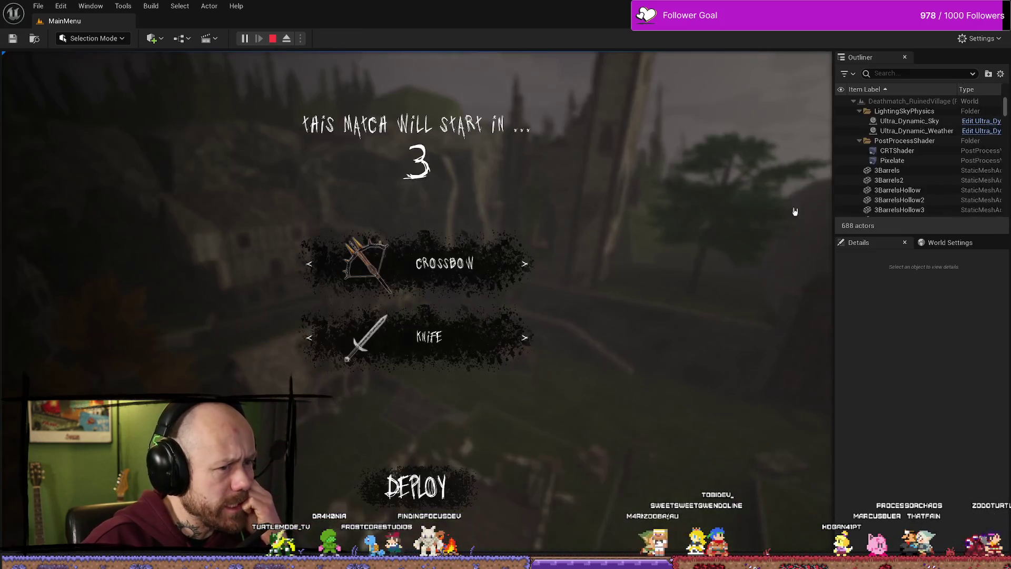
{"action": "left_click", "coordinate": [524, 338]}
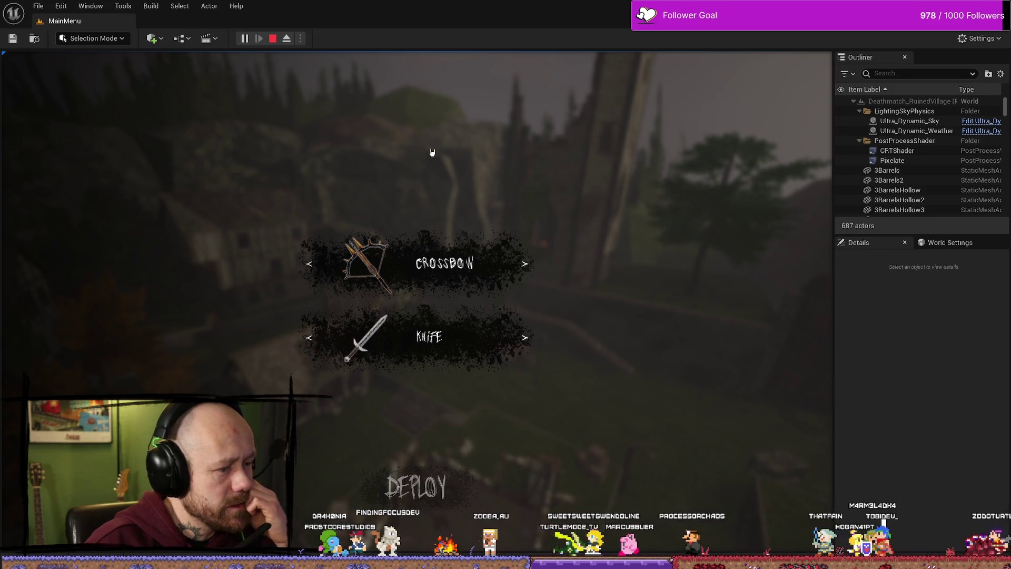
{"action": "left_click", "coordinate": [275, 38]}
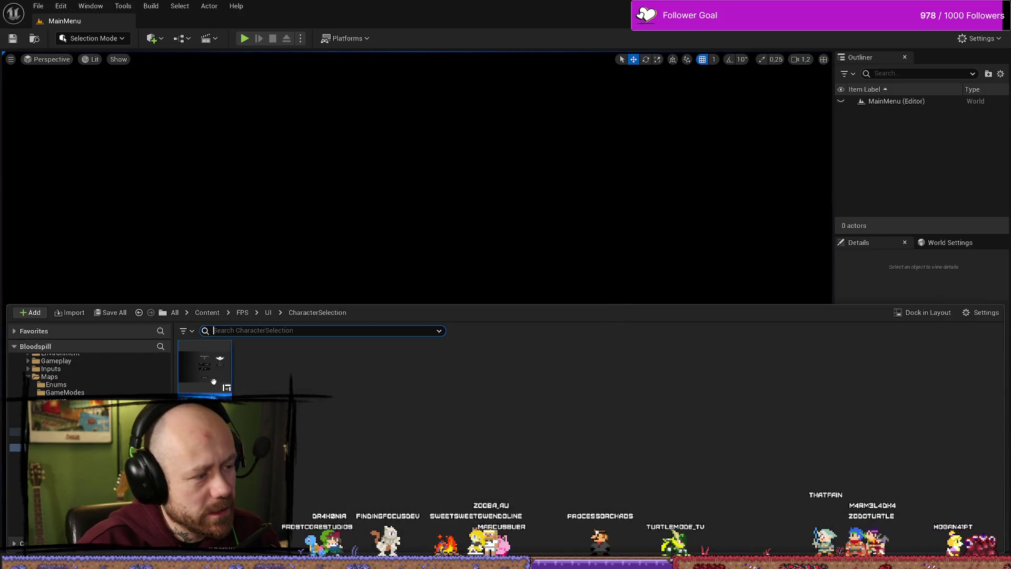
{"action": "double_click", "coordinate": [214, 381]}
{"action": "scroll", "coordinate": [794, 177], "scroll_direction": "up", "scroll_amount": 3}
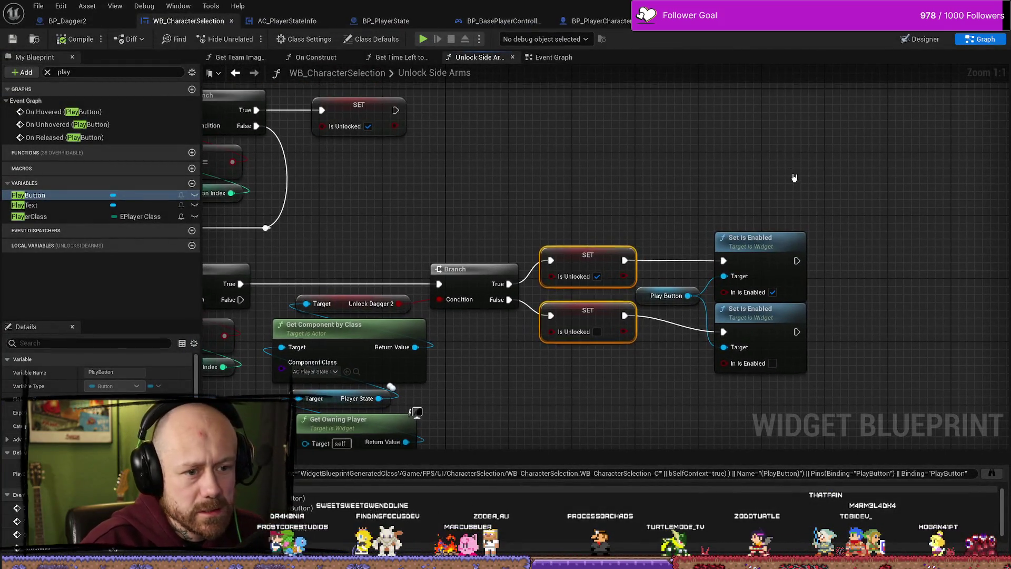
Move the Play Button reference and Set Is Enabled beside the first SET and wire it in.
{"action": "left_click", "coordinate": [793, 178]}
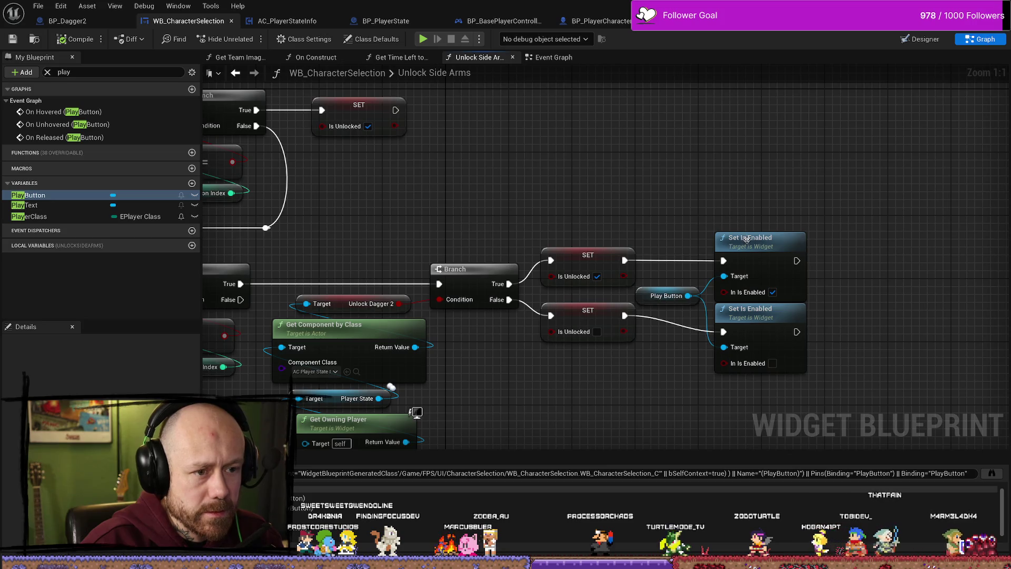
{"action": "left_click", "coordinate": [746, 239]}
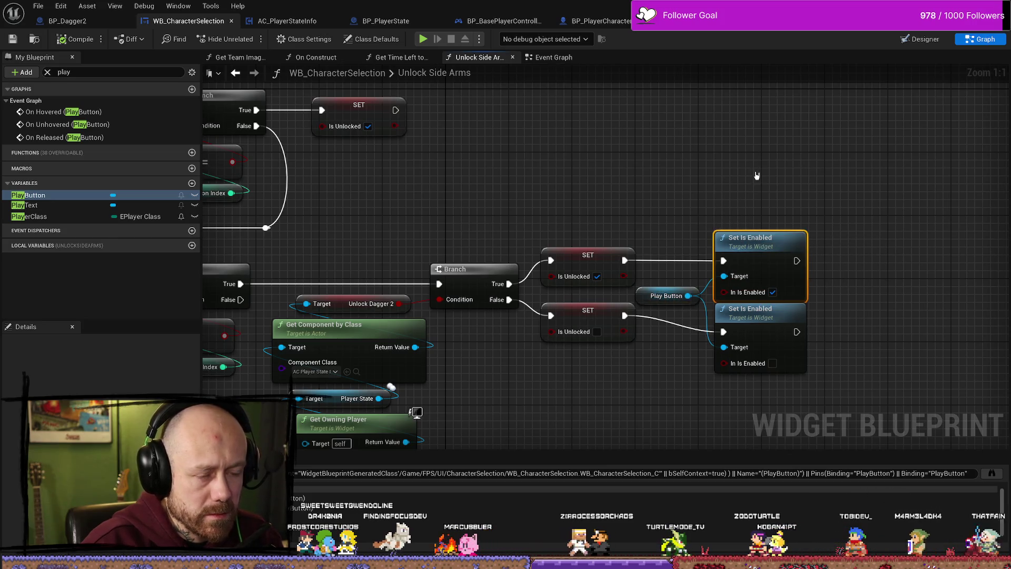
{"action": "left_click", "coordinate": [664, 295]}
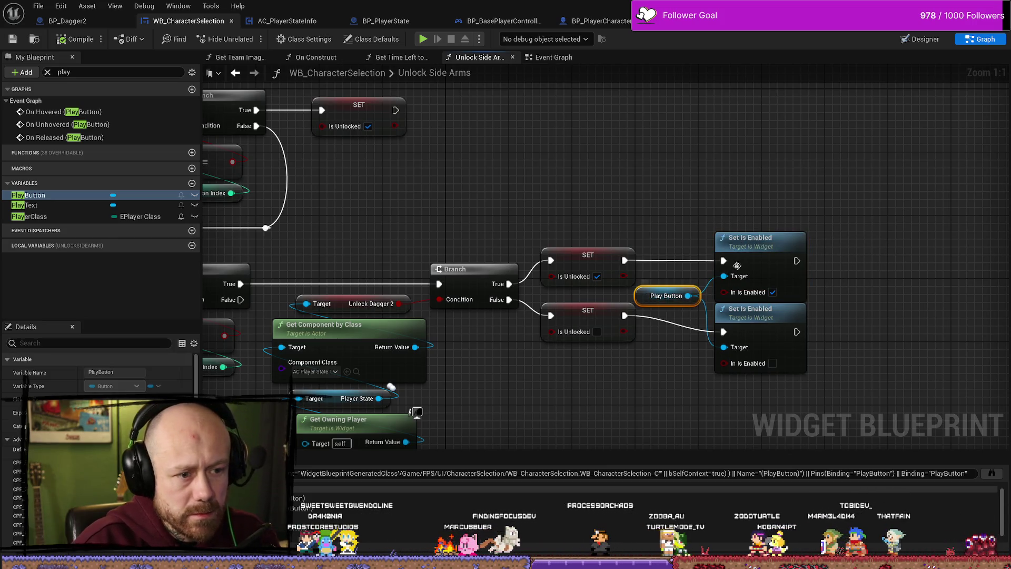
{"action": "left_click", "coordinate": [849, 221]}
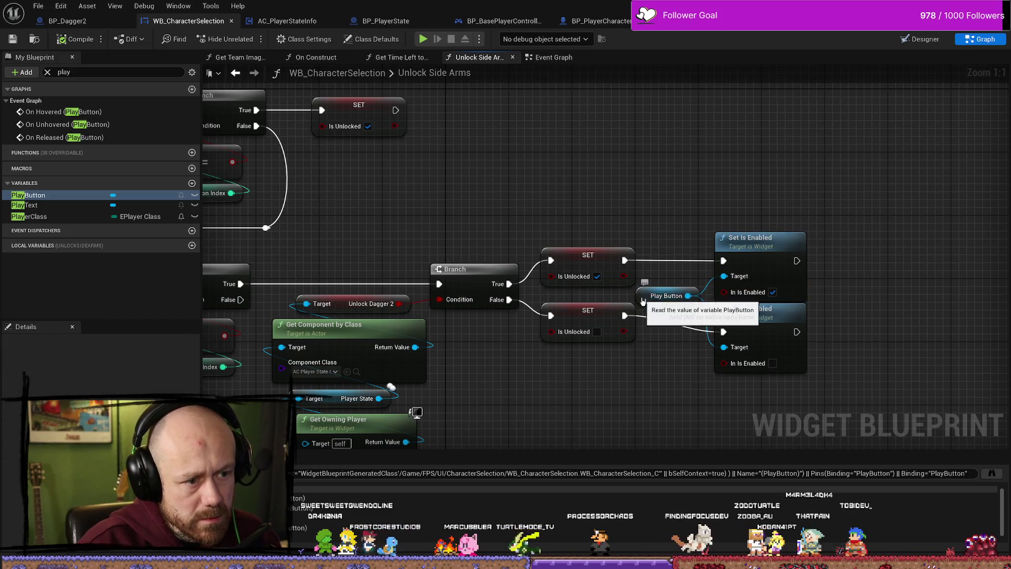
{"action": "left_click", "coordinate": [642, 300]}
{"action": "scroll", "coordinate": [726, 228], "scroll_direction": "down", "scroll_amount": 1}
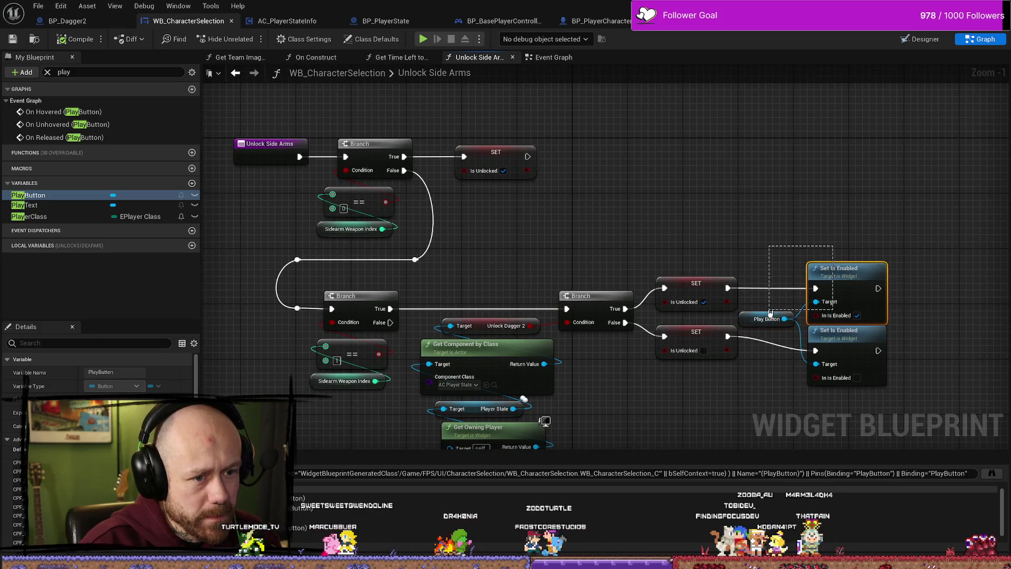
{"action": "left_click_drag", "start_coordinate": [770, 311], "coordinate": [771, 316]}
{"action": "left_click_drag", "start_coordinate": [842, 272], "coordinate": [725, 174]}
{"action": "left_click_drag", "start_coordinate": [595, 173], "coordinate": [765, 209]}
{"action": "left_click_drag", "start_coordinate": [853, 253], "coordinate": [700, 231]}
{"action": "left_click_drag", "start_coordinate": [797, 199], "coordinate": [679, 164]}
{"action": "left_click_drag", "start_coordinate": [581, 214], "coordinate": [581, 220]}
{"action": "scroll", "coordinate": [725, 241], "scroll_direction": "up", "scroll_amount": 1}
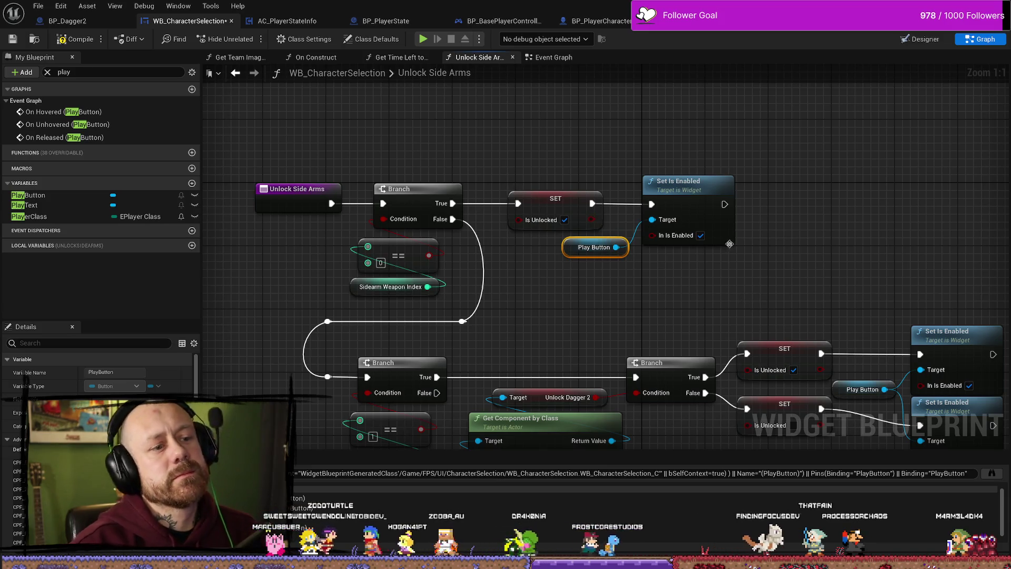
Compile and save the widget blueprint, then launch a test play session.
{"action": "left_click", "coordinate": [75, 39]}
{"action": "left_click", "coordinate": [29, 195]}
{"action": "key", "text": "ctrl+s"}
{"action": "key", "text": "alt+p"}
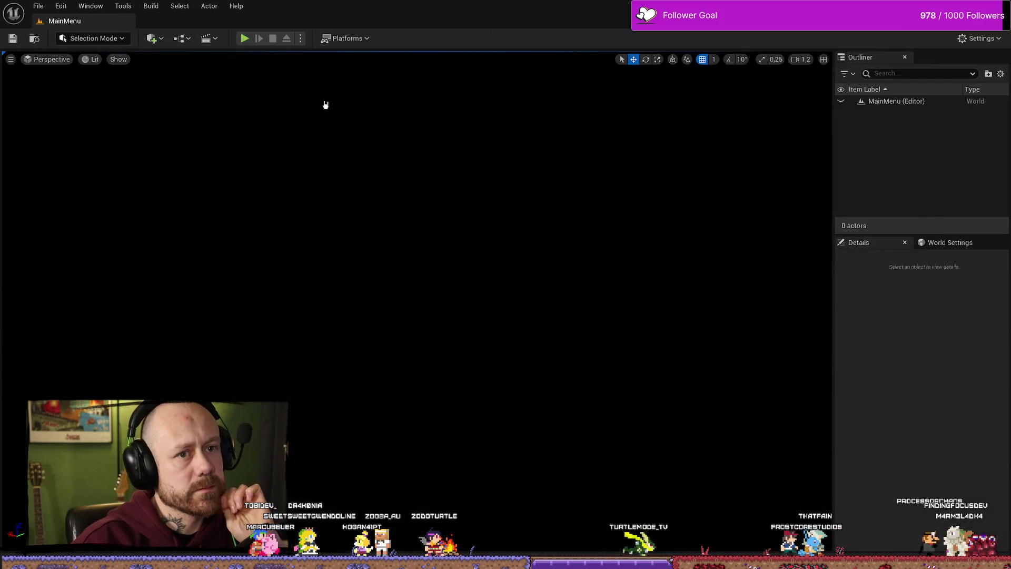
Start a Deathmatch on Ruined Village, cycle sidearms back to the Knife, and deploy.
{"action": "left_click", "coordinate": [79, 345]}
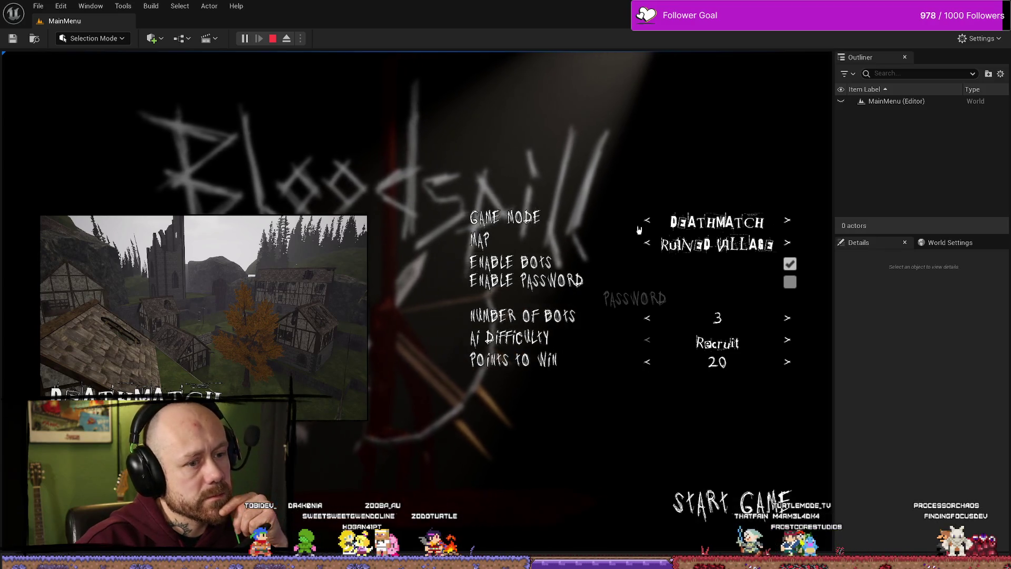
{"action": "left_click", "coordinate": [742, 507]}
{"action": "left_click", "coordinate": [523, 340]}
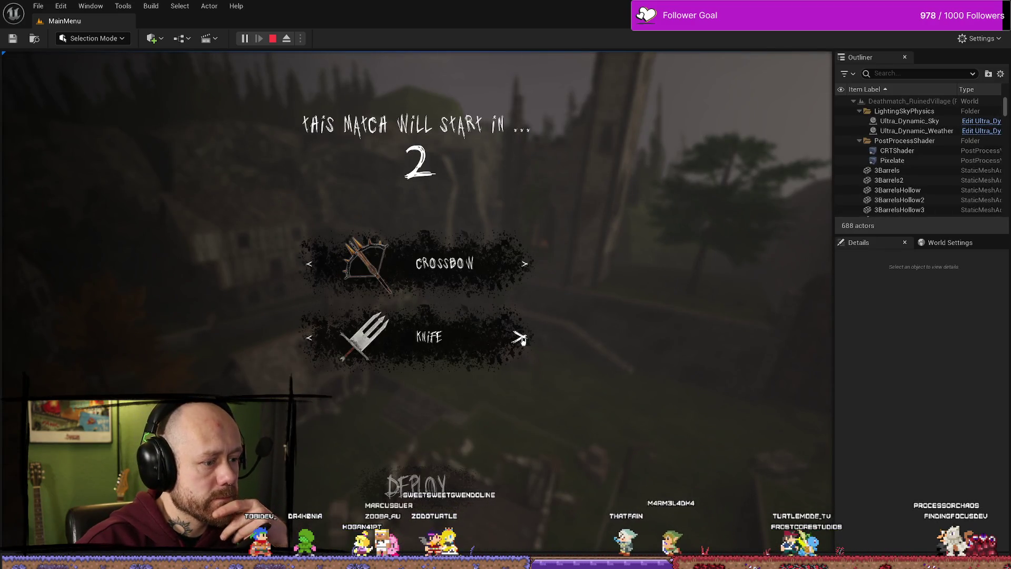
{"action": "left_click", "coordinate": [522, 339]}
{"action": "left_click", "coordinate": [522, 340]}
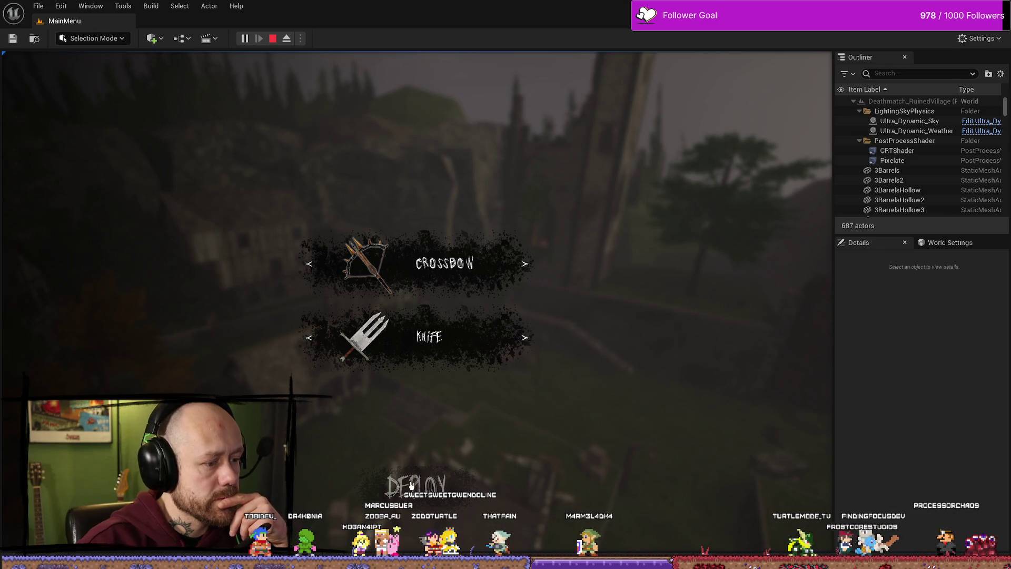
{"action": "left_click", "coordinate": [518, 338]}
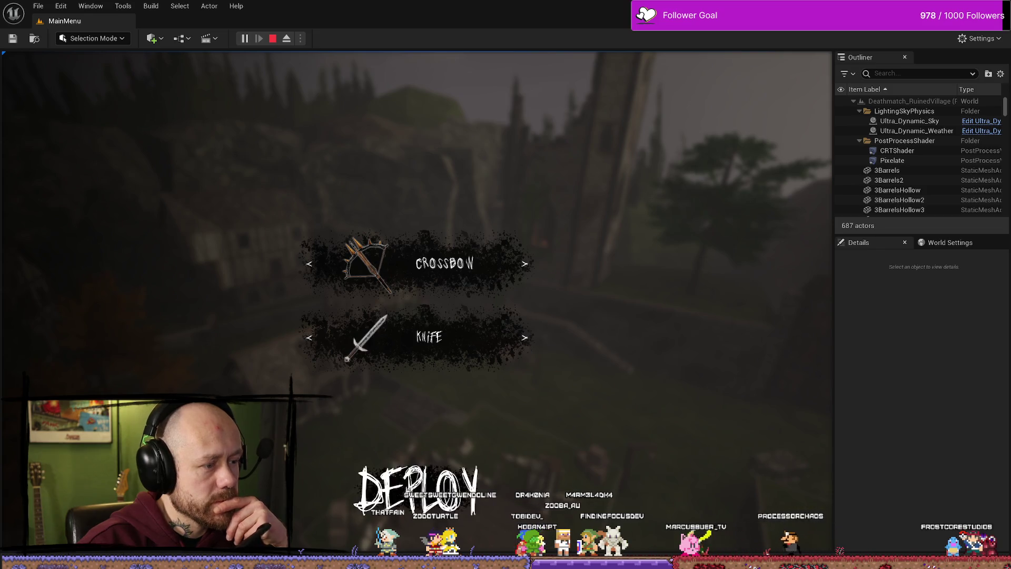
{"action": "left_click", "coordinate": [416, 489]}
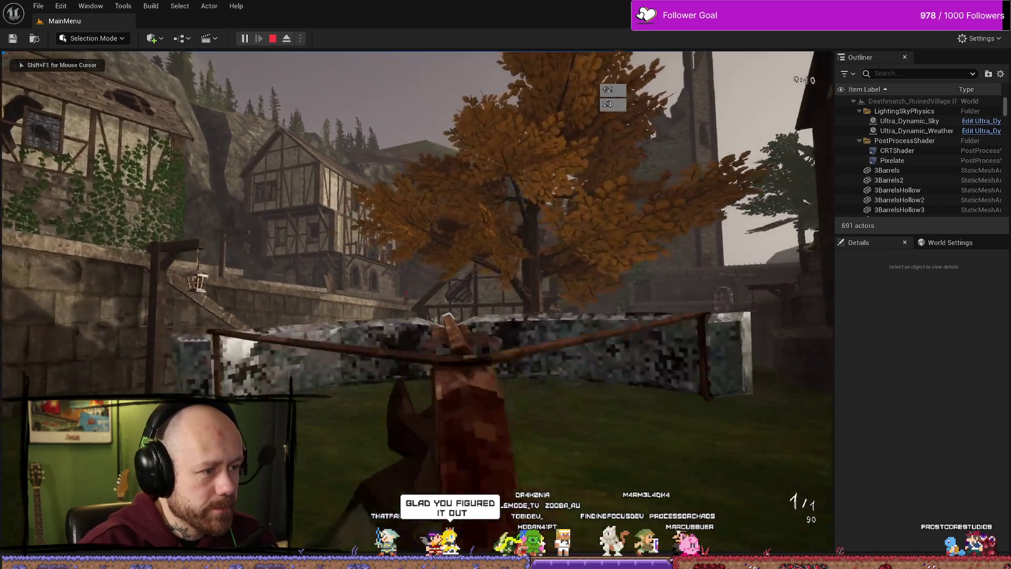
Fire the crossbow and move across the courtyard toward the village green.
{"action": "left_click", "coordinate": [416, 301]}
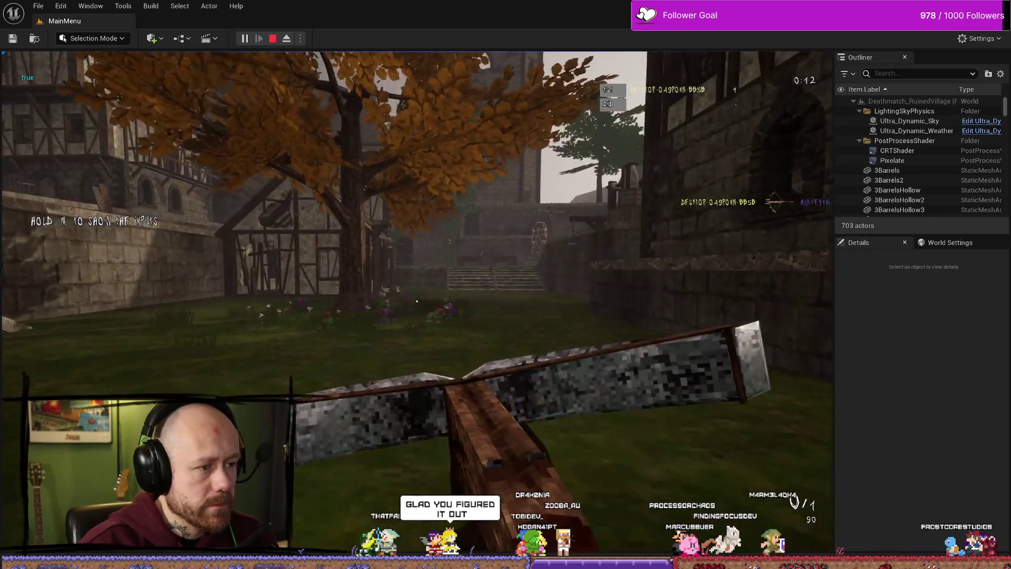
{"action": "key", "text": "w"}
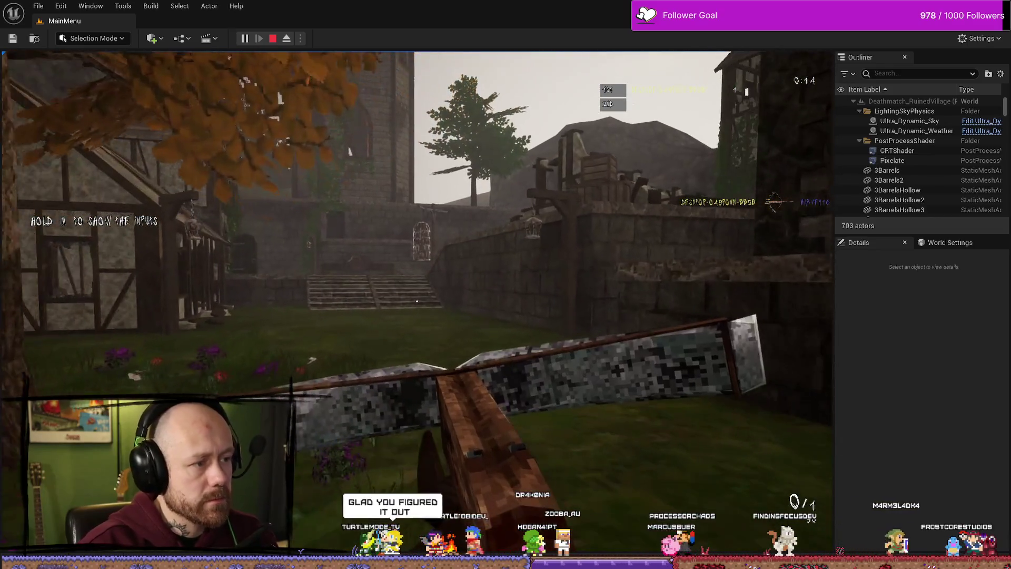
{"action": "key", "text": "w"}
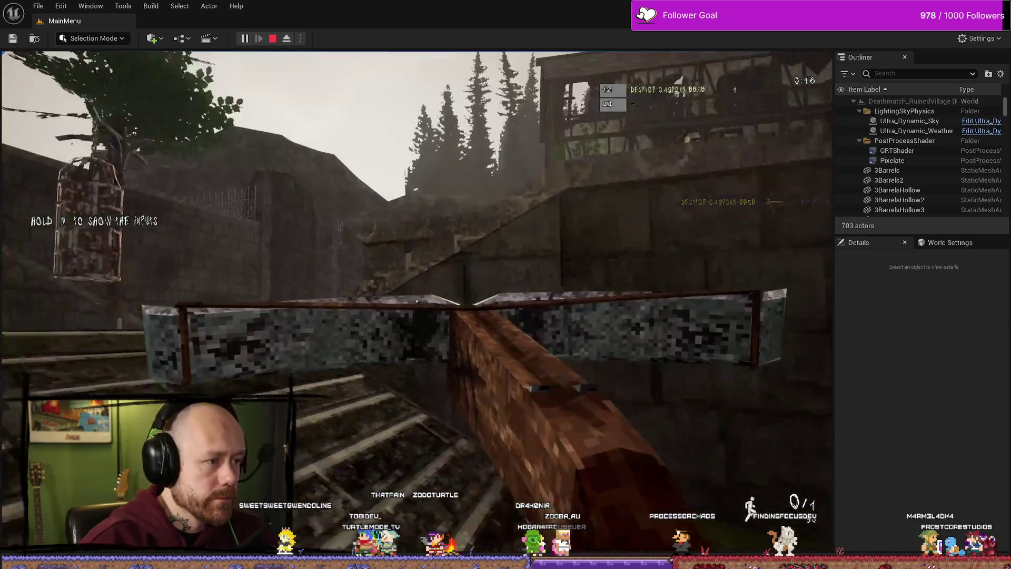
{"action": "key", "text": "w"}
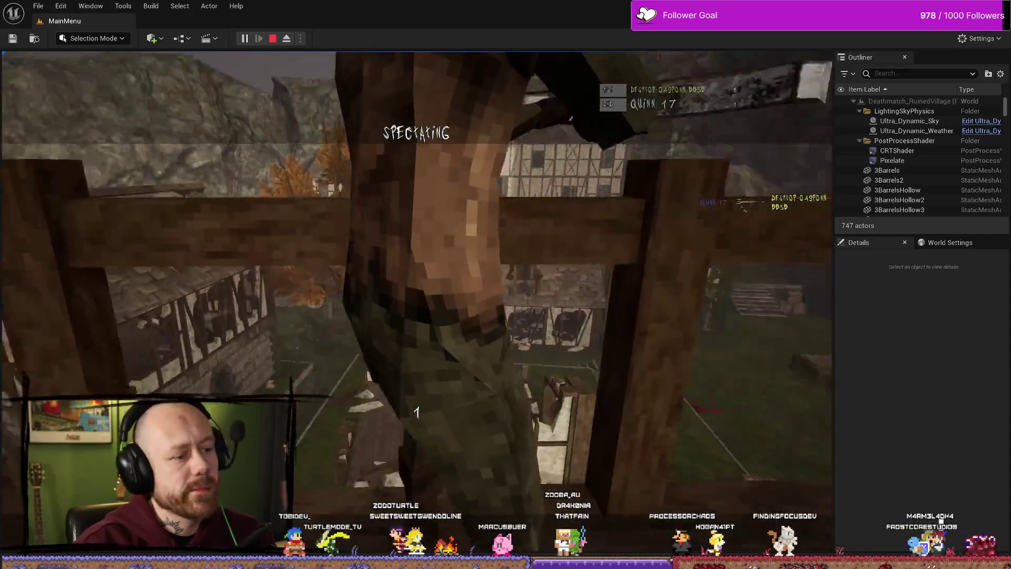
{"action": "right_click", "coordinate": [416, 303]}
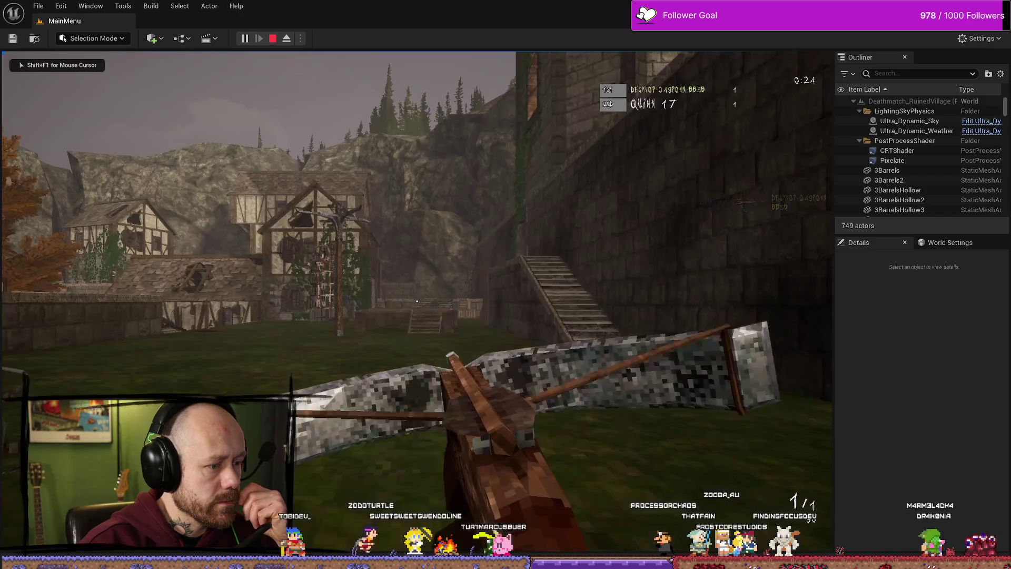
Advance up the stone stairs and around the village buildings until killed, opening the respawn loadout.
{"action": "key", "text": "w"}
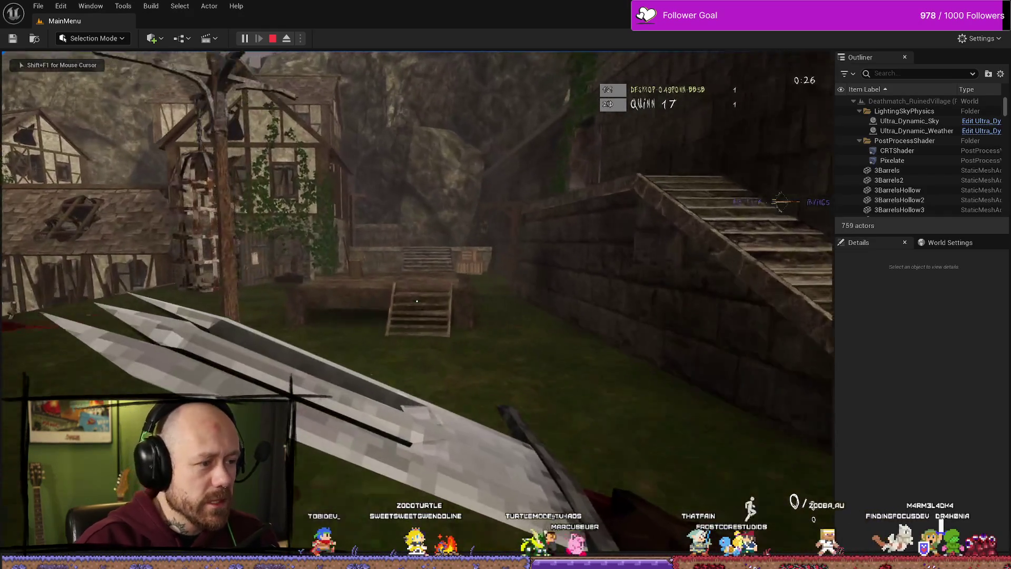
{"action": "key", "text": "w"}
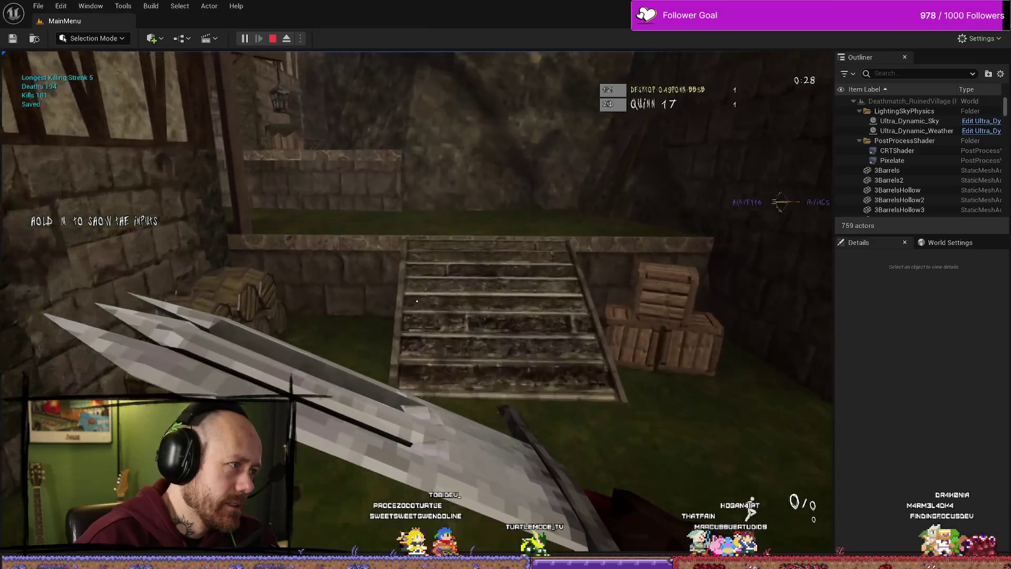
{"action": "key", "text": "w"}
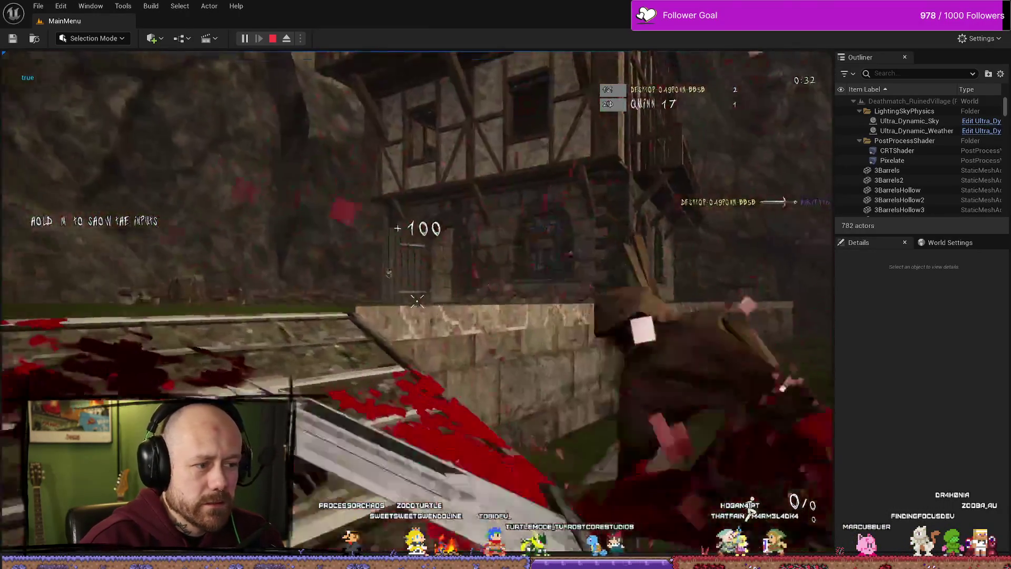
{"action": "key", "text": "w"}
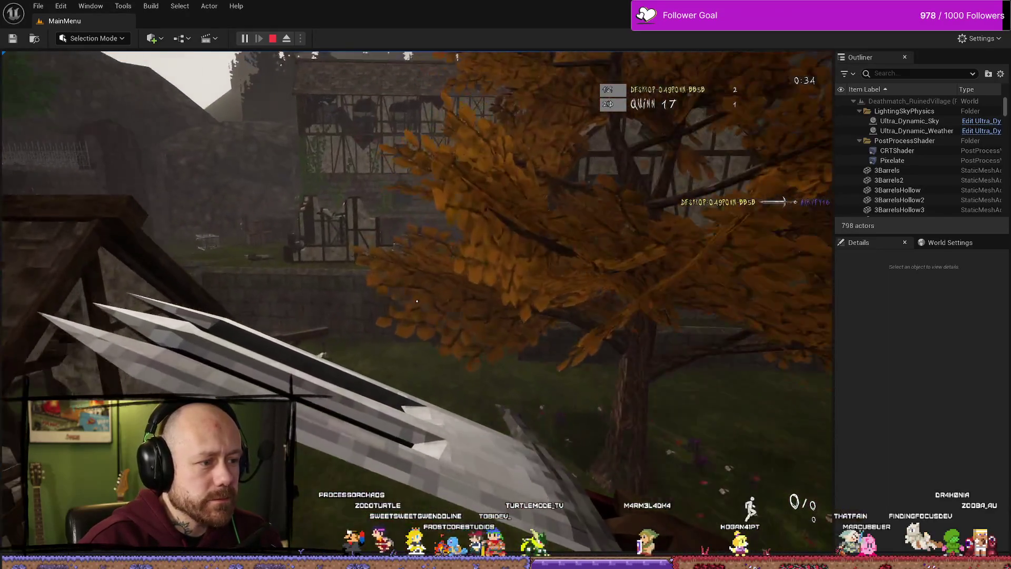
{"action": "key", "text": "w"}
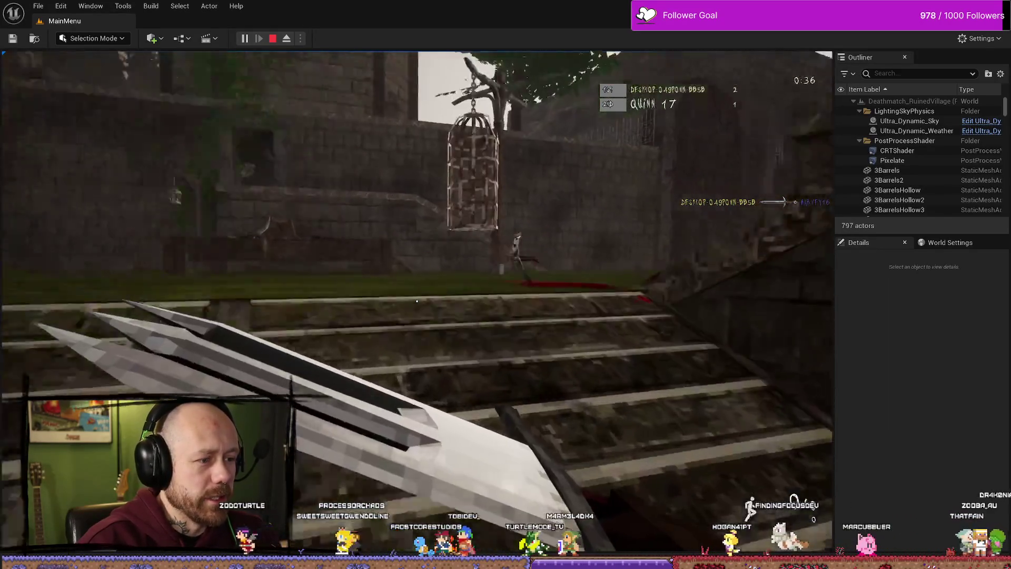
{"action": "key", "text": "w"}
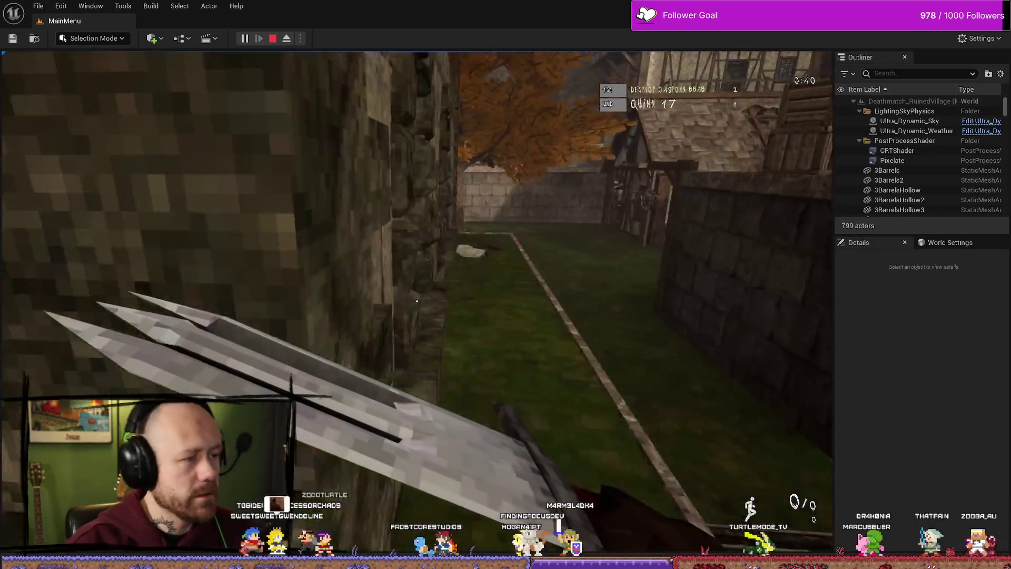
{"action": "key", "text": "w"}
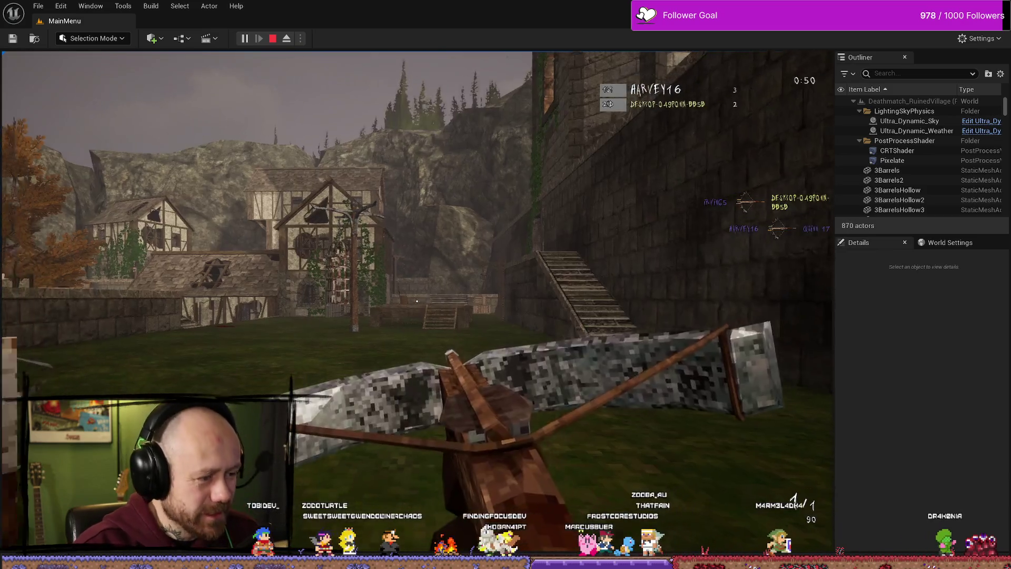
{"action": "key", "text": "w"}
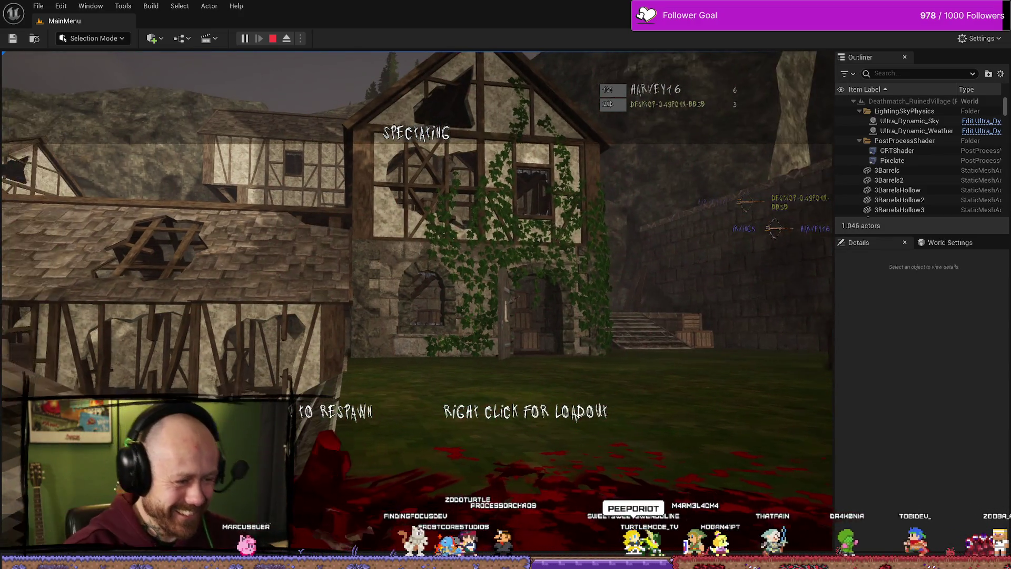
{"action": "right_click", "coordinate": [496, 451]}
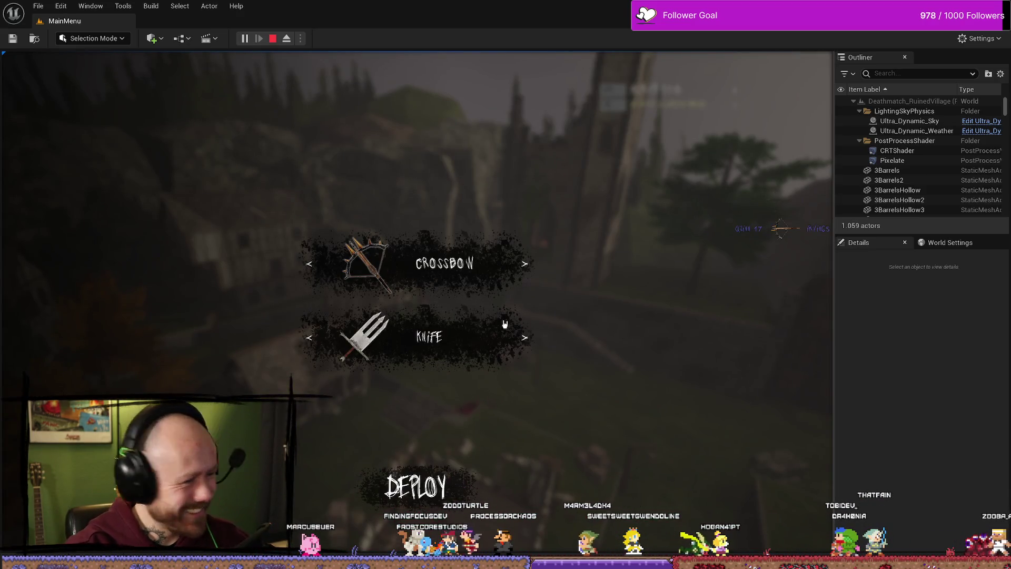
Respawn with the Crossbow and Knife loadout.
{"action": "left_click", "coordinate": [517, 338]}
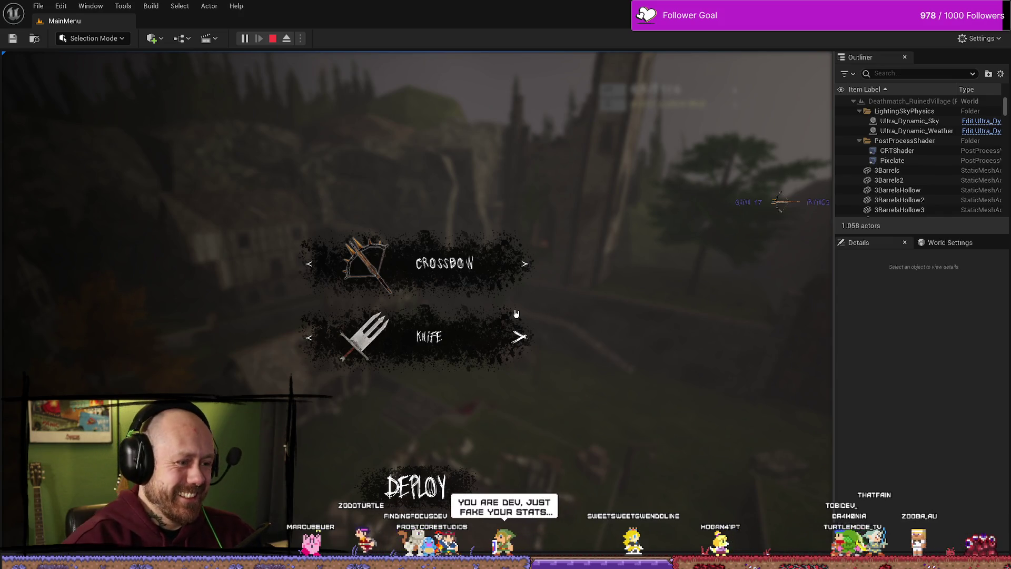
{"action": "left_click", "coordinate": [518, 337]}
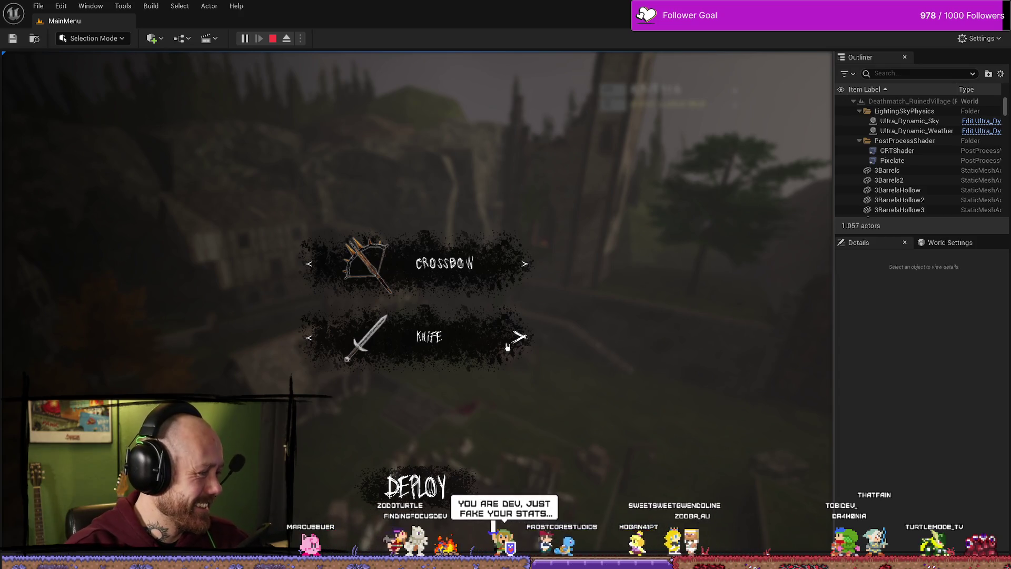
{"action": "left_click", "coordinate": [415, 487]}
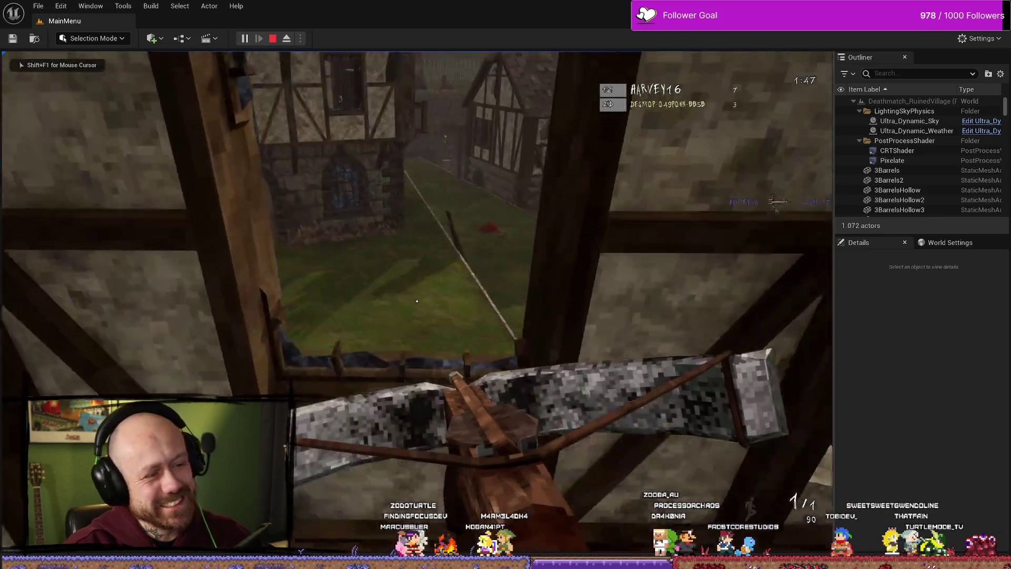
Move toward the wooden platform and attack enemies, landing a double kill for 10 to 5.
{"action": "mouse_move", "coordinate": [416, 301]}
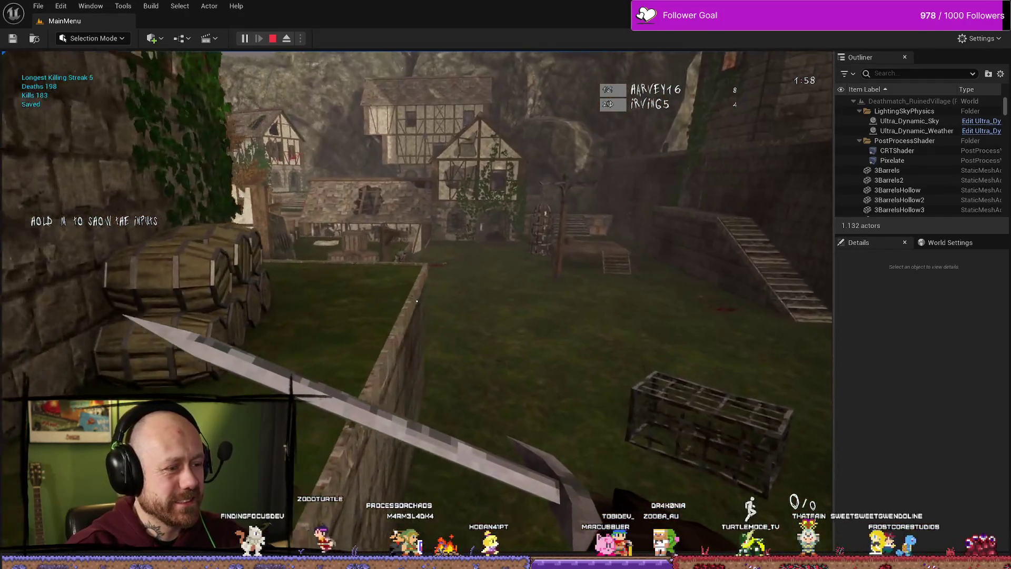
{"action": "key", "text": "w"}
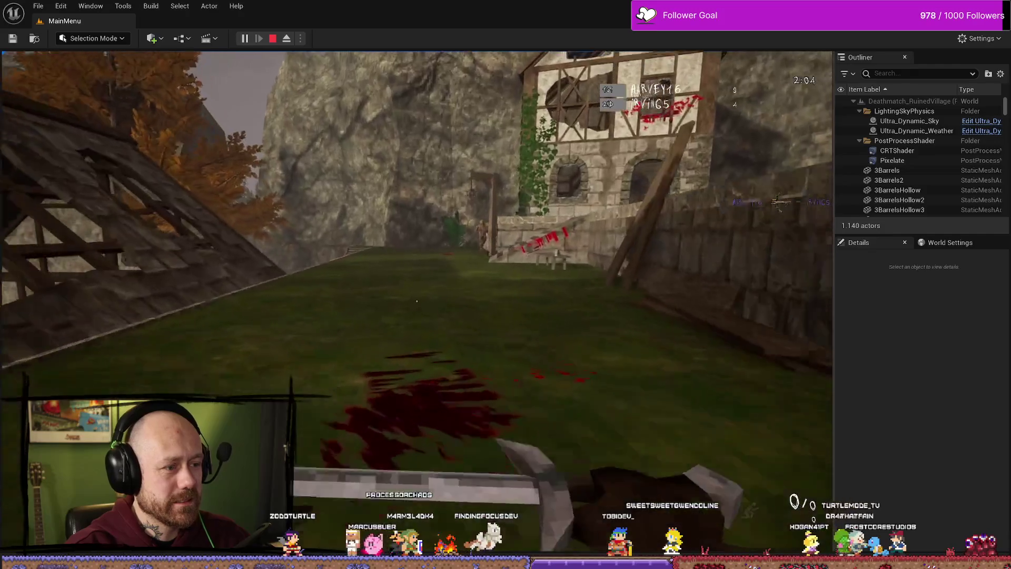
{"action": "left_click", "coordinate": [417, 301]}
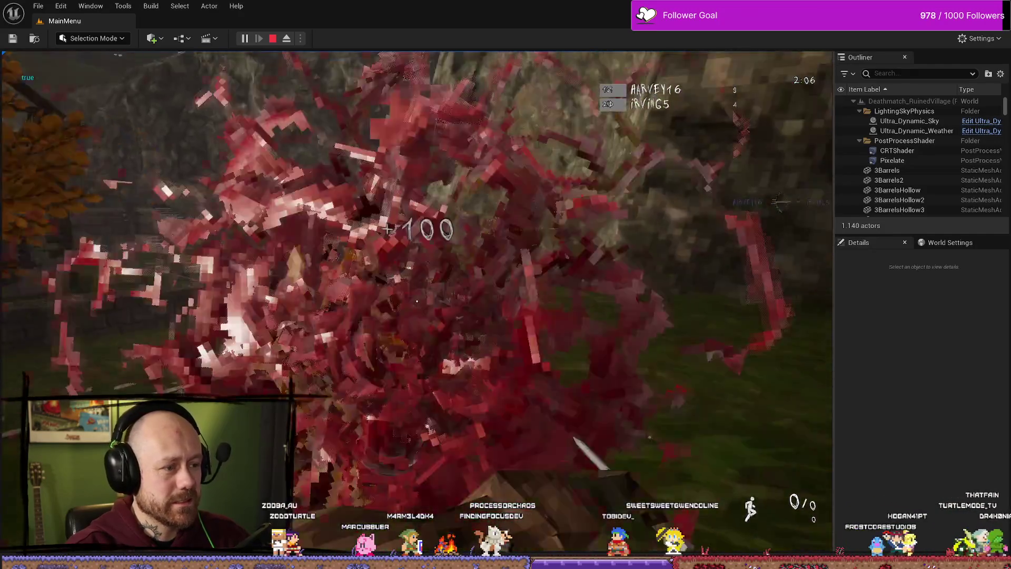
{"action": "mouse_move", "coordinate": [417, 301]}
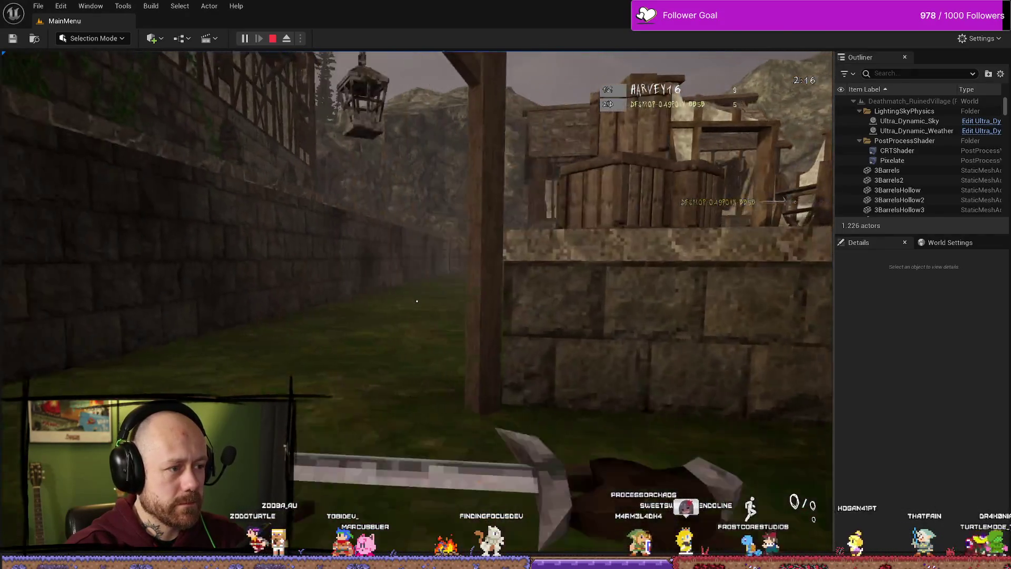
{"action": "scroll", "coordinate": [416, 301], "scroll_direction": "up", "scroll_amount": 1}
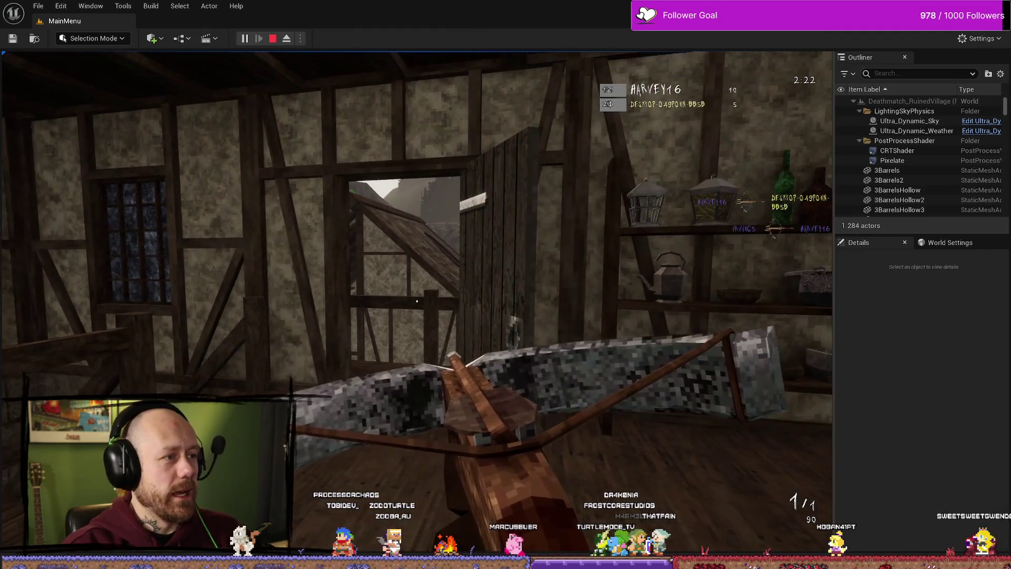
{"action": "scroll", "coordinate": [416, 302], "scroll_direction": "up", "scroll_amount": 1}
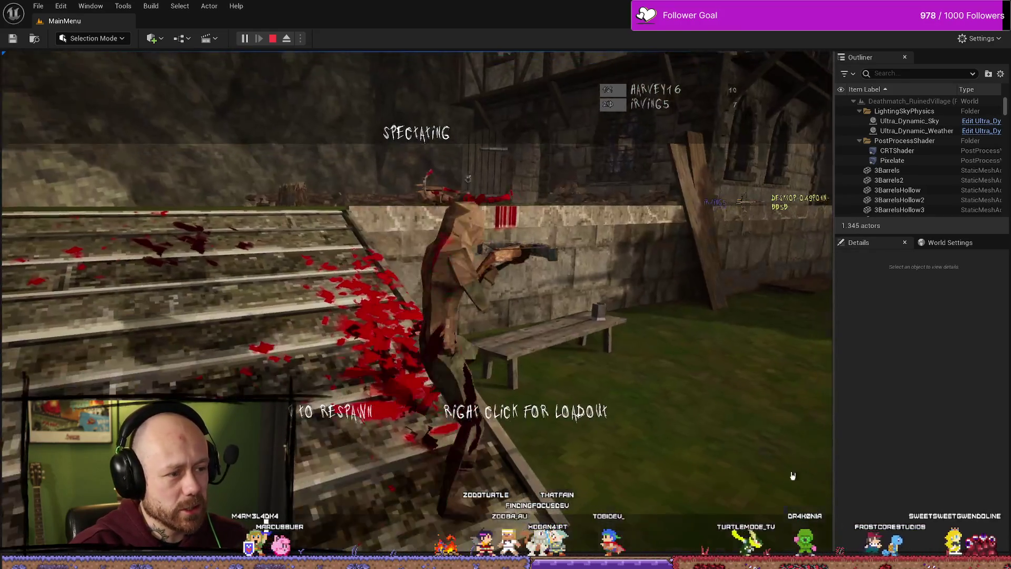
Respawn with a changed secondary weapon and deploy back into the match.
{"action": "right_click", "coordinate": [417, 410]}
{"action": "left_click", "coordinate": [519, 340]}
{"action": "left_click", "coordinate": [416, 487]}
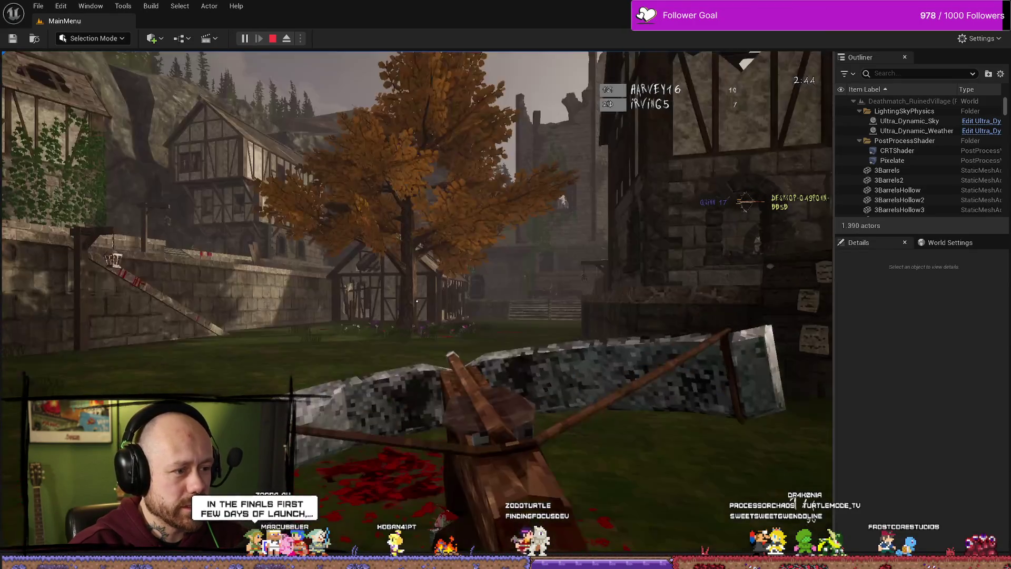
Fight with sword and crossbow until 14 to 8, then stop and inspect the first runtime error.
{"action": "key", "text": "w"}
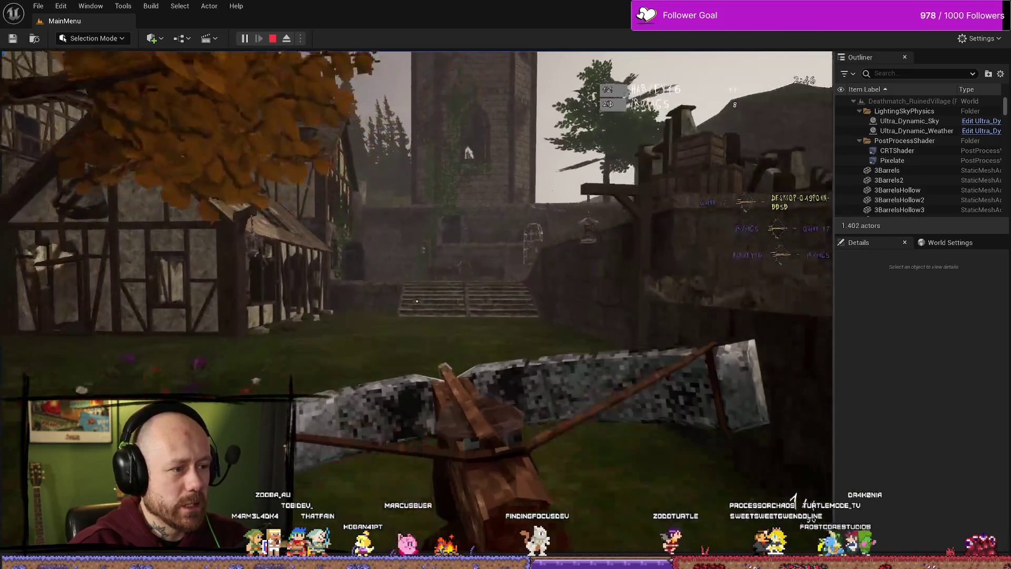
{"action": "key", "text": "2"}
{"action": "left_click", "coordinate": [416, 301]}
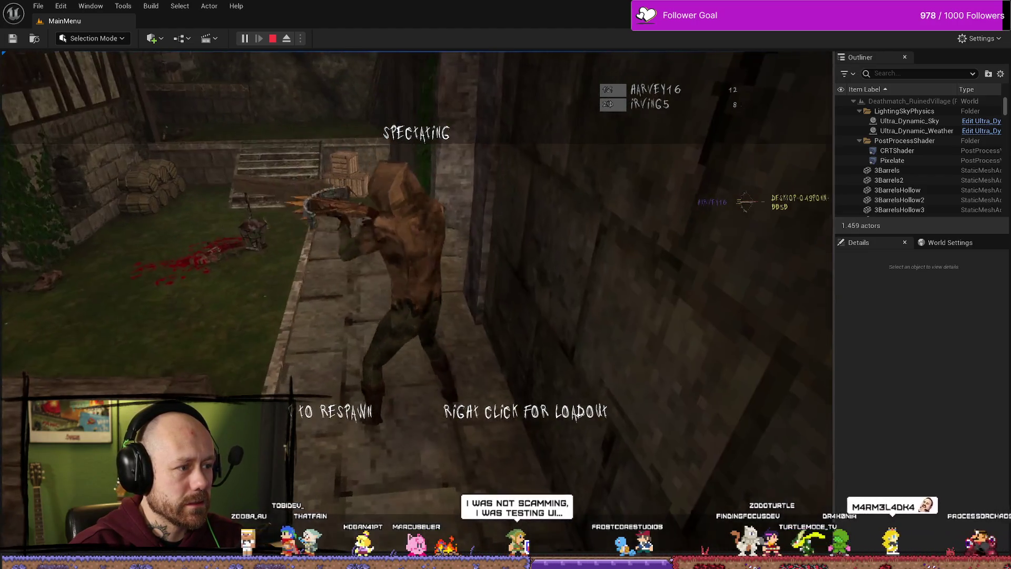
{"action": "left_click", "coordinate": [416, 300]}
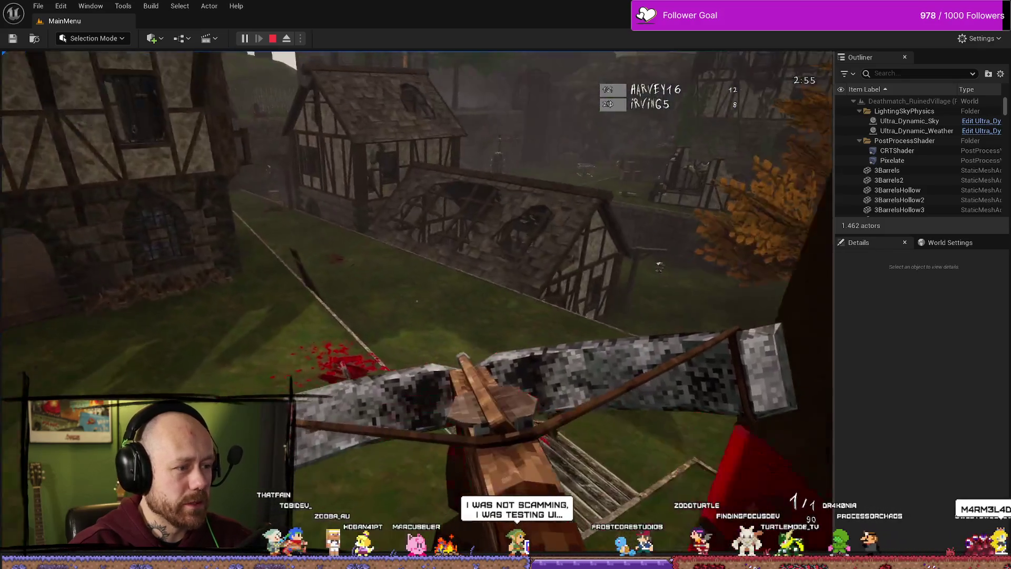
{"action": "left_click", "coordinate": [416, 301]}
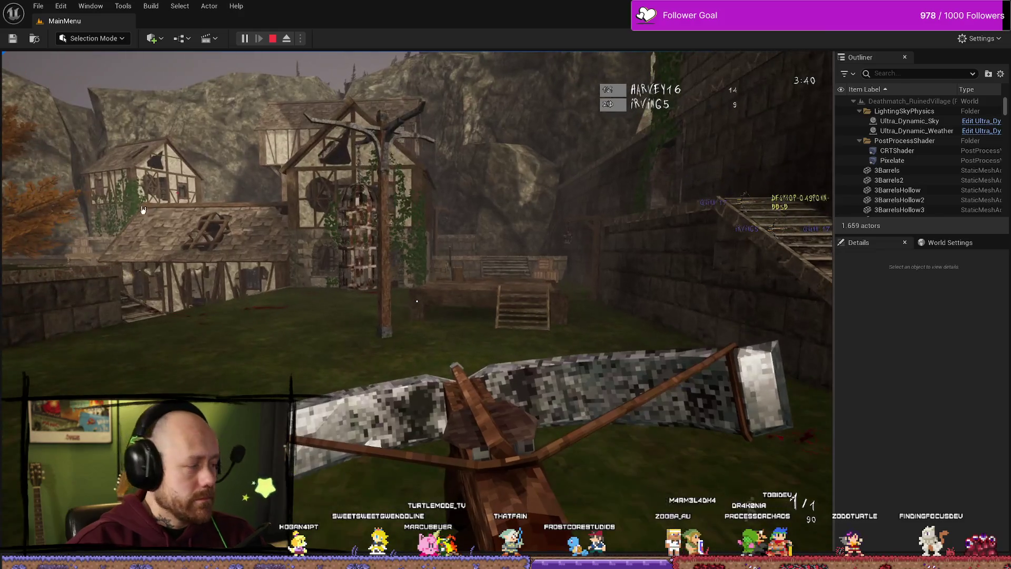
{"action": "key", "text": "Escape"}
{"action": "left_click", "coordinate": [485, 83]}
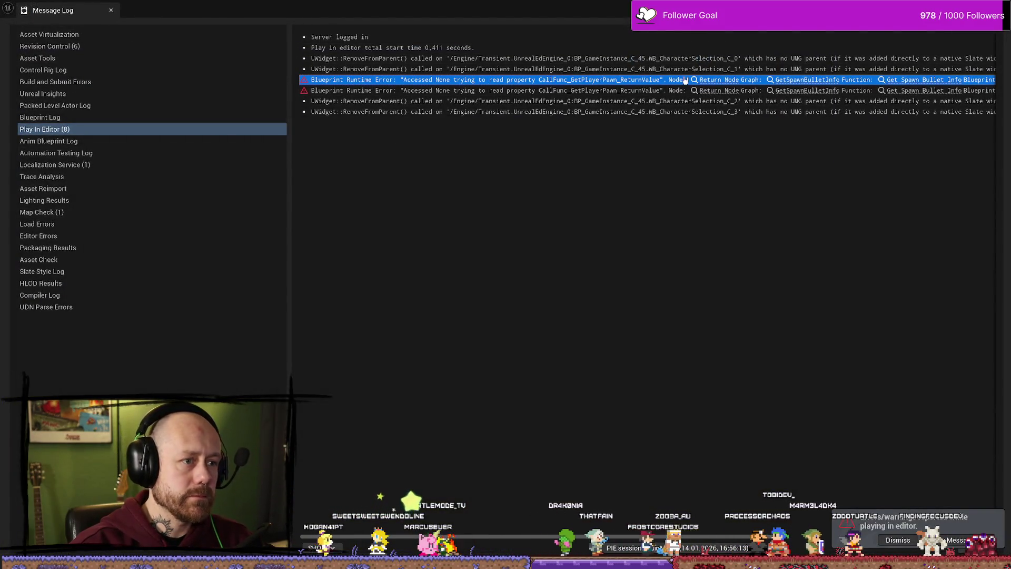
Open BP_PlayerCharacter's Health&Death graph, Save All, dismiss the warning, and switch to BP_BasePlayerController.
{"action": "left_click", "coordinate": [941, 81]}
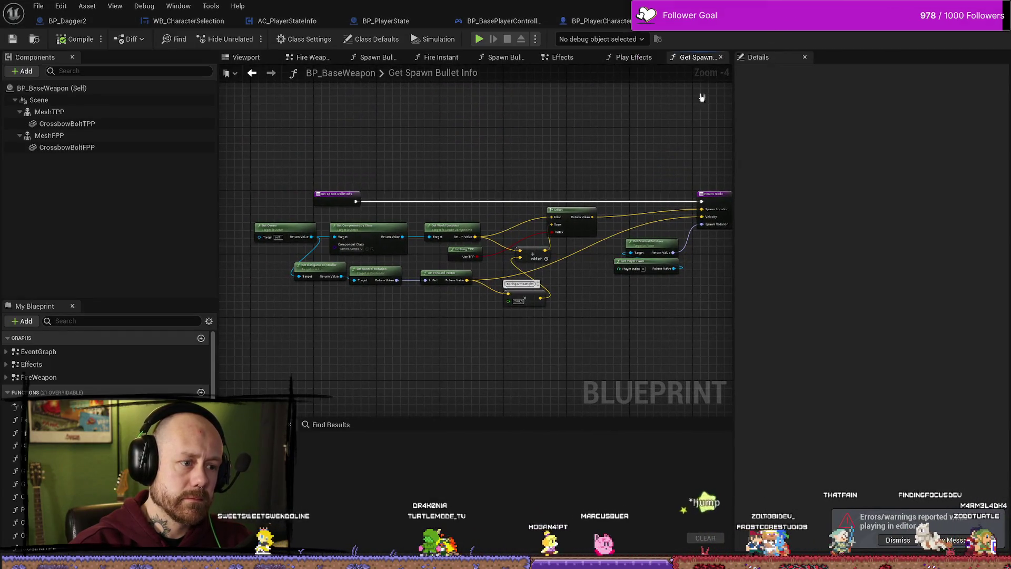
{"action": "left_click", "coordinate": [976, 30]}
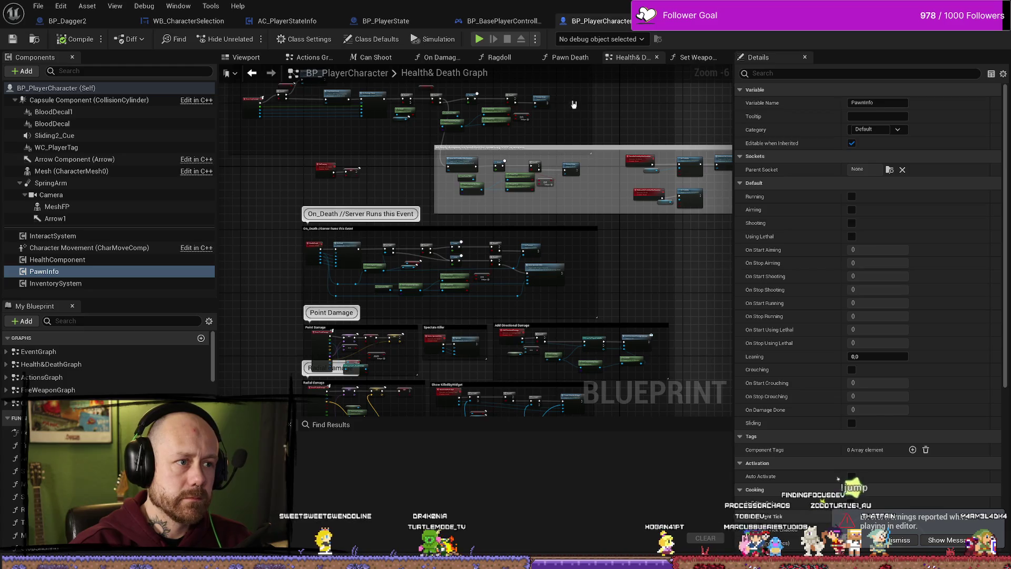
{"action": "left_click", "coordinate": [38, 5]}
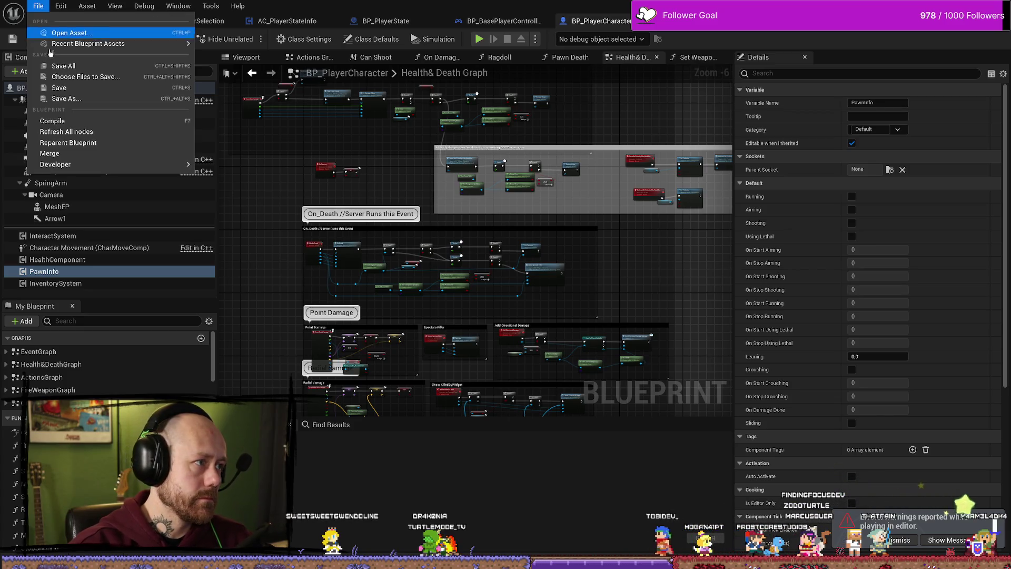
{"action": "left_click", "coordinate": [79, 63]}
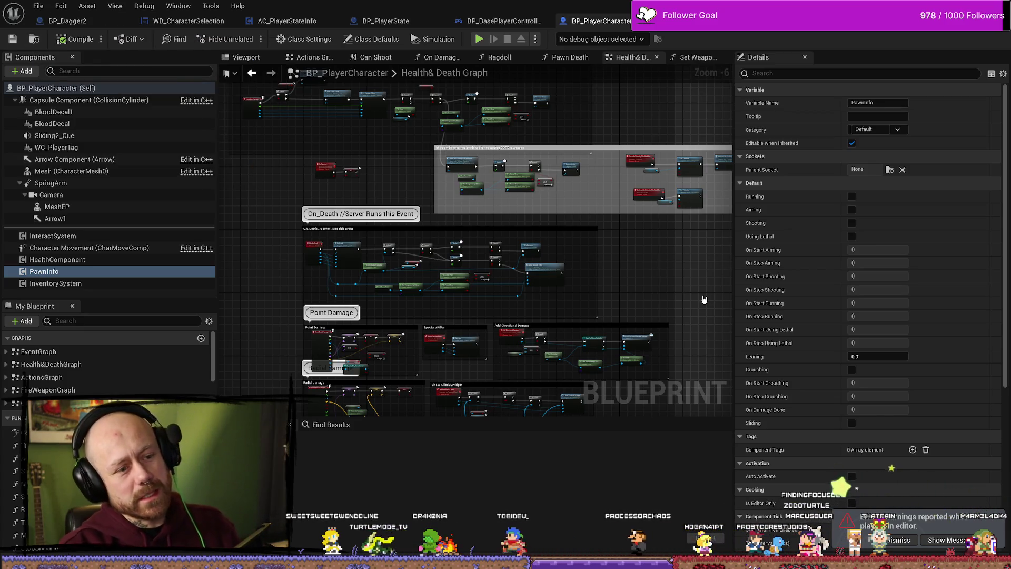
{"action": "left_click", "coordinate": [900, 542]}
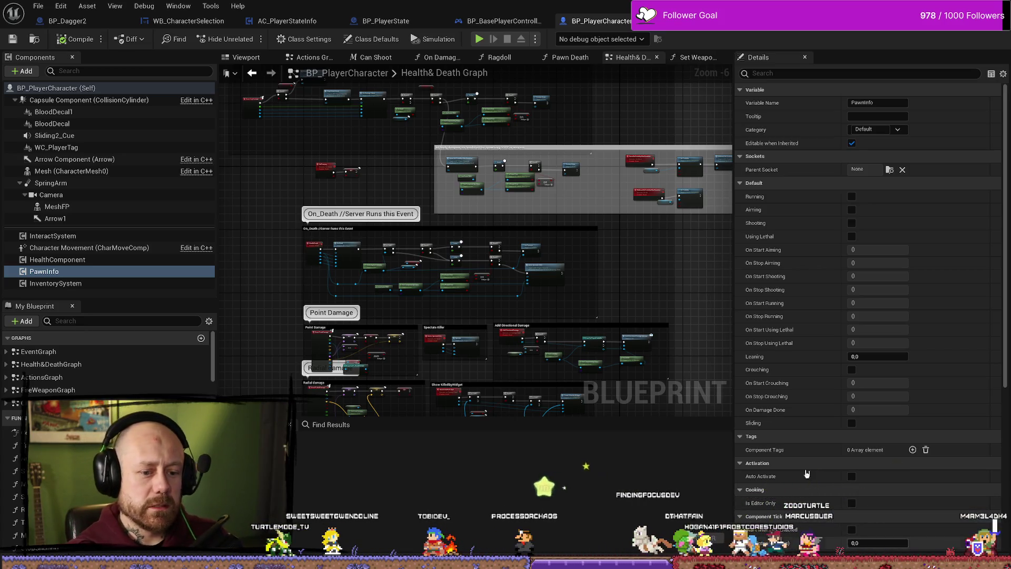
{"action": "left_click", "coordinate": [499, 23]}
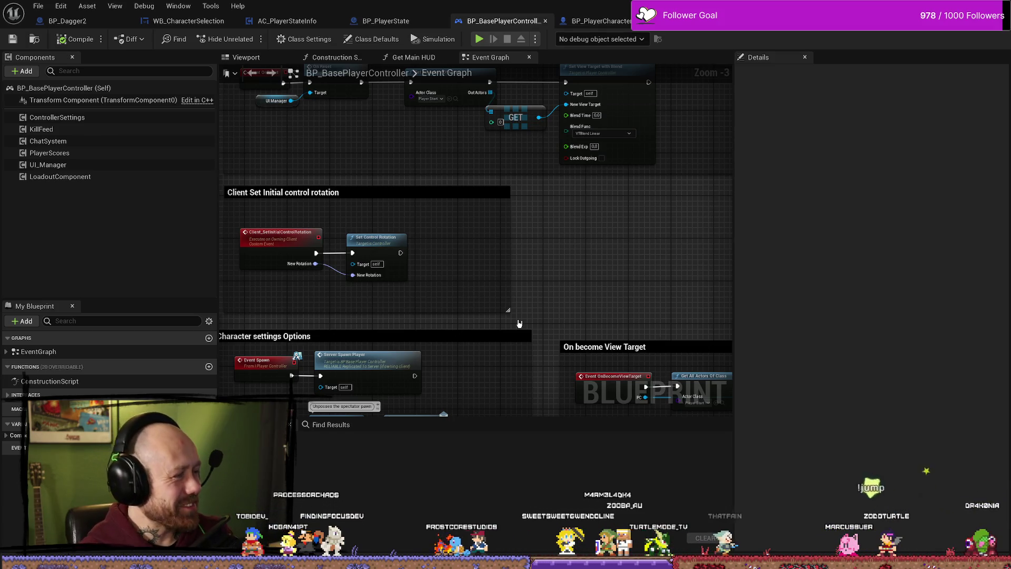
Bring the Firefox window playing the lofi YouTube video in front of the editor.
{"action": "left_click_drag", "start_coordinate": [557, 244], "coordinate": [591, 271]}
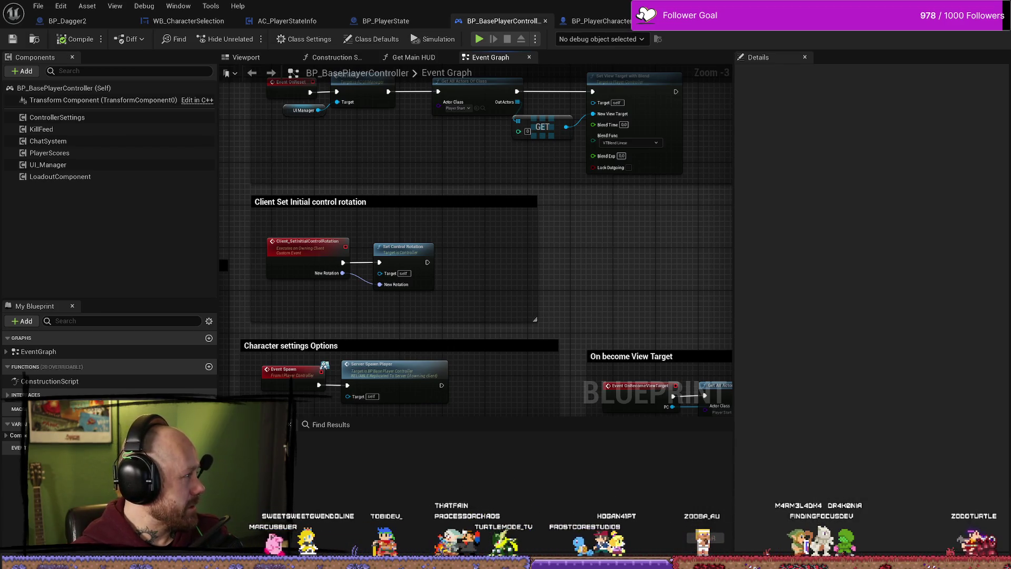
{"action": "key", "text": "alt+Tab"}
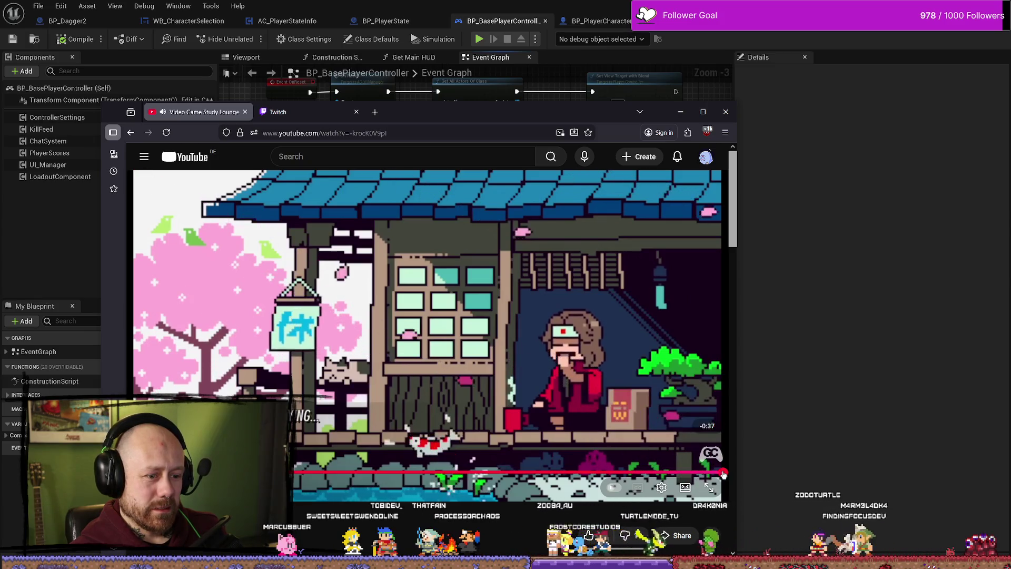
Switch from the YouTube window back to the BP_BasePlayerController Event Graph.
{"action": "key", "text": "alt+Tab"}
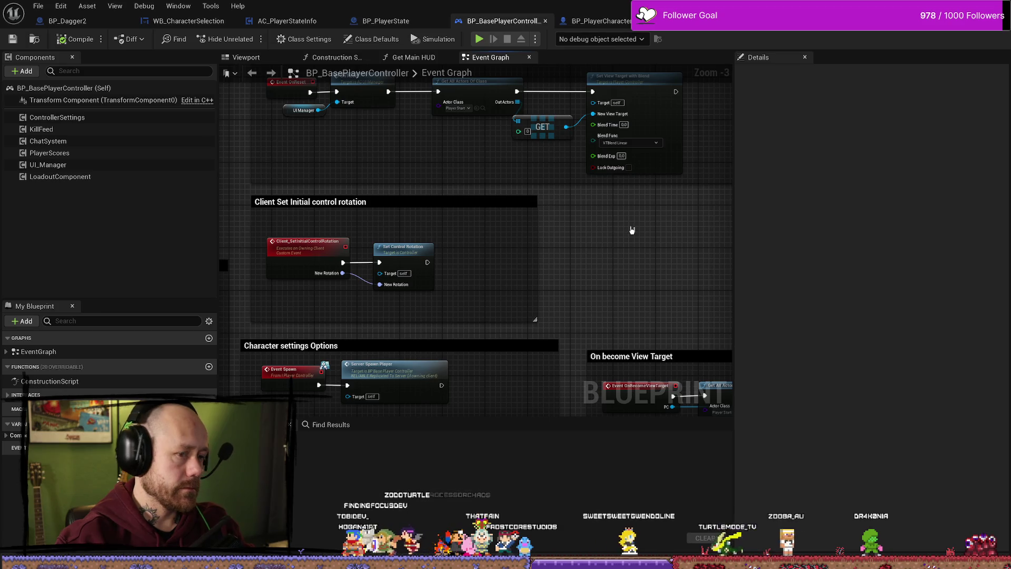
Close the BP_BasePlayerController and BP_PlayerCharacter tabs and return to WB_CharacterSelection's graph.
{"action": "scroll", "coordinate": [605, 221], "scroll_direction": "down", "scroll_amount": 4}
{"action": "scroll", "coordinate": [453, 187], "scroll_direction": "up", "scroll_amount": 5}
{"action": "scroll", "coordinate": [557, 198], "scroll_direction": "down", "scroll_amount": 2}
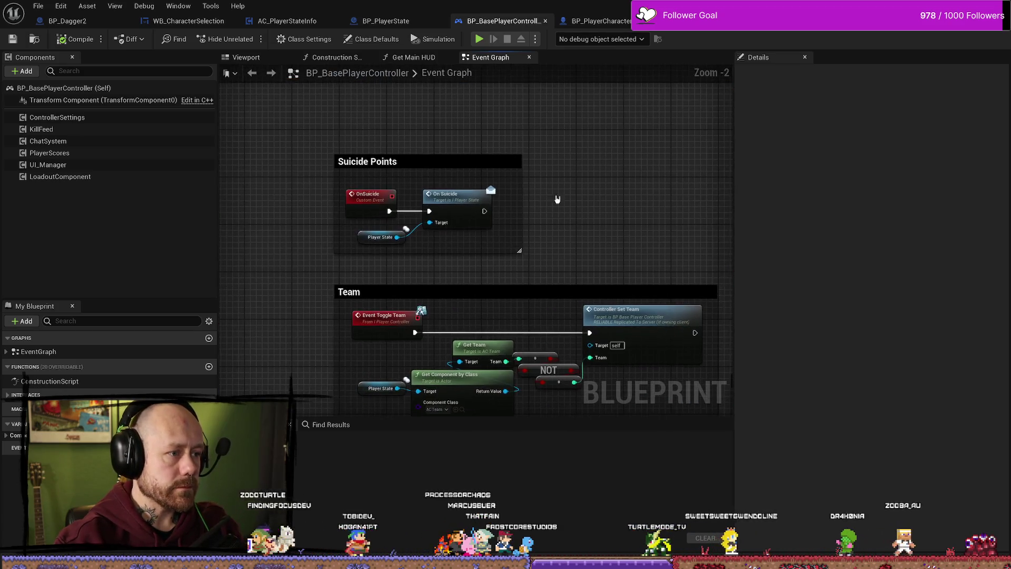
{"action": "scroll", "coordinate": [604, 220], "scroll_direction": "down", "scroll_amount": 2}
{"action": "scroll", "coordinate": [603, 220], "scroll_direction": "up", "scroll_amount": 2}
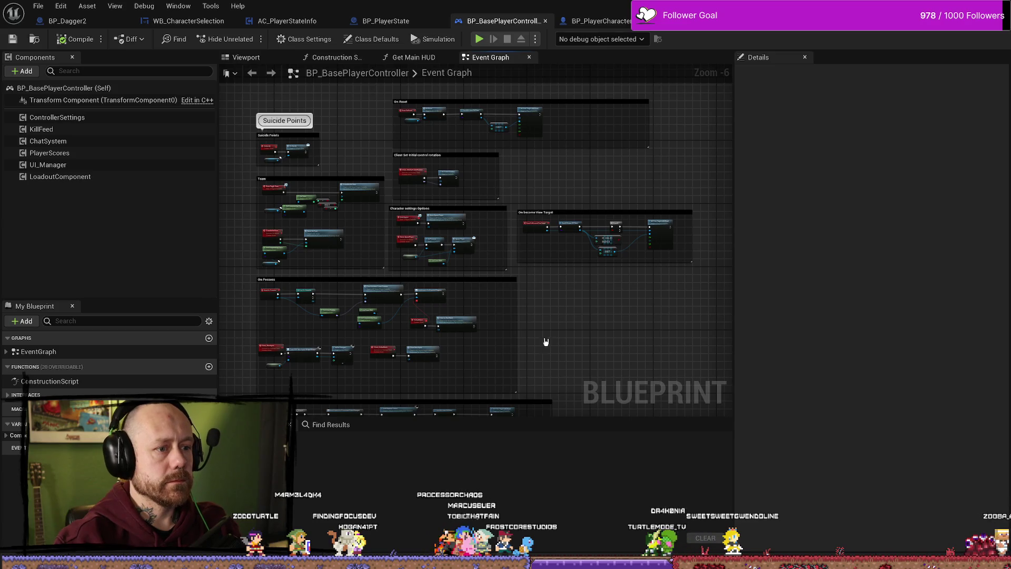
{"action": "scroll", "coordinate": [544, 343], "scroll_direction": "up", "scroll_amount": 2}
{"action": "scroll", "coordinate": [537, 261], "scroll_direction": "up", "scroll_amount": 1}
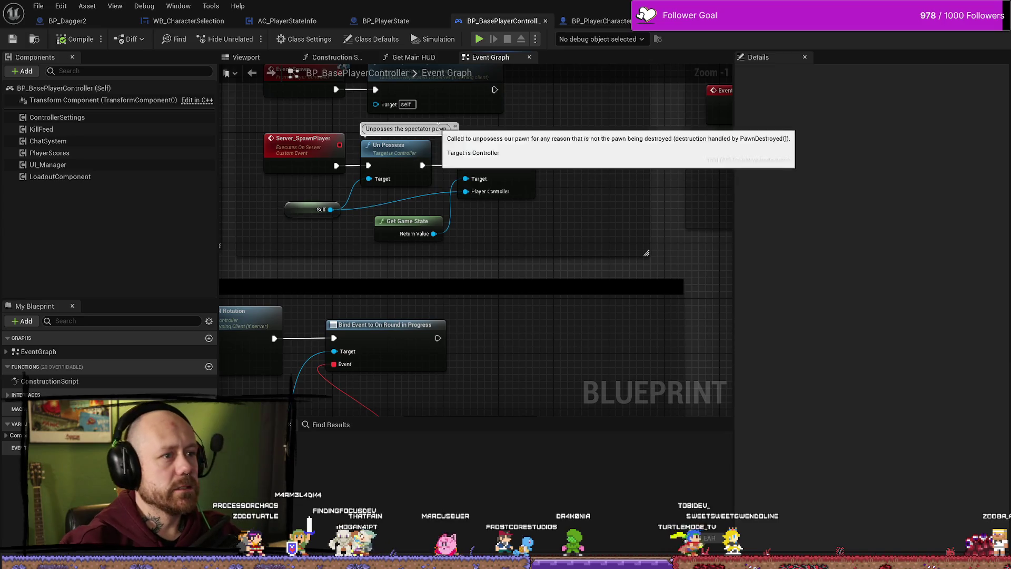
{"action": "left_click", "coordinate": [389, 21]}
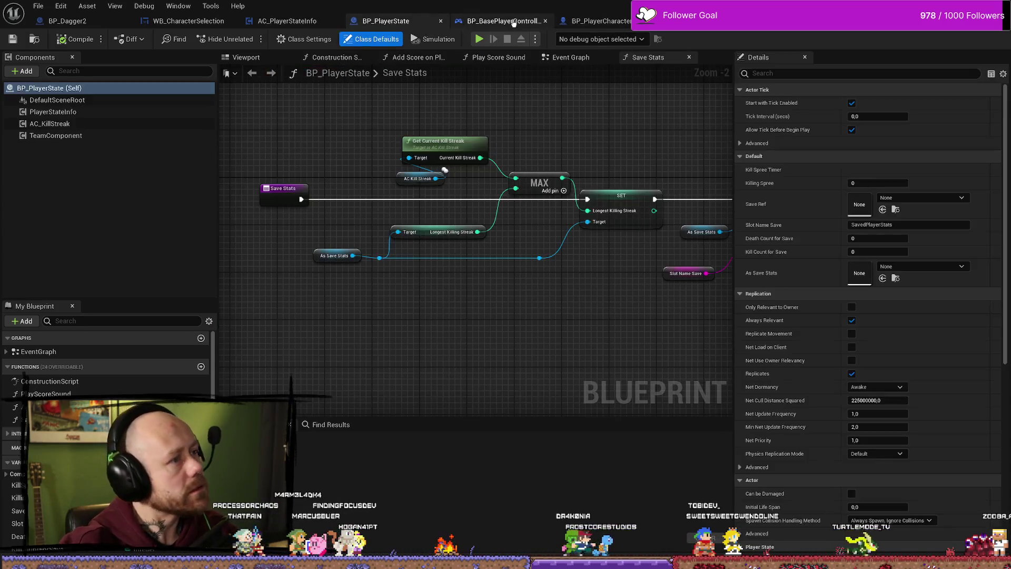
{"action": "left_click", "coordinate": [515, 21]}
{"action": "left_click", "coordinate": [545, 21]}
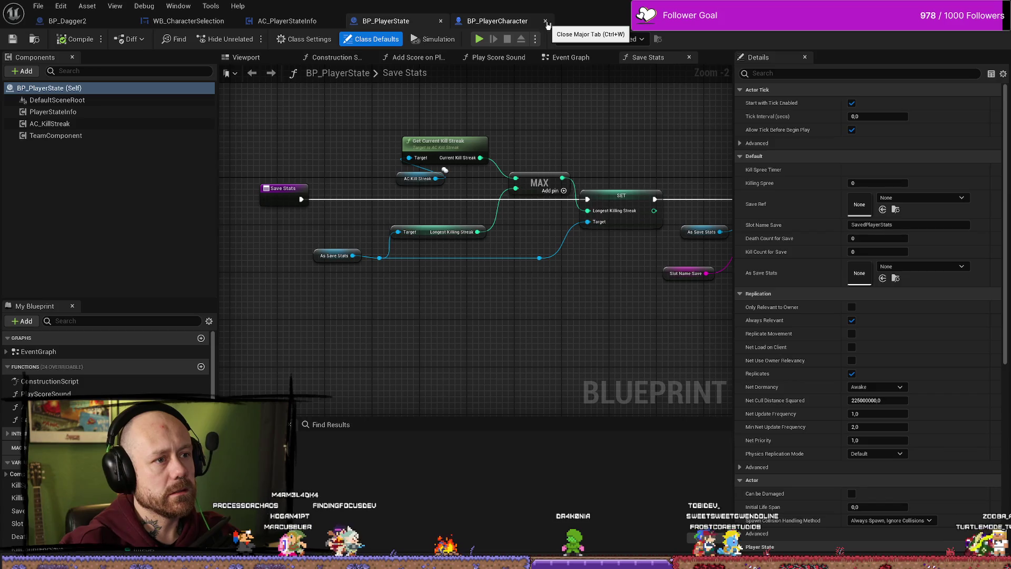
{"action": "left_click", "coordinate": [545, 21]}
{"action": "left_click", "coordinate": [196, 24]}
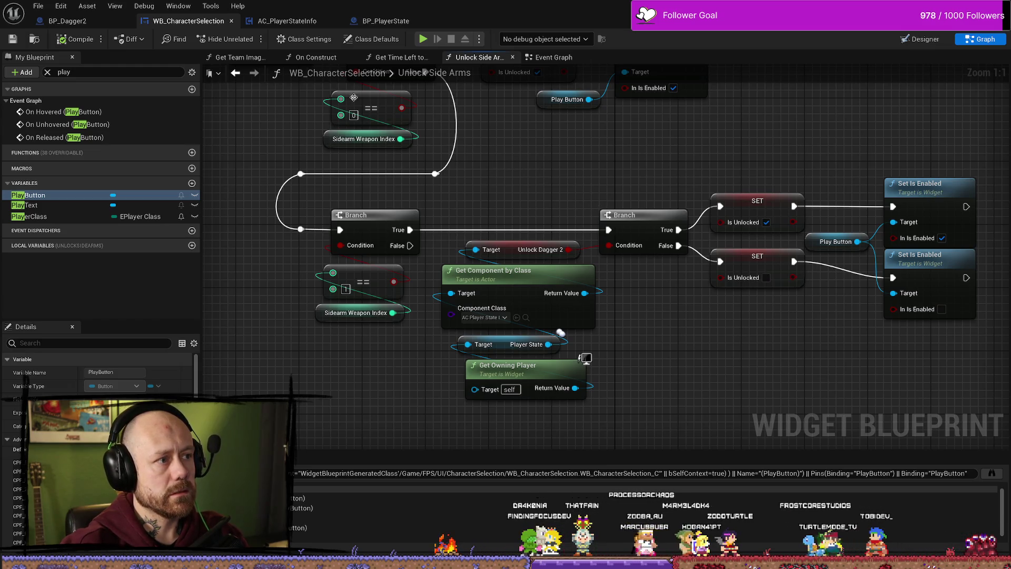
In On Rep Kills, delete the Print String node and its append input after the Unlock Dagger 2 SET.
{"action": "left_click", "coordinate": [286, 21]}
{"action": "scroll", "coordinate": [646, 187], "scroll_direction": "down", "scroll_amount": 2}
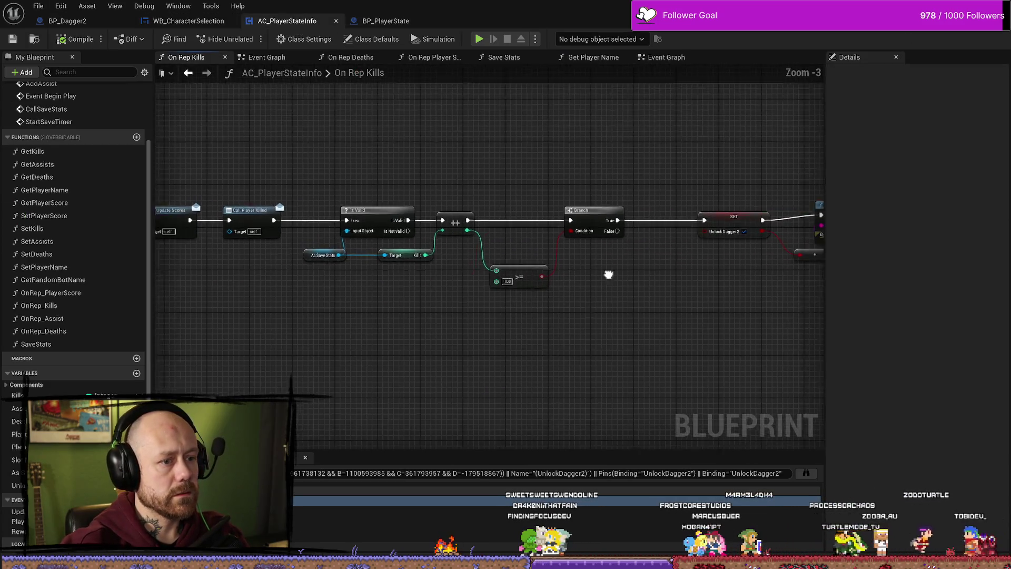
{"action": "left_click", "coordinate": [647, 221]}
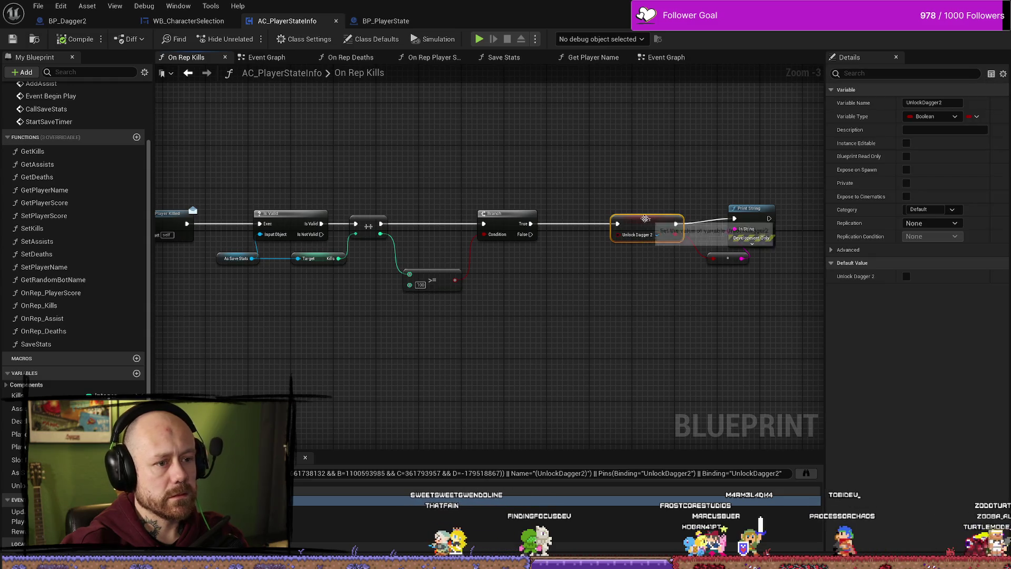
{"action": "left_click_drag", "start_coordinate": [647, 221], "coordinate": [615, 221]}
{"action": "left_click_drag", "start_coordinate": [688, 205], "coordinate": [639, 354]}
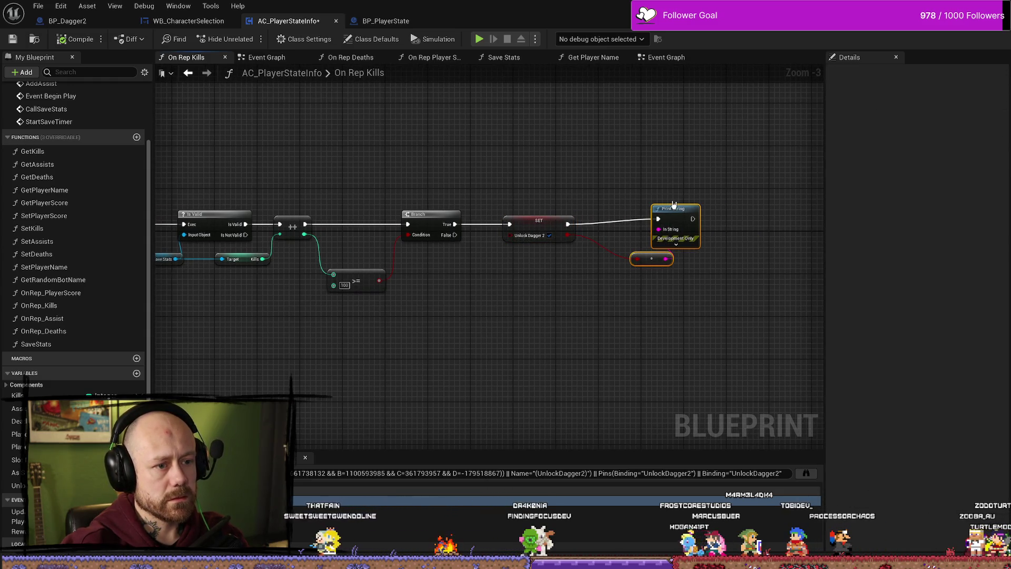
{"action": "scroll", "coordinate": [666, 179], "scroll_direction": "up", "scroll_amount": 3}
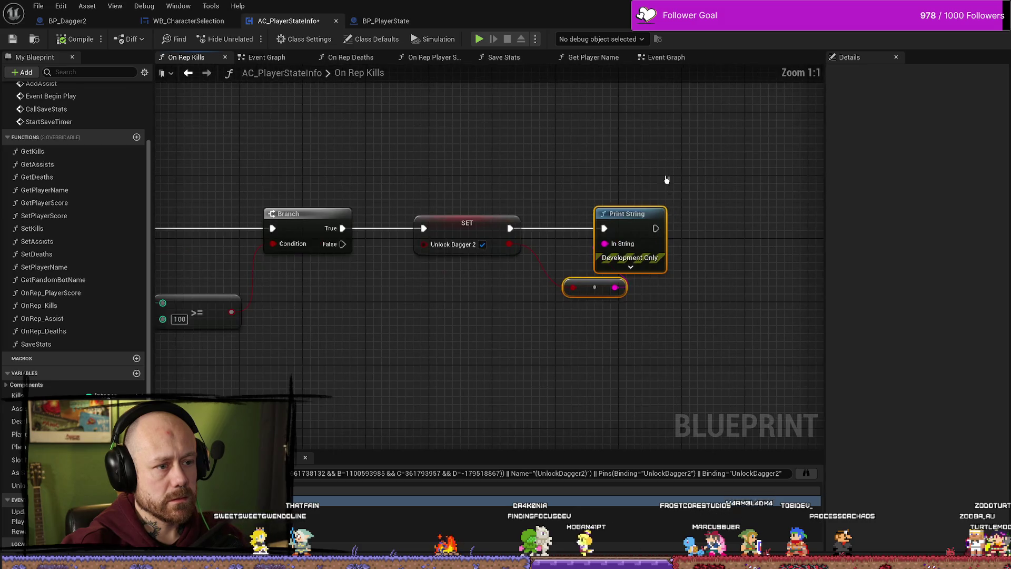
{"action": "key", "text": "Delete"}
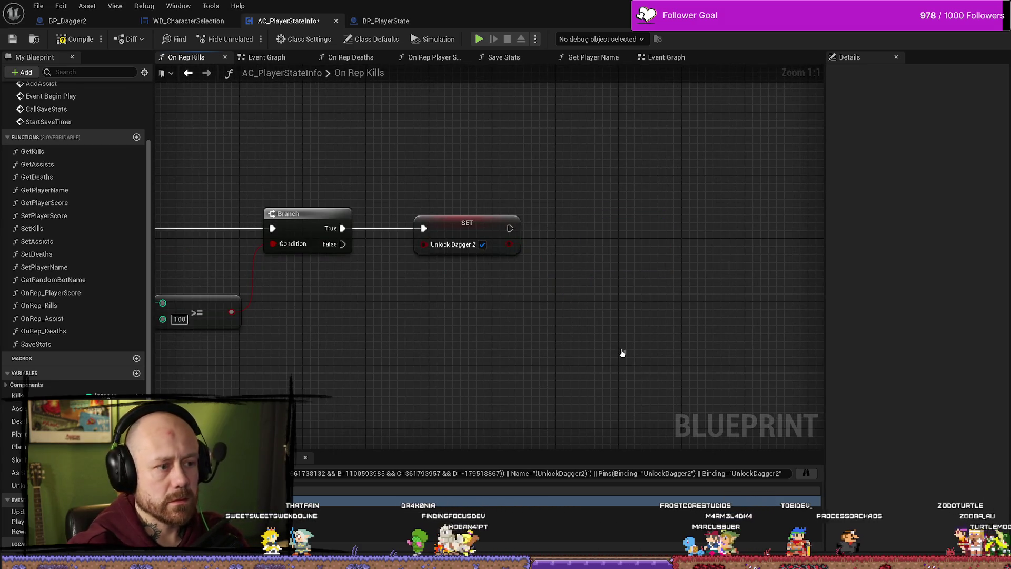
Realign the Unlock Dagger 2 SET node and bring up the Save Stats graph.
{"action": "left_click_drag", "start_coordinate": [478, 232], "coordinate": [470, 232]}
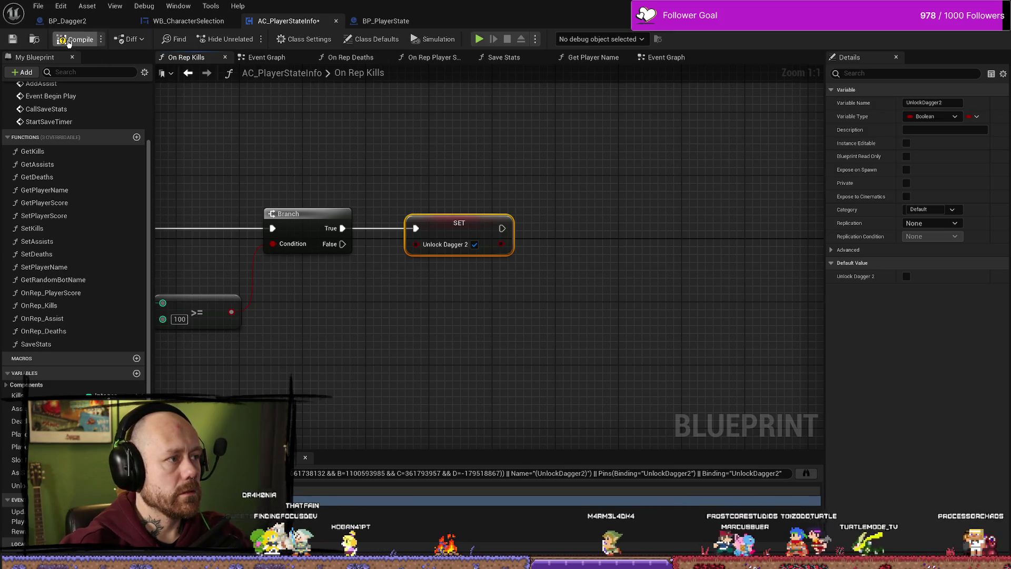
{"action": "scroll", "coordinate": [521, 275], "scroll_direction": "down", "scroll_amount": 3}
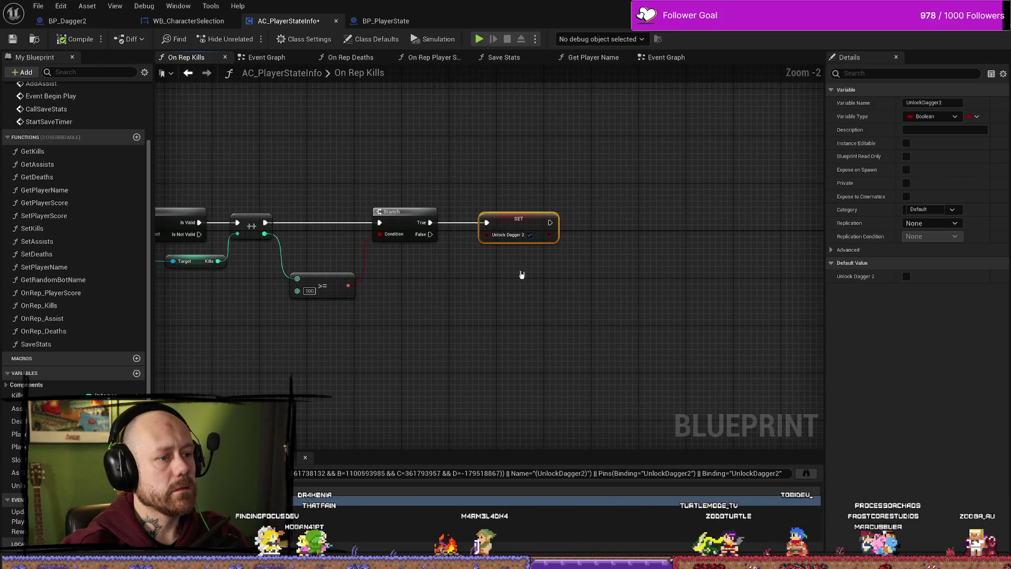
{"action": "scroll", "coordinate": [557, 179], "scroll_direction": "down", "scroll_amount": 1}
{"action": "scroll", "coordinate": [575, 205], "scroll_direction": "up", "scroll_amount": 2}
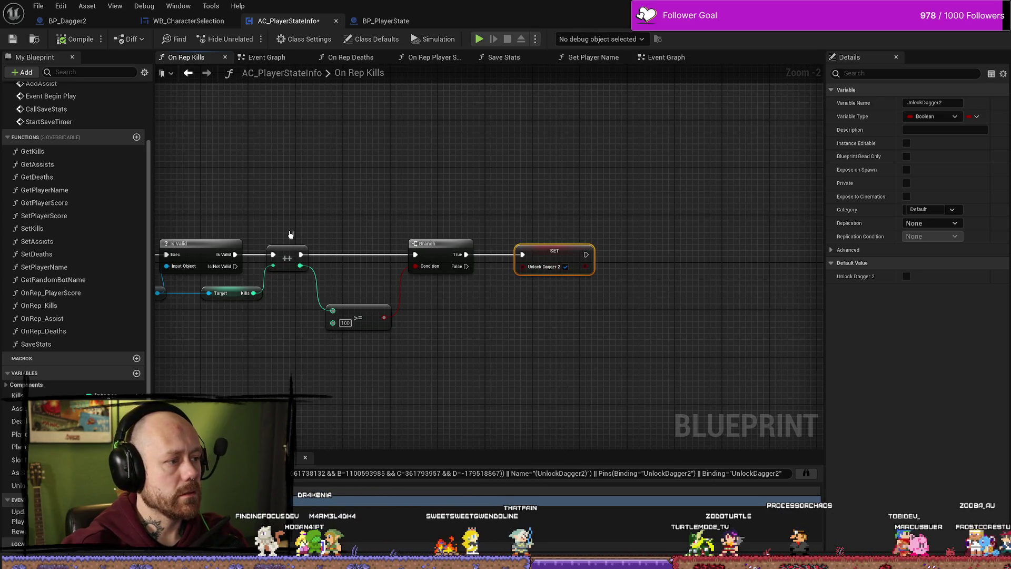
{"action": "left_click_drag", "start_coordinate": [423, 198], "coordinate": [499, 122]}
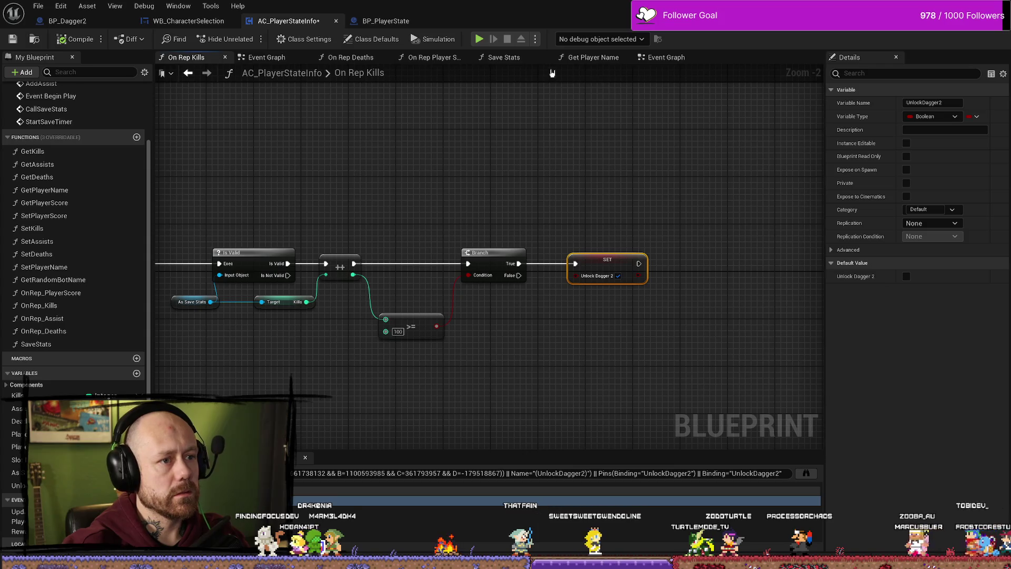
{"action": "left_click", "coordinate": [526, 58]}
{"action": "left_click_drag", "start_coordinate": [602, 250], "coordinate": [460, 239]}
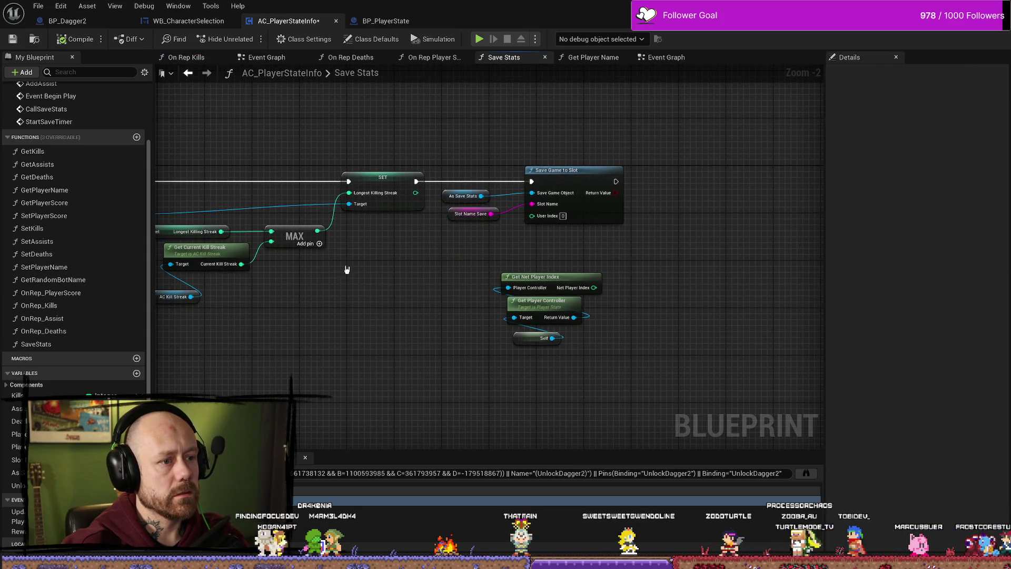
Move Save Game to Slot and its input nodes further right in the Save Stats graph.
{"action": "left_click_drag", "start_coordinate": [346, 271], "coordinate": [489, 264]}
{"action": "left_click_drag", "start_coordinate": [597, 254], "coordinate": [487, 249]}
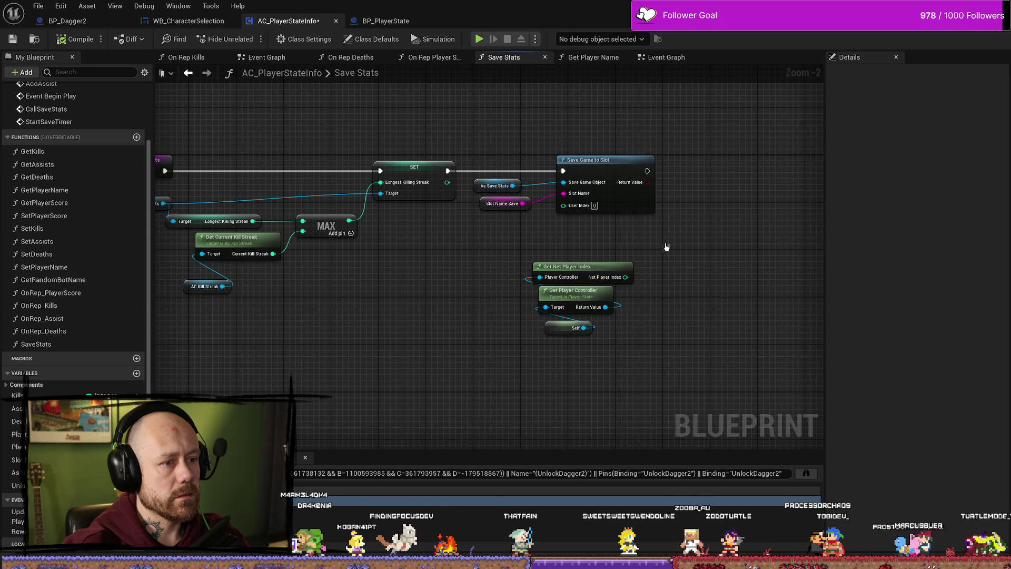
{"action": "left_click_drag", "start_coordinate": [667, 251], "coordinate": [472, 154]}
{"action": "left_click_drag", "start_coordinate": [604, 165], "coordinate": [693, 165]}
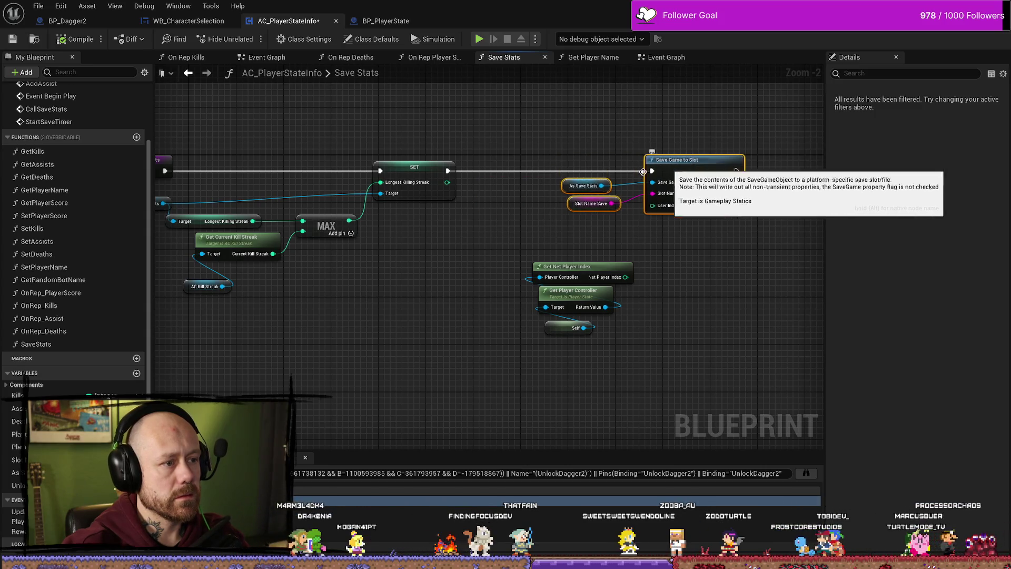
{"action": "left_click_drag", "start_coordinate": [455, 250], "coordinate": [556, 247]}
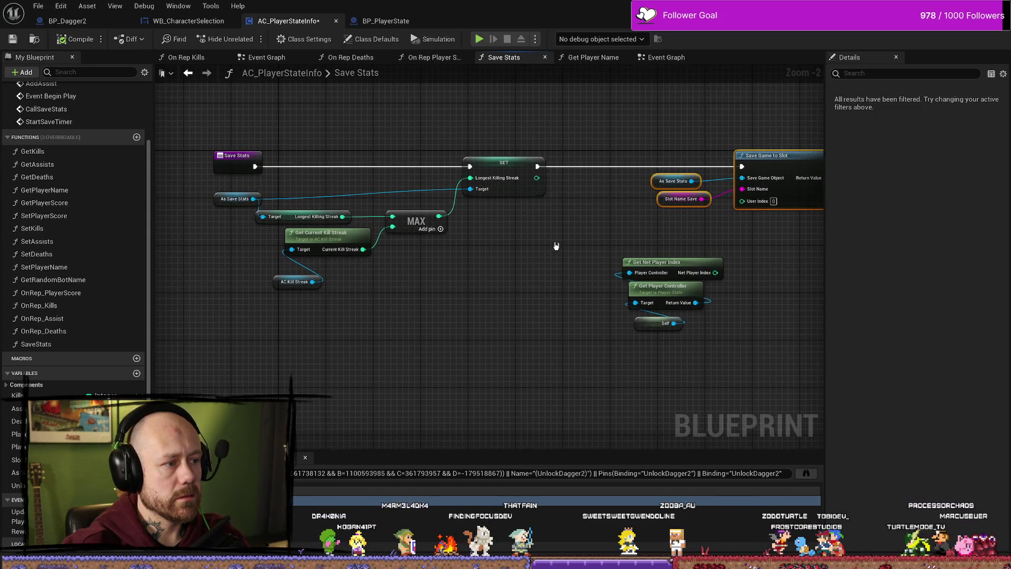
{"action": "left_click_drag", "start_coordinate": [560, 247], "coordinate": [587, 248]}
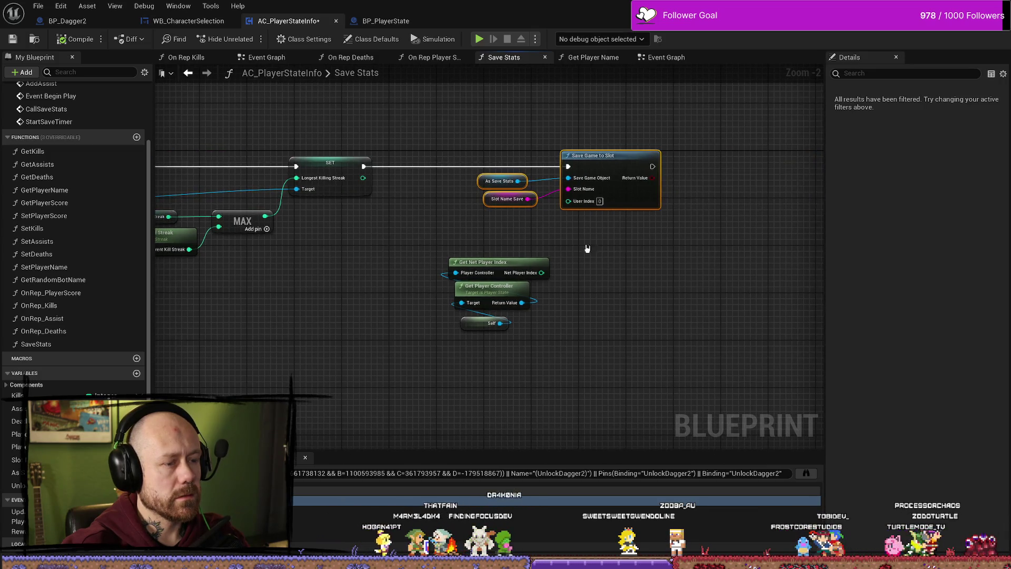
{"action": "mouse_move", "coordinate": [405, 213]}
{"action": "left_mouse_down"}
{"action": "mouse_move", "coordinate": [506, 215]}
{"action": "mouse_move", "coordinate": [570, 199]}
{"action": "left_mouse_up"}
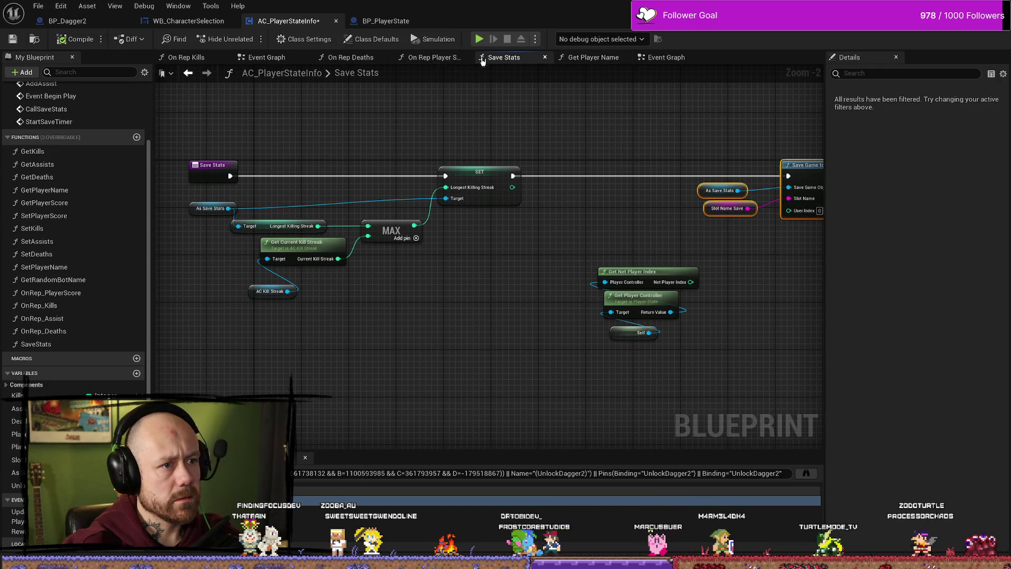
Step through On Rep Player Score and On Rep Deaths back to the On Rep Kills graph.
{"action": "left_click", "coordinate": [438, 60]}
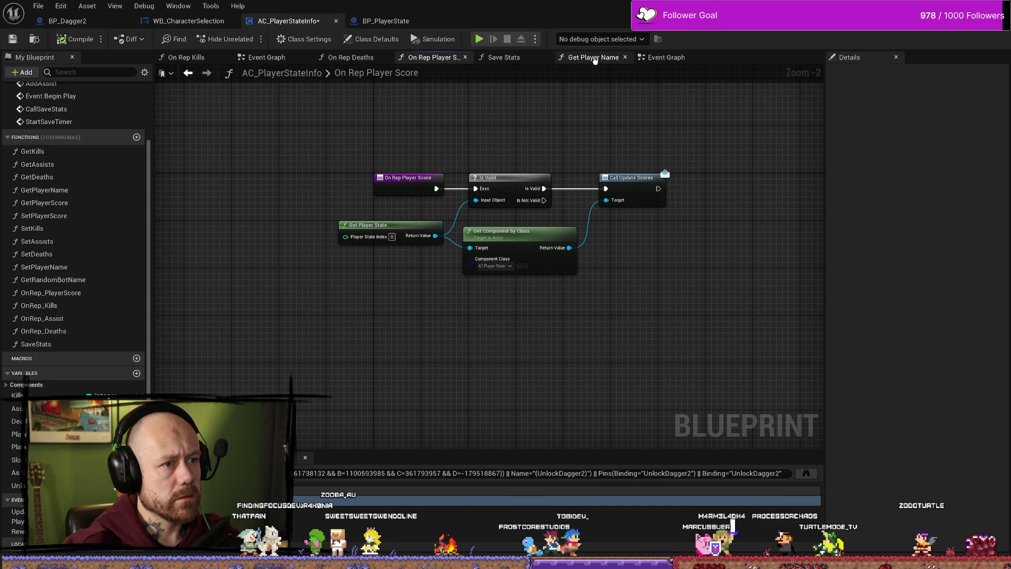
{"action": "left_click", "coordinate": [351, 58]}
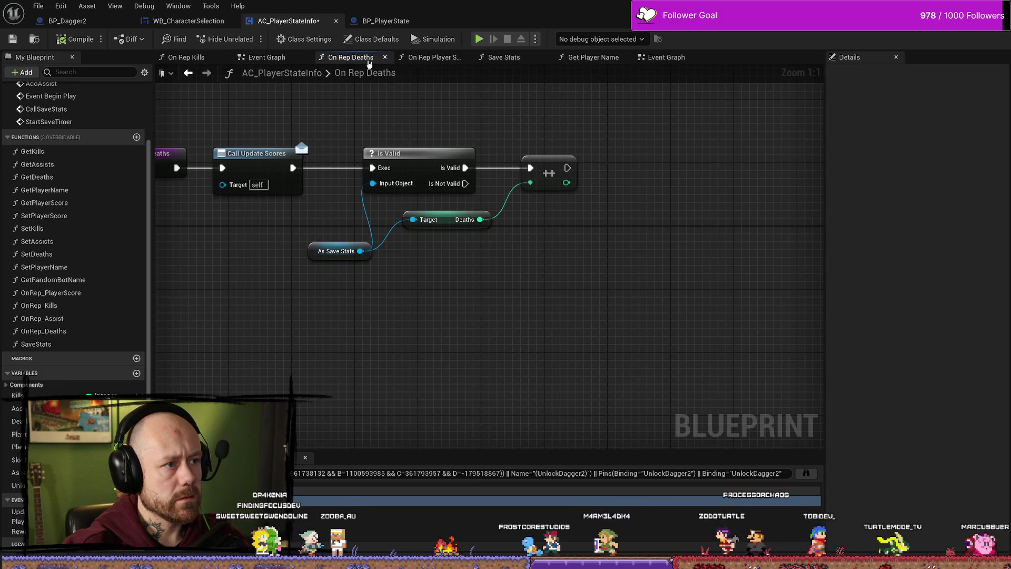
{"action": "left_click", "coordinate": [186, 57]}
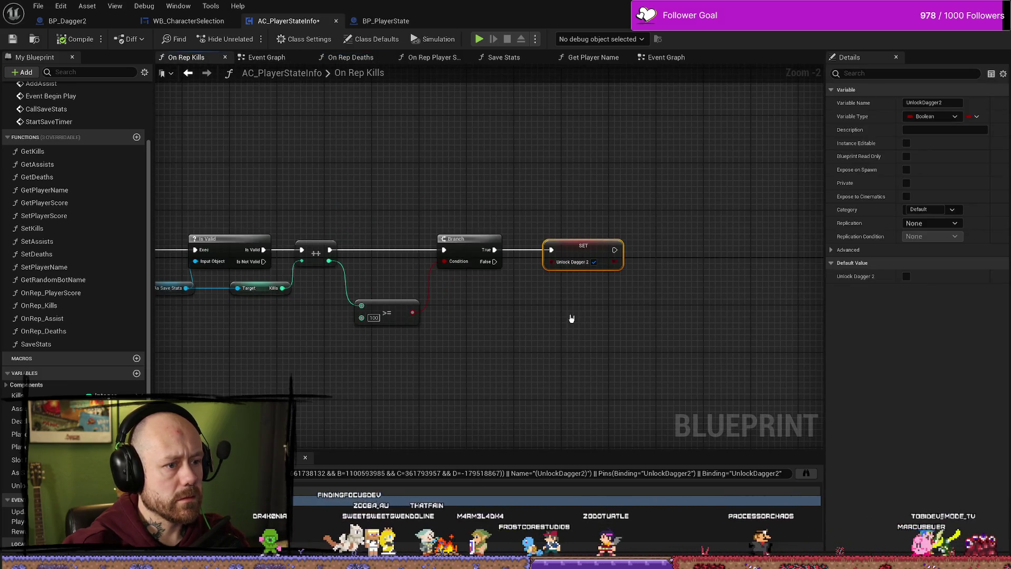
{"action": "left_click", "coordinate": [553, 174]}
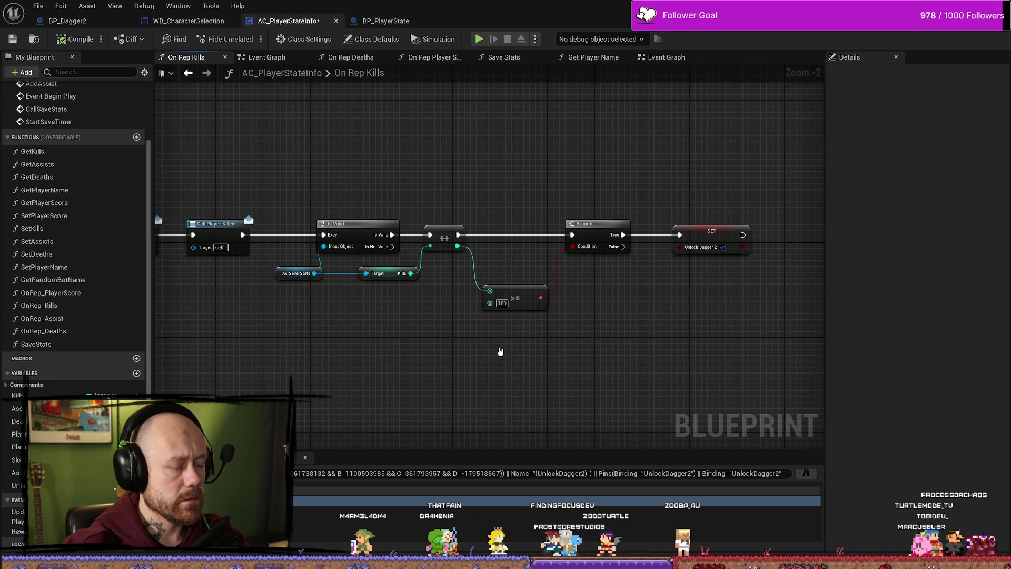
{"action": "left_click", "coordinate": [511, 300]}
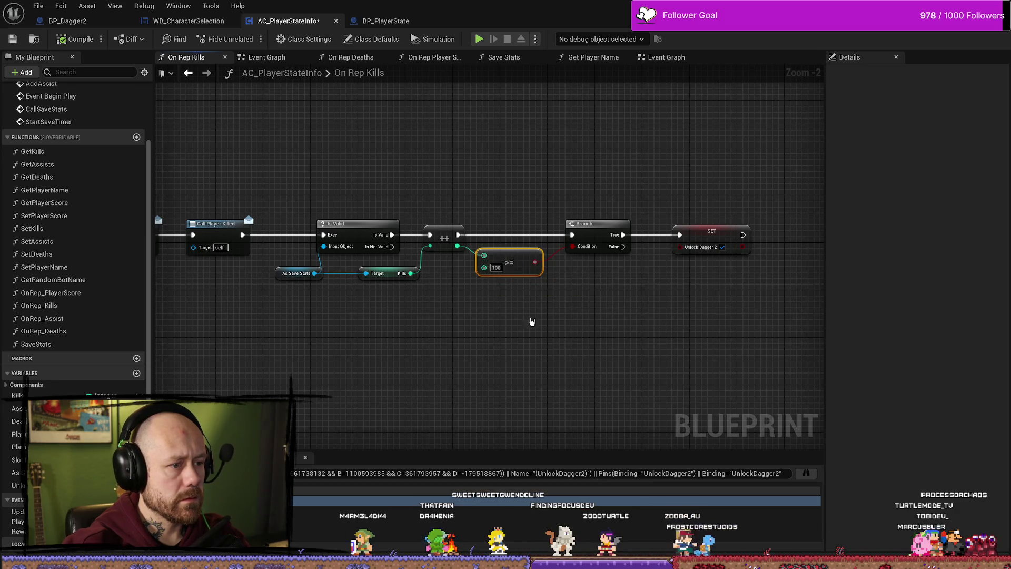
{"action": "mouse_move", "coordinate": [639, 239]}
{"action": "left_mouse_down"}
{"action": "mouse_move", "coordinate": [579, 234]}
{"action": "mouse_move", "coordinate": [650, 234]}
{"action": "left_mouse_up"}
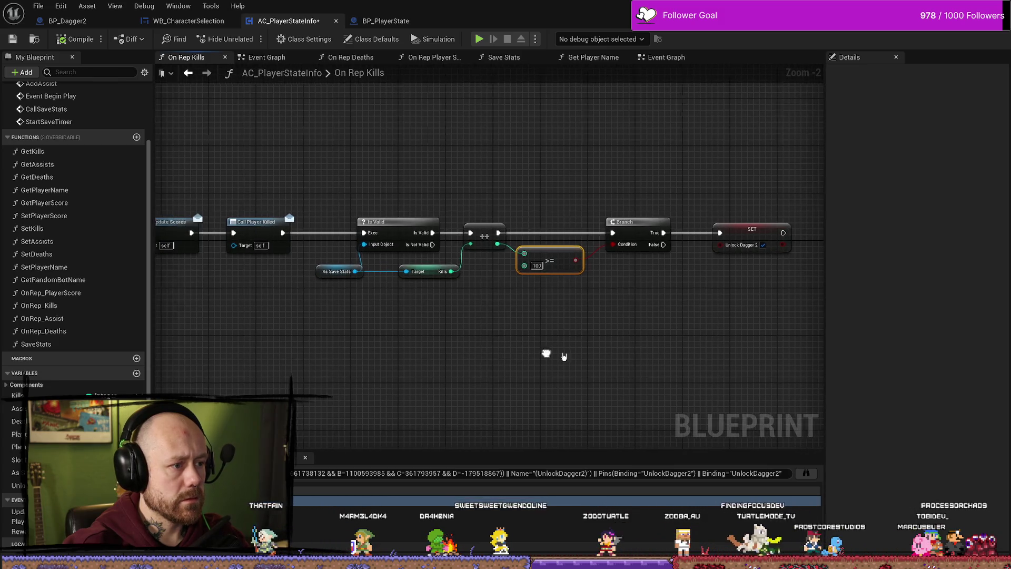
{"action": "left_click", "coordinate": [312, 272]}
{"action": "left_click_drag", "start_coordinate": [313, 272], "coordinate": [307, 278]}
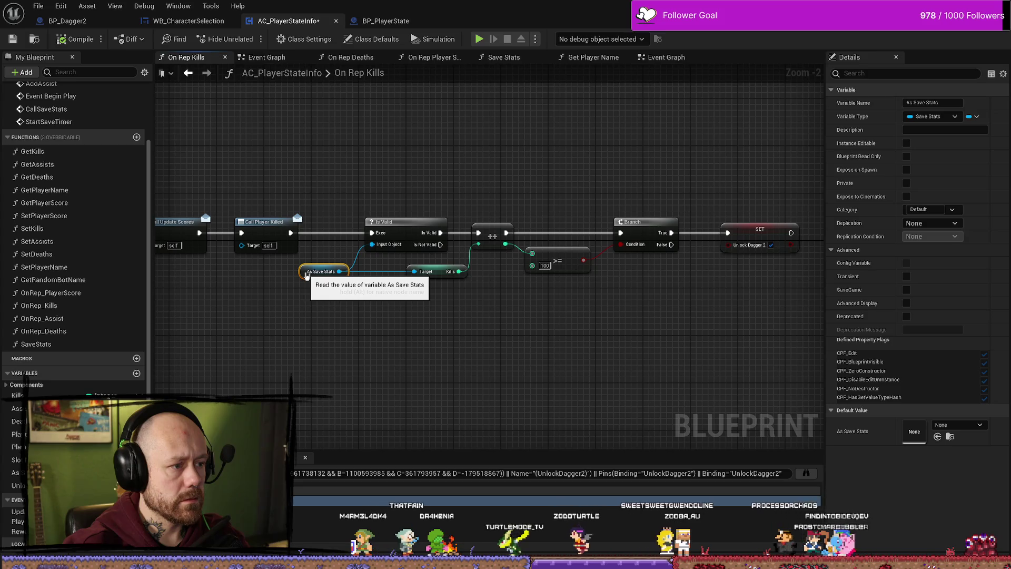
{"action": "left_click_drag", "start_coordinate": [385, 275], "coordinate": [302, 275]}
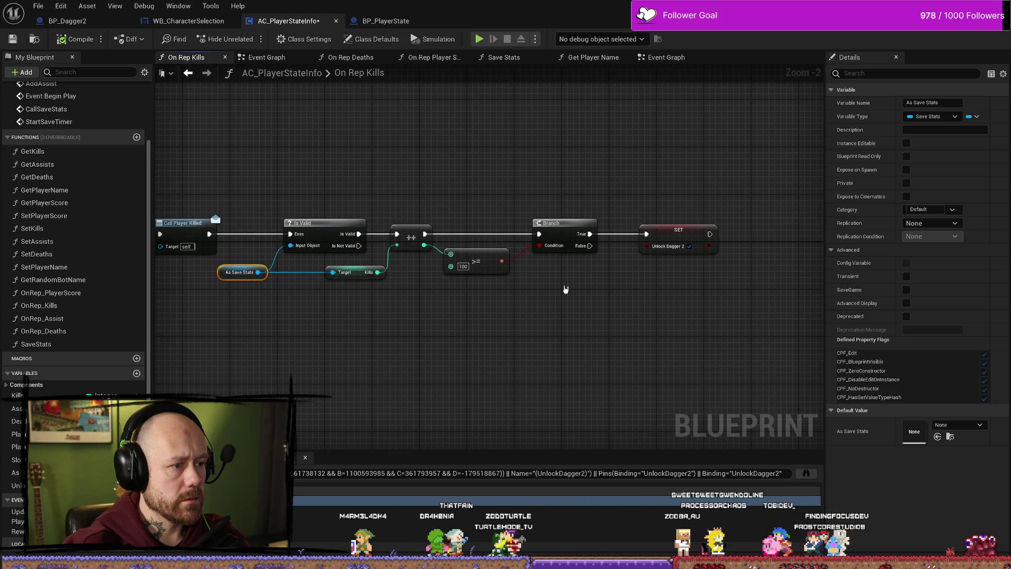
{"action": "left_click", "coordinate": [665, 307]}
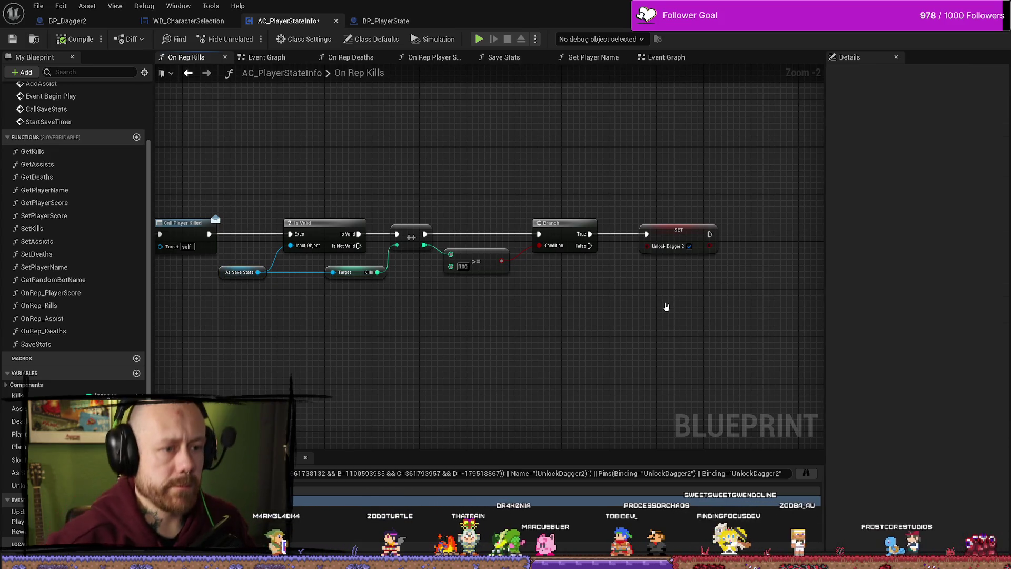
{"action": "left_click", "coordinate": [682, 252]}
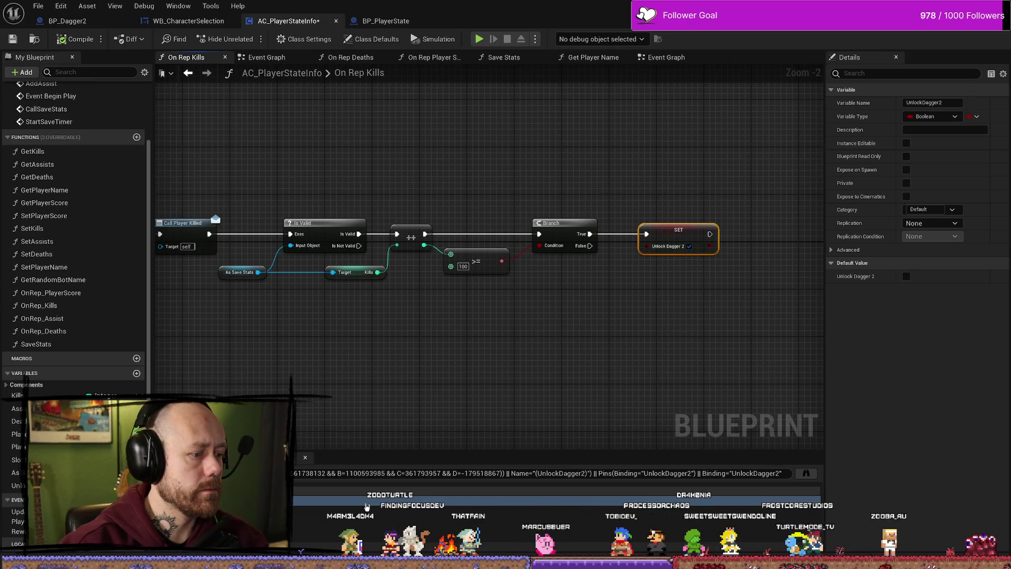
{"action": "key", "text": "ctrl+space"}
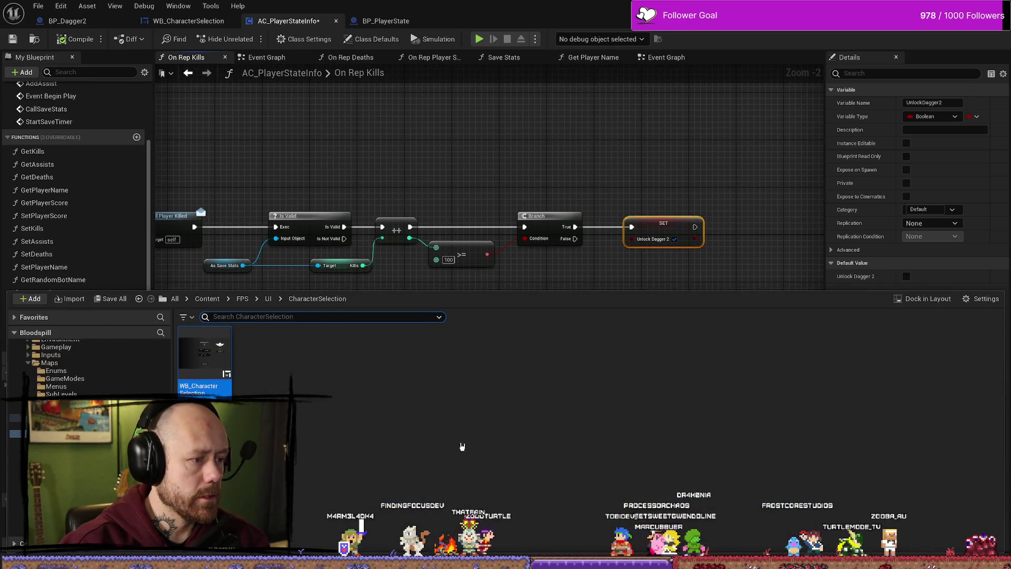
Search 'save game' within the FPS folder and open the FPS_SaveGame blueprint.
{"action": "type", "text": "save"}
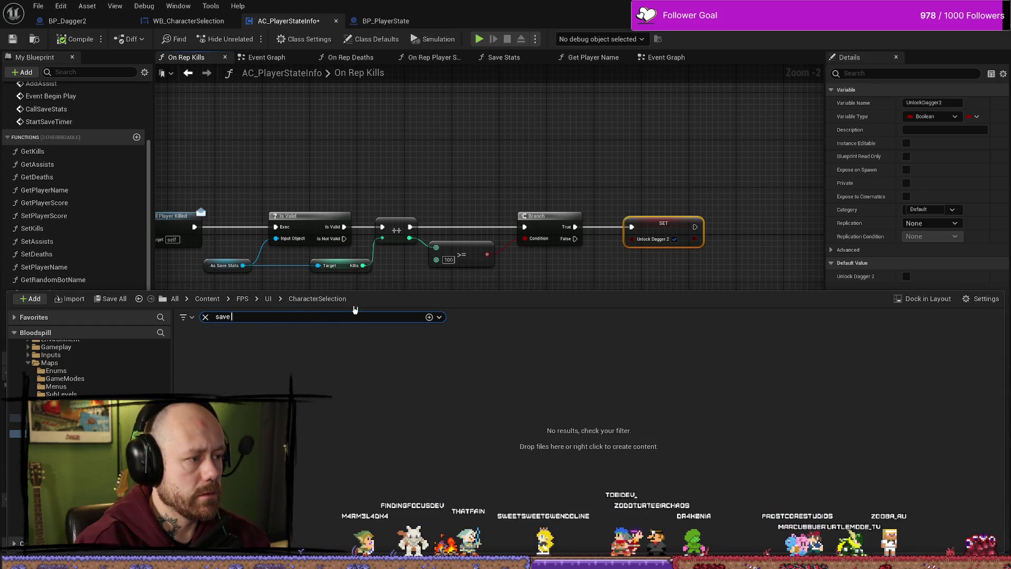
{"action": "key", "text": "BackSpace"}
{"action": "key", "text": "BackSpace"}
{"action": "key", "text": "BackSpace"}
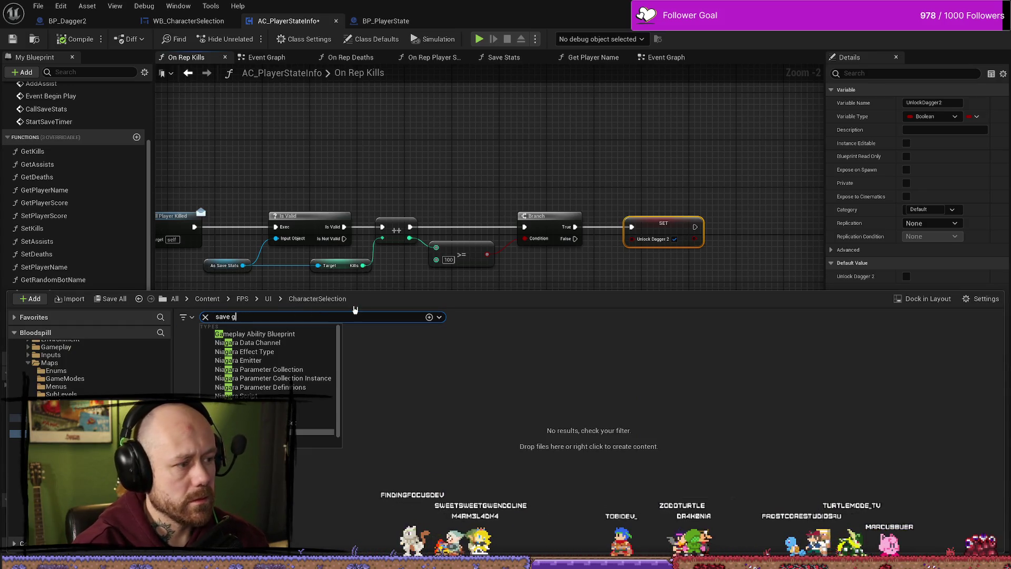
{"action": "type", "text": "ame"}
{"action": "scroll", "coordinate": [79, 369], "scroll_direction": "up", "scroll_amount": 5}
{"action": "left_click", "coordinate": [59, 377]}
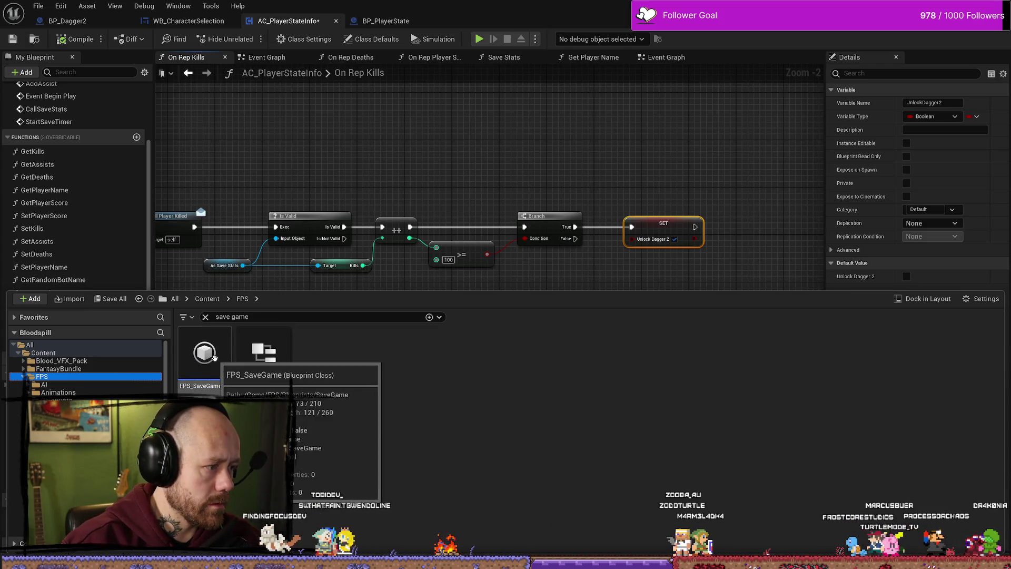
{"action": "double_click", "coordinate": [233, 366]}
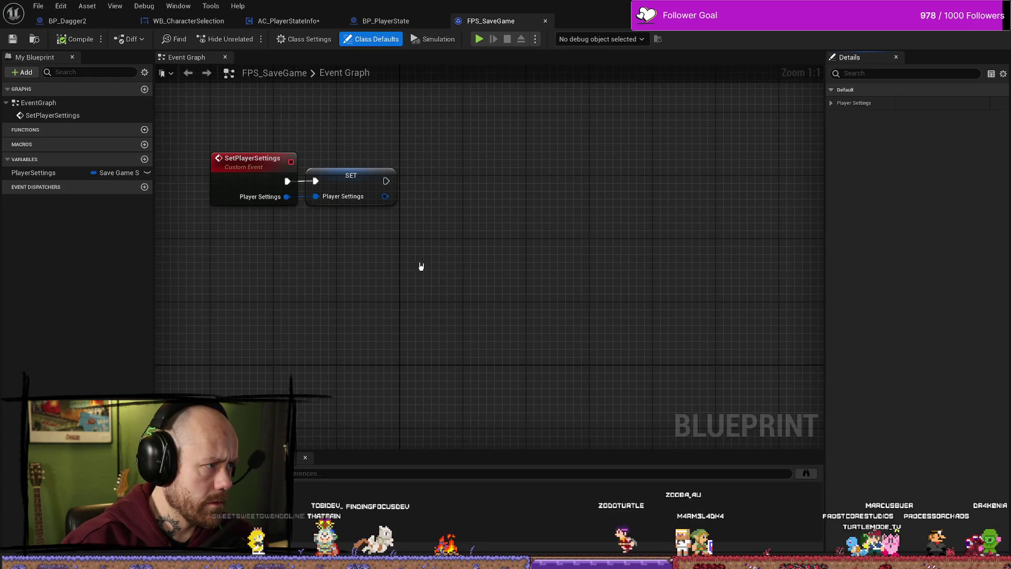
Widen the 'save' asset search to the Content folder and open SaveStats.
{"action": "key", "text": "ctrl+space"}
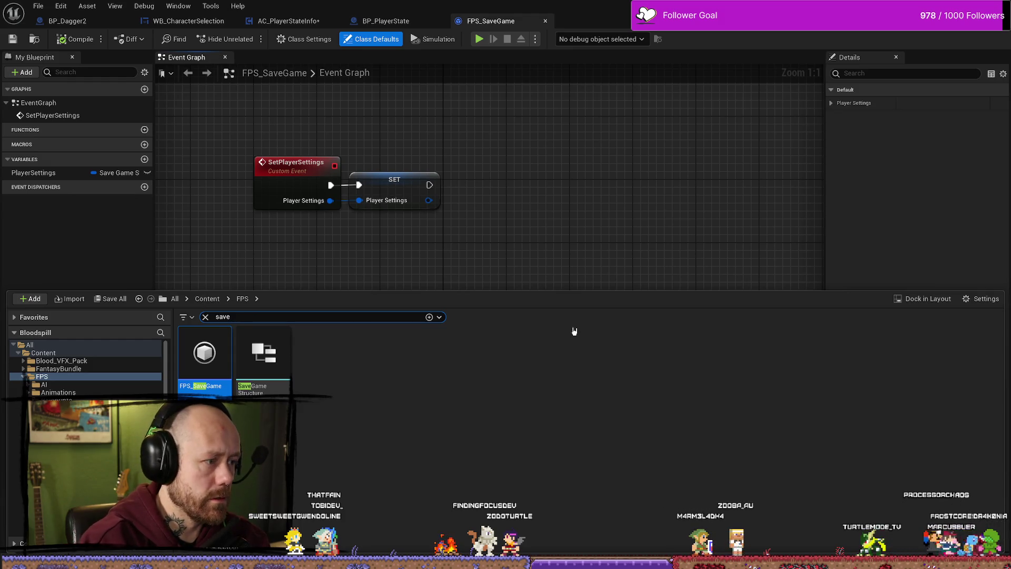
{"action": "left_click", "coordinate": [44, 353]}
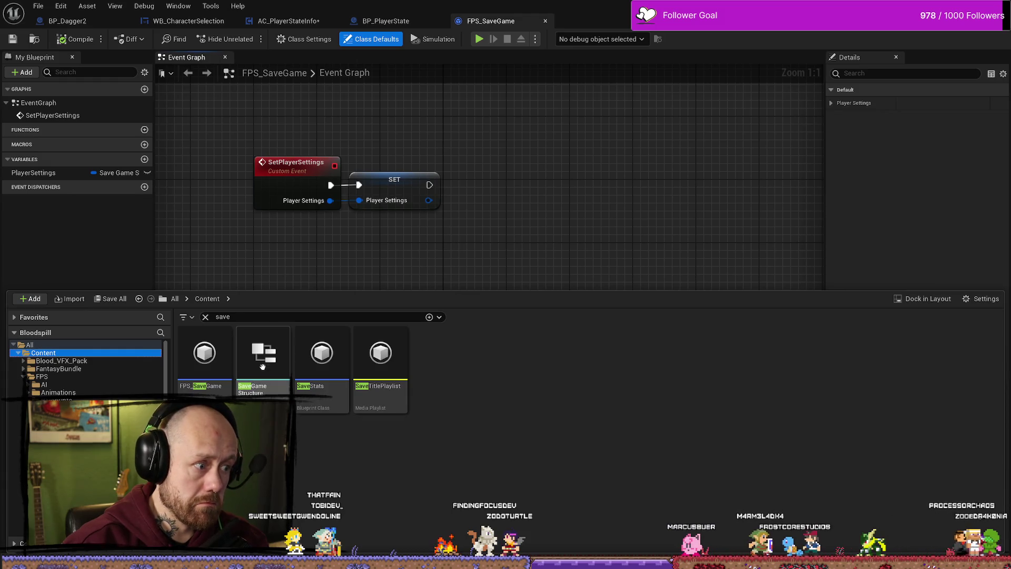
{"action": "double_click", "coordinate": [325, 366]}
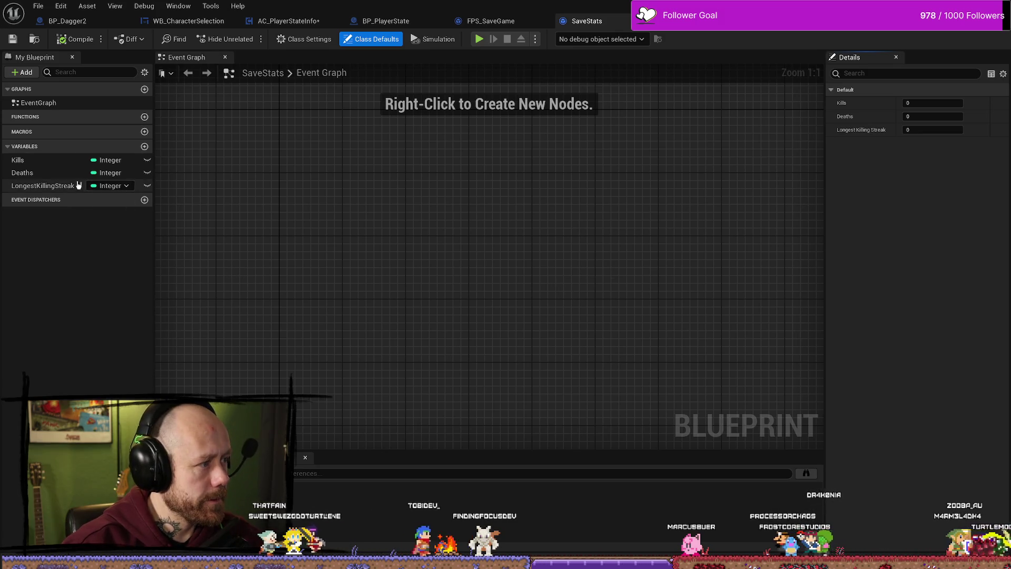
Add a new variable named UnlockDagger2 to SaveStats.
{"action": "left_click", "coordinate": [146, 146]}
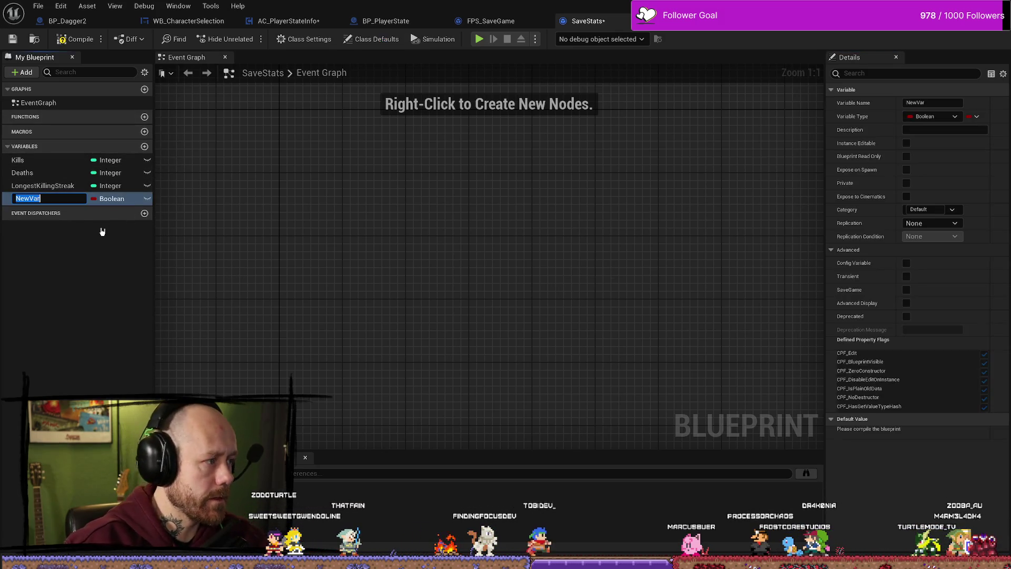
{"action": "type", "text": "Unlock"}
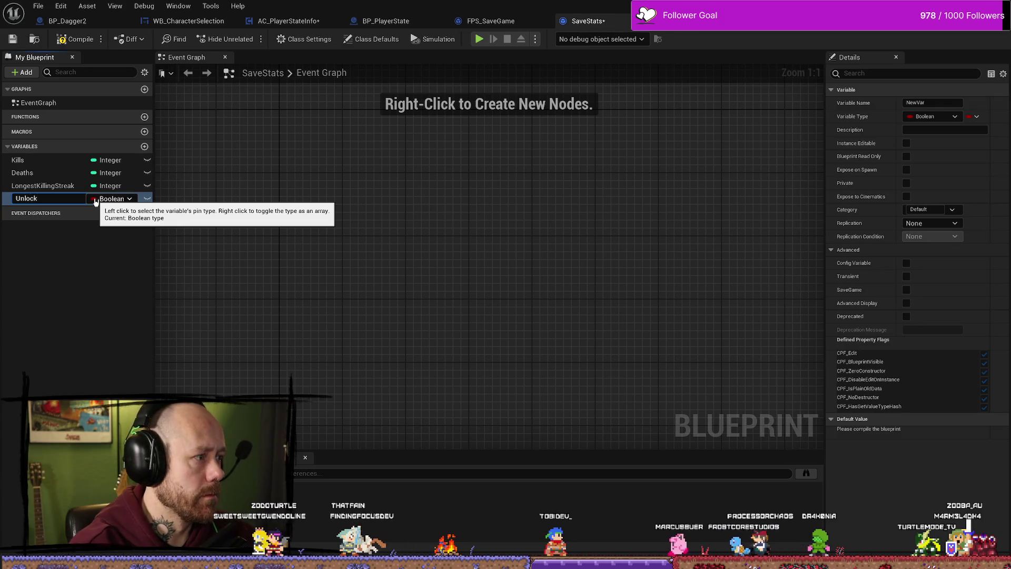
{"action": "type", "text": "Dagger2"}
{"action": "key", "text": "Return"}
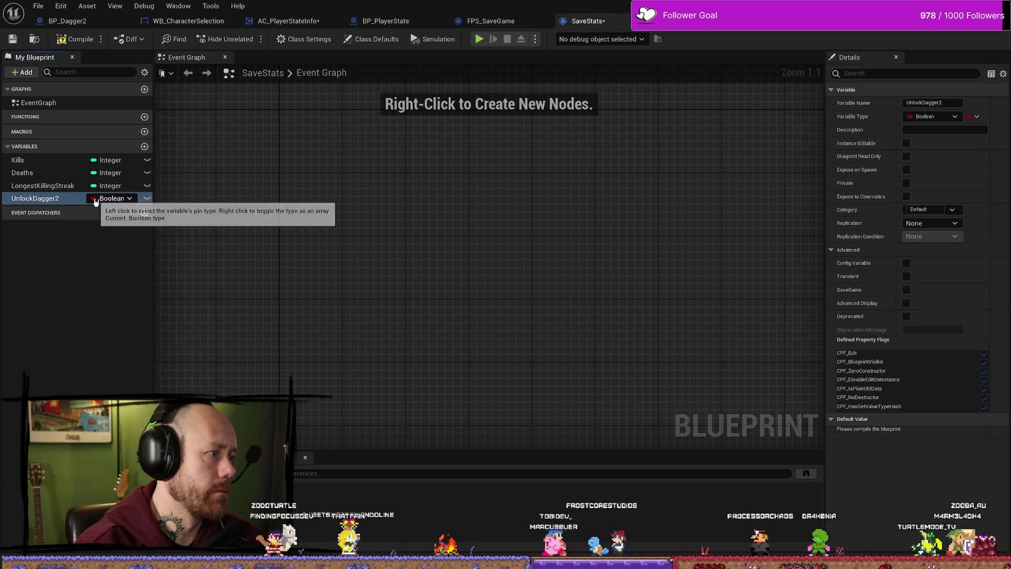
Delete the Unlock Dagger 2 SET node from AC_PlayerStateInfo's On Rep Kills and check UnlockDagger2's properties.
{"action": "left_click", "coordinate": [489, 21]}
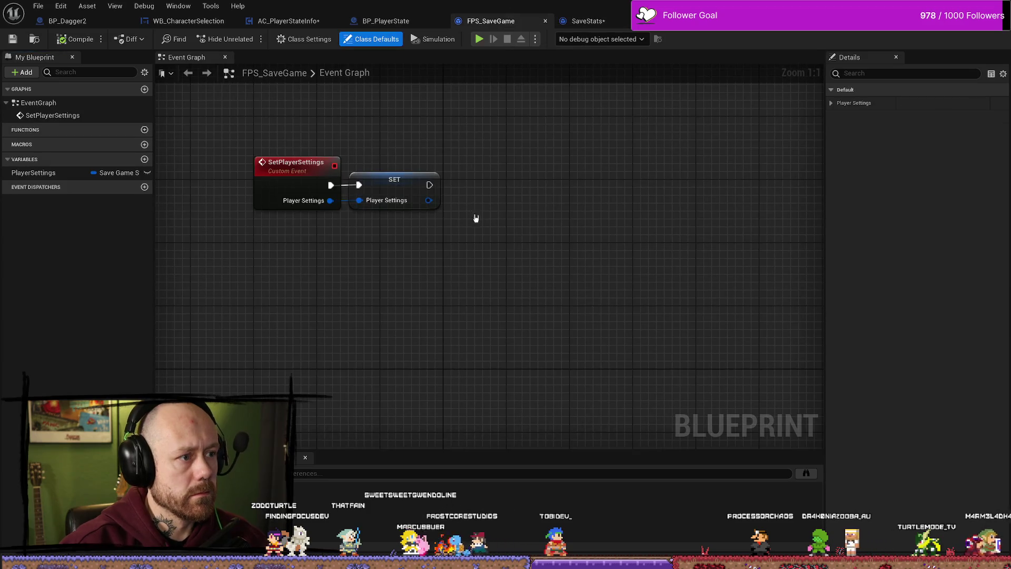
{"action": "left_click", "coordinate": [289, 21]}
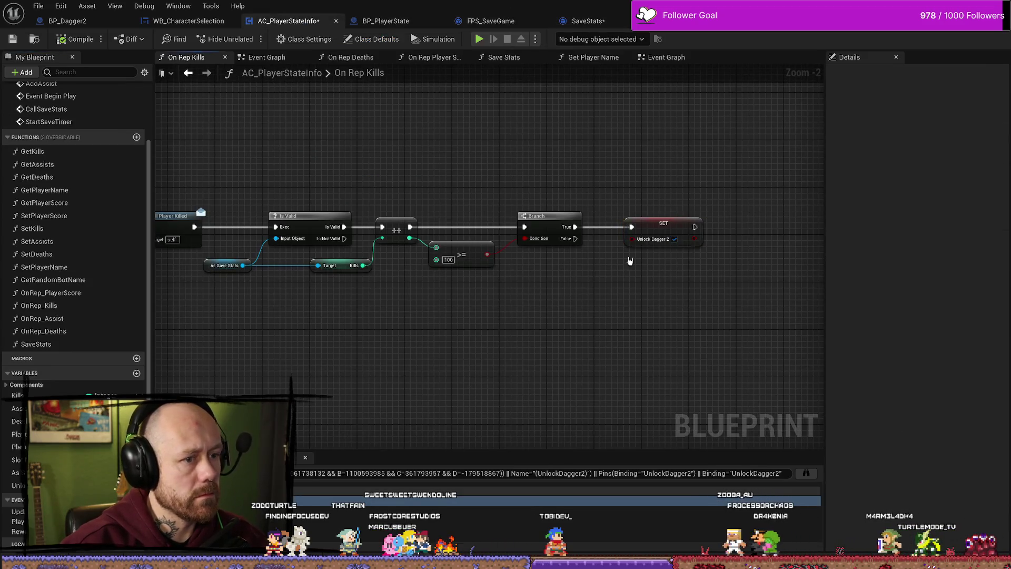
{"action": "key", "text": "Delete"}
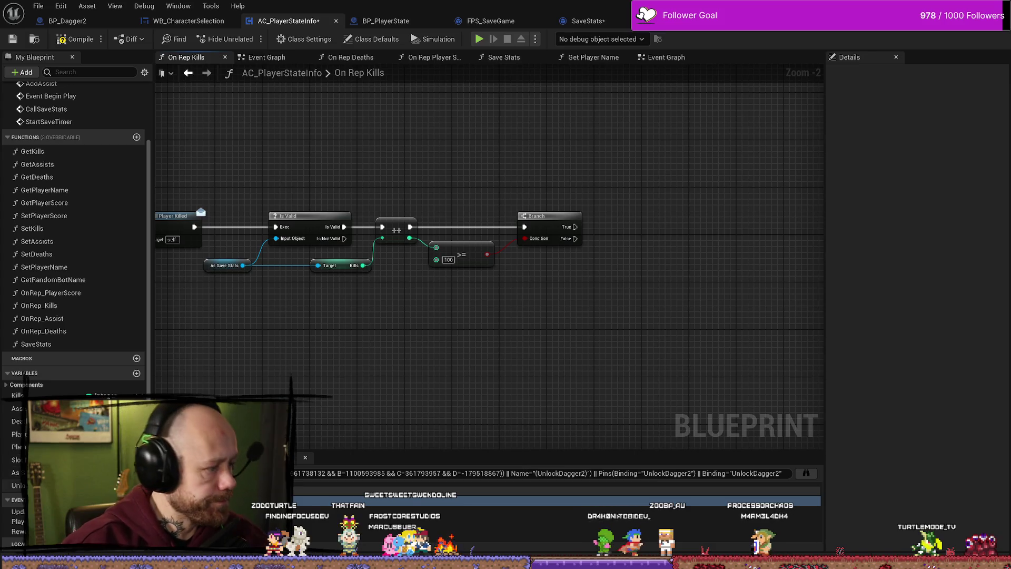
{"action": "left_click", "coordinate": [17, 484]}
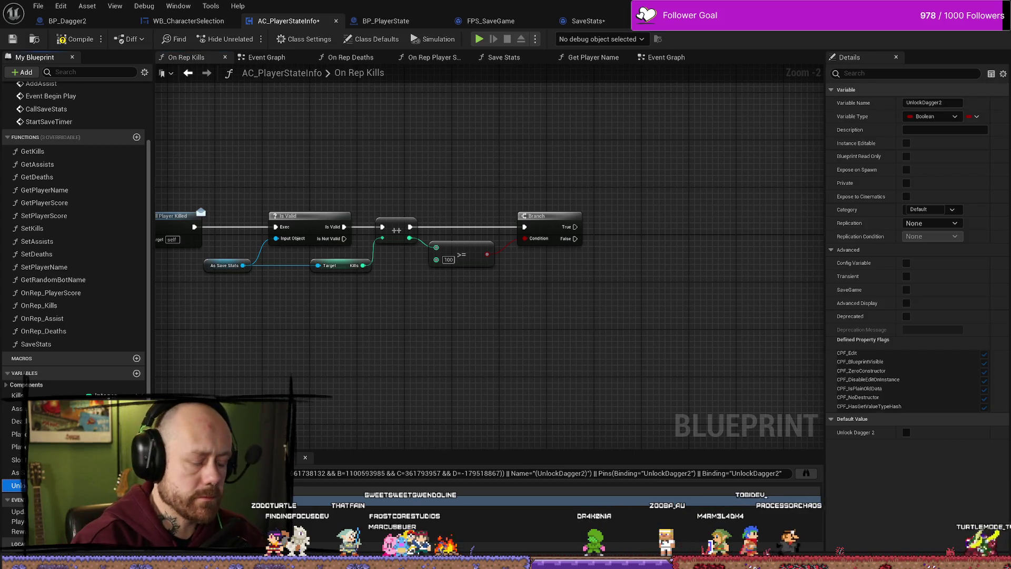